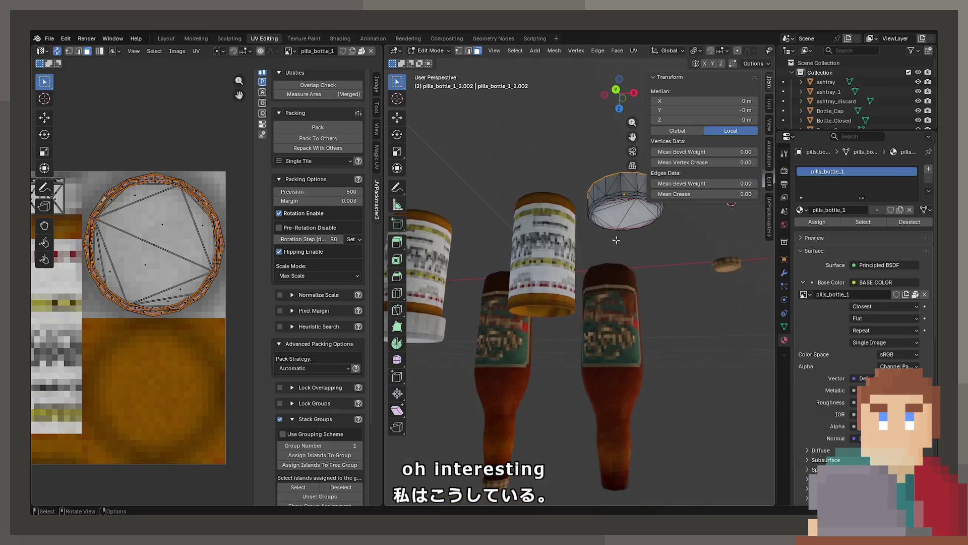
- Zoom in close to the cap's ring and pick several of its side faces
scroll(599, 335, "up", 5)
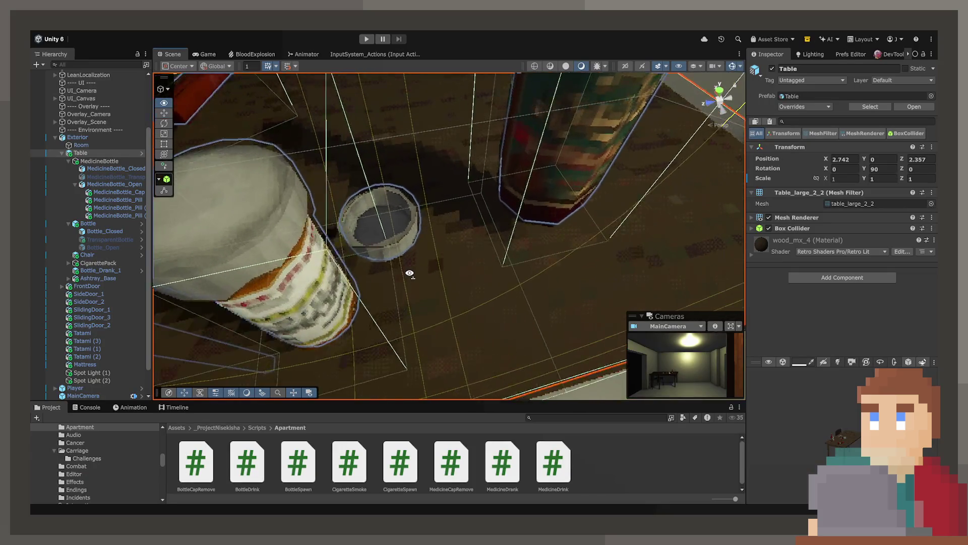
mouse_move(409, 273)
left_mouse_down()
mouse_move(359, 273)
mouse_move(352, 251)
mouse_move(430, 199)
mouse_move(439, 177)
left_mouse_up()
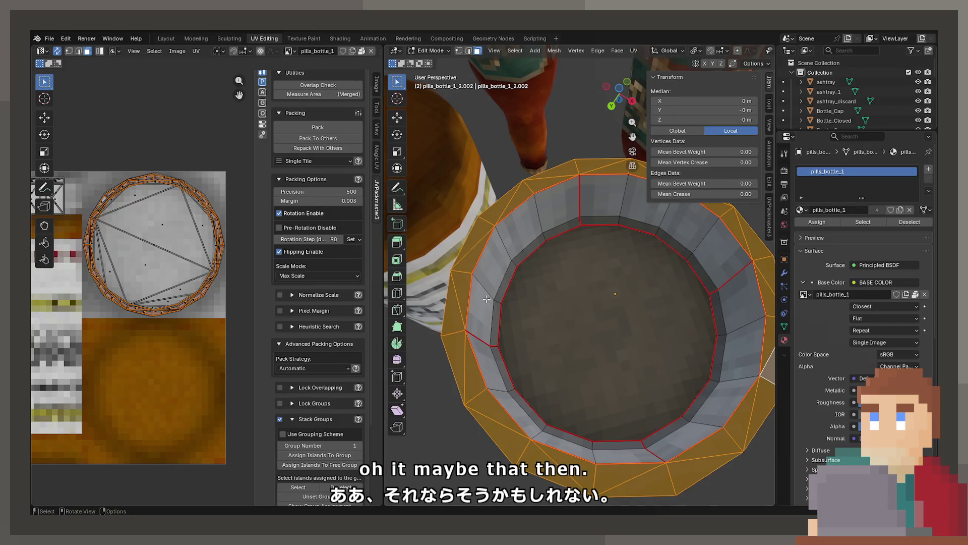
left_click(527, 251)
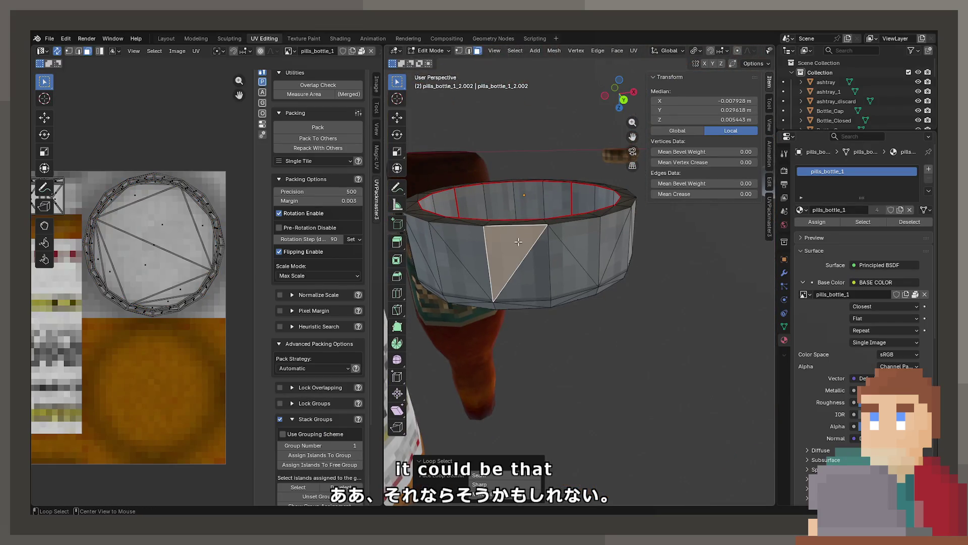
left_click(534, 265, "shift")
left_click(565, 277, "shift")
left_click(589, 251, "shift")
- Extend a shortest-path face selection all the way around the ring's side
left_click(479, 252, "shift")
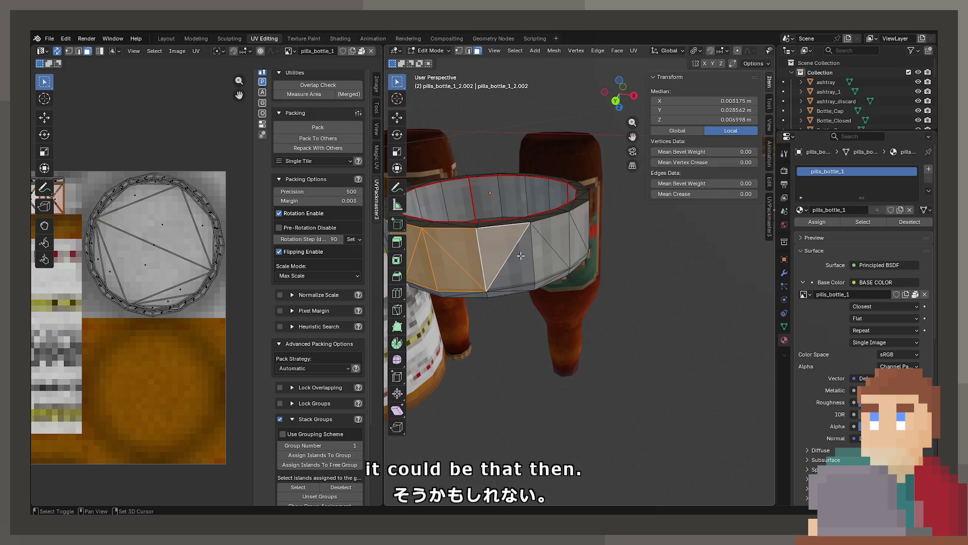
left_click(526, 212, "ctrl")
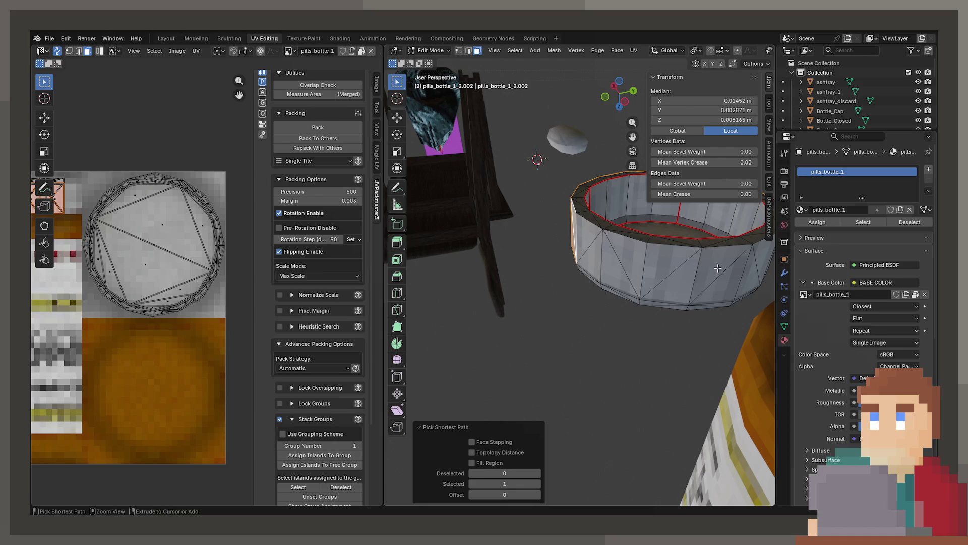
left_click(588, 290)
left_click(570, 316, "ctrl")
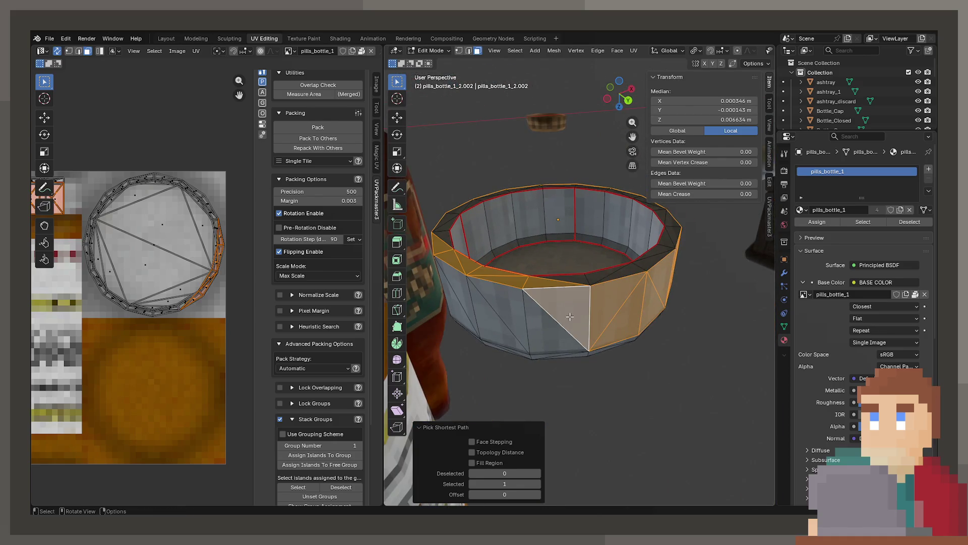
key("ctrl+z")
left_click(518, 317, "ctrl")
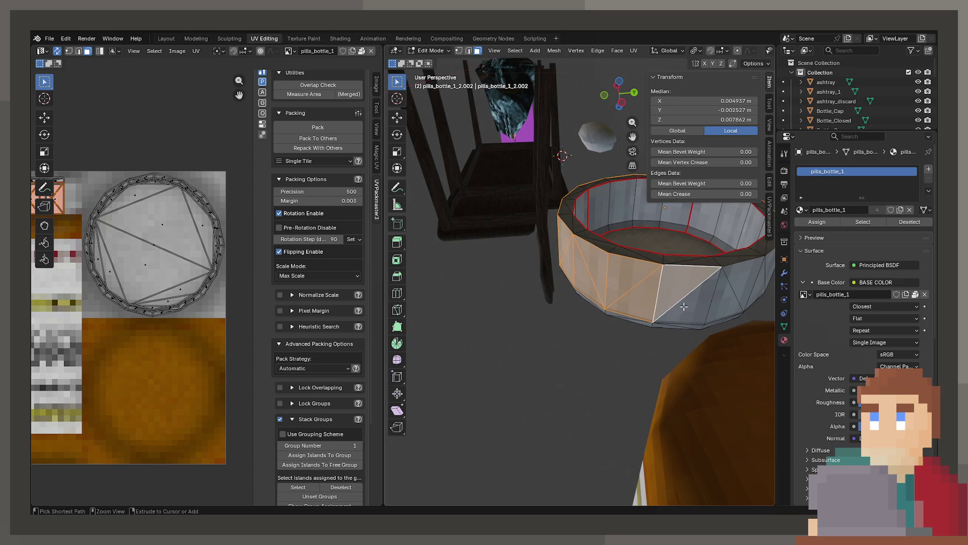
left_click(684, 306, "ctrl")
key("KP_Decimal")
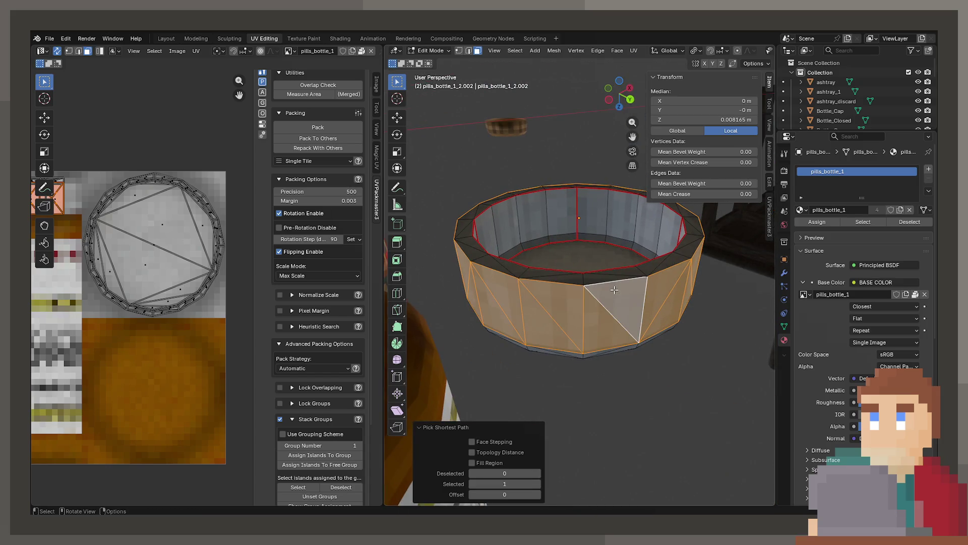
- Box-select the cap's side-face UV strip and move it onto a grey strip of the texture
scroll(125, 281, "down", 3)
key("KP_Decimal")
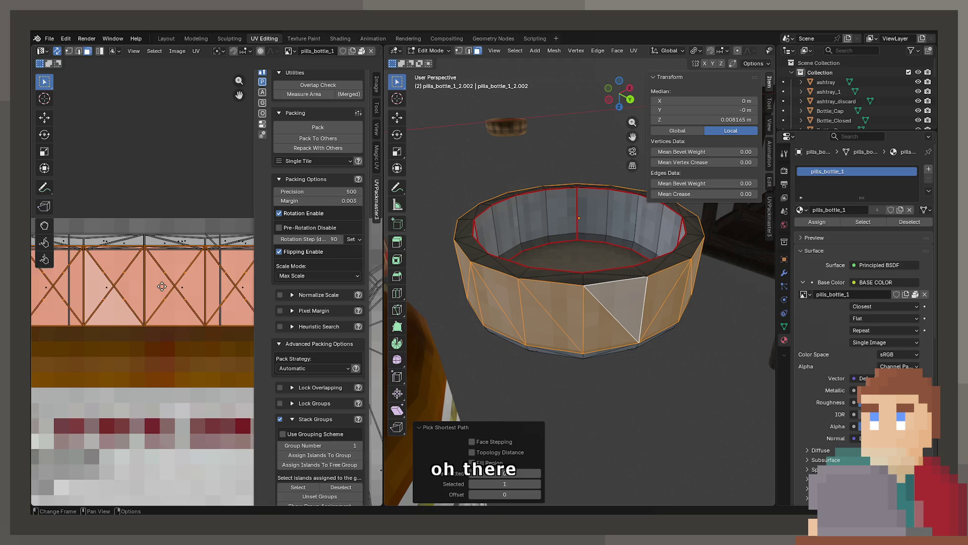
key("g")
key("Escape")
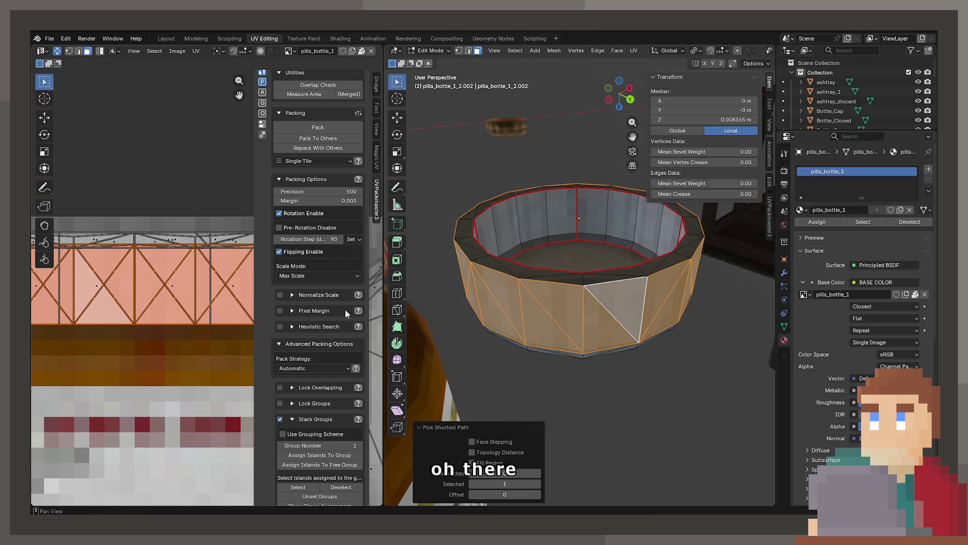
mouse_move(630, 353)
left_mouse_down()
mouse_move(630, 319)
mouse_move(607, 281)
mouse_move(610, 194)
left_mouse_up()
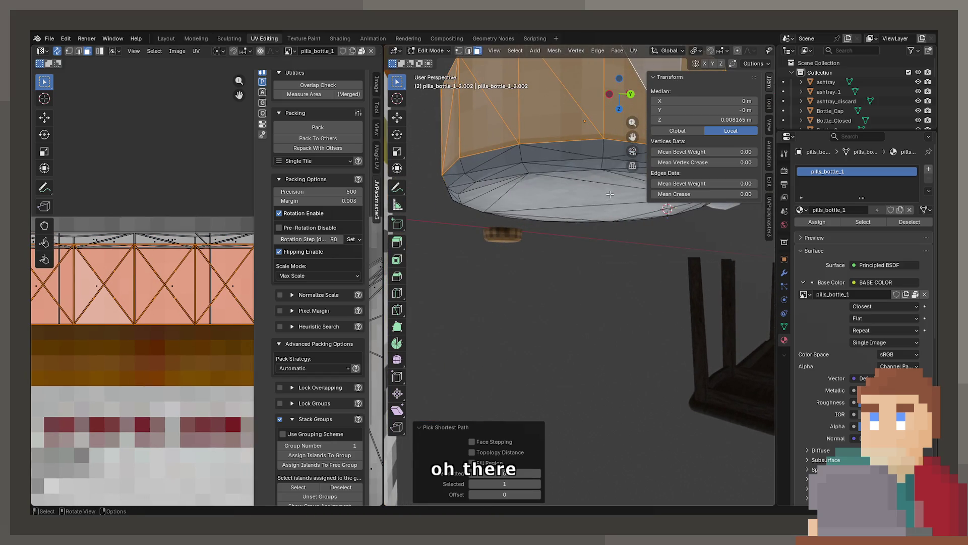
scroll(126, 282, "down", 2)
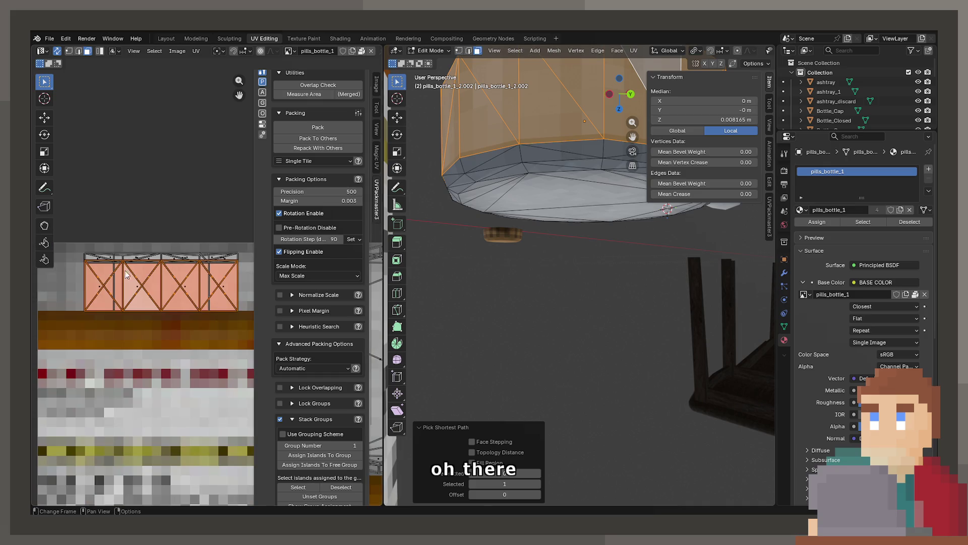
key("b")
left_click_drag(77, 248, 242, 308)
key("g")
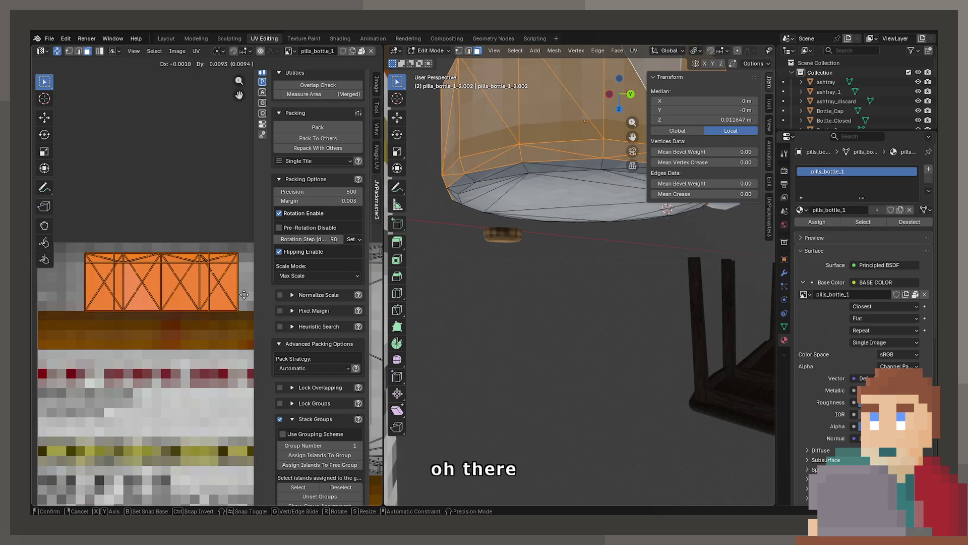
left_click(237, 305)
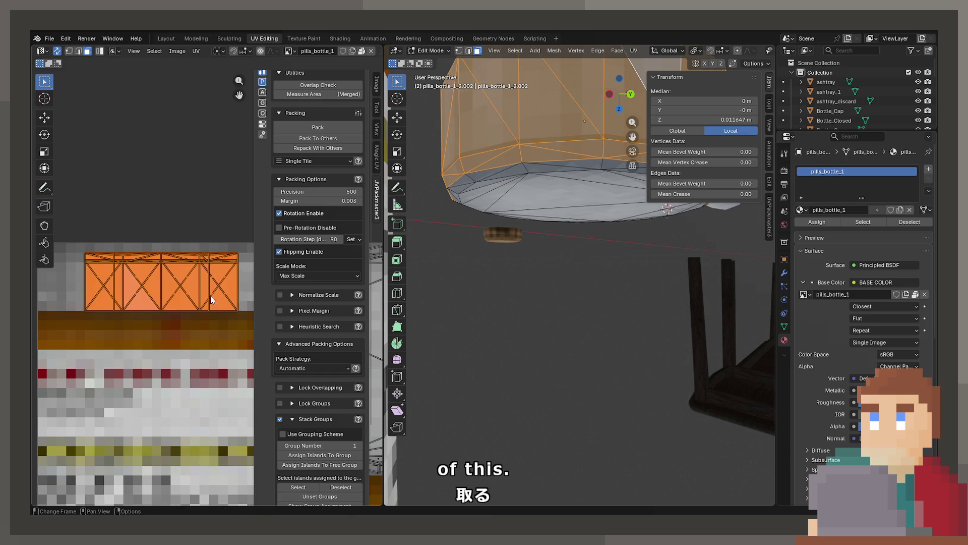
key("g")
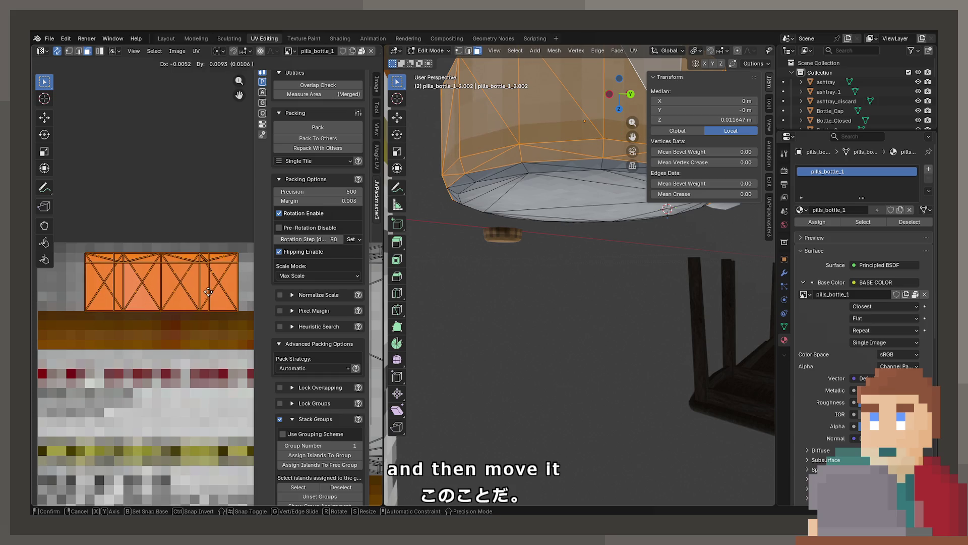
left_click(207, 292)
- Return to Object Mode and save ProjectNisekisha.blend
key("Tab")
mouse_move(618, 259)
left_mouse_down()
mouse_move(597, 280)
mouse_move(489, 293)
mouse_move(488, 280)
mouse_move(573, 243)
mouse_move(581, 210)
mouse_move(585, 255)
left_mouse_up()
key("ctrl+s")
- Purge unused data from the file with the File > Clean Up purge command
scroll(565, 177, "up", 2)
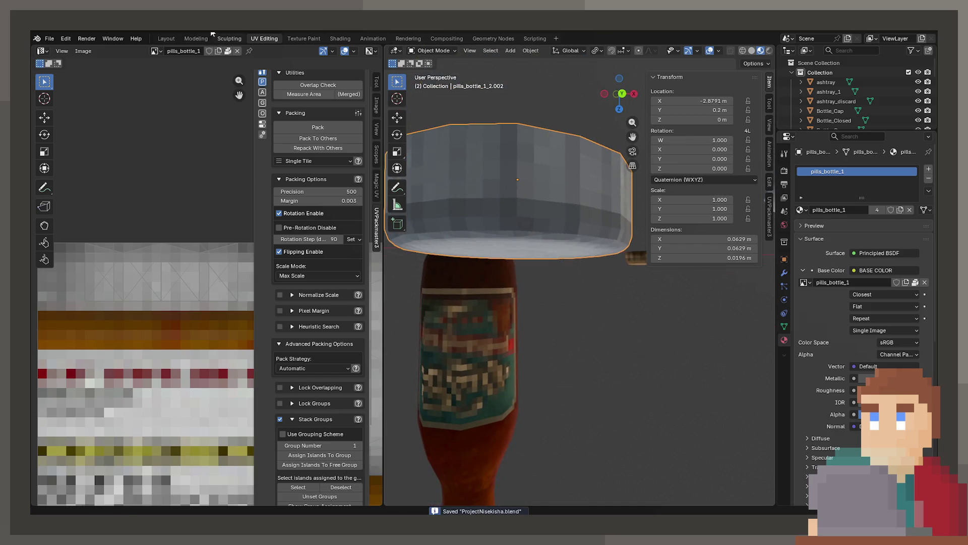
left_click(49, 38)
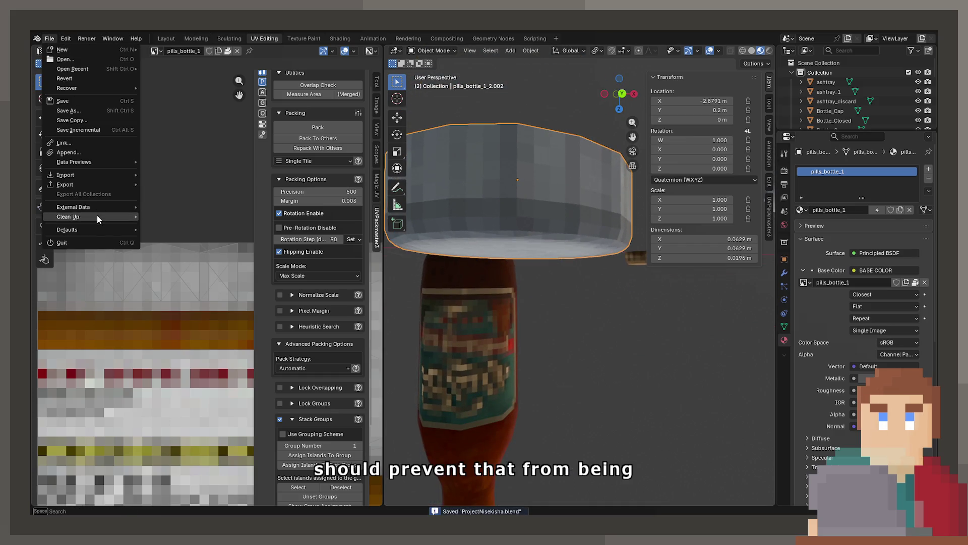
mouse_move(98, 218)
left_click(169, 279)
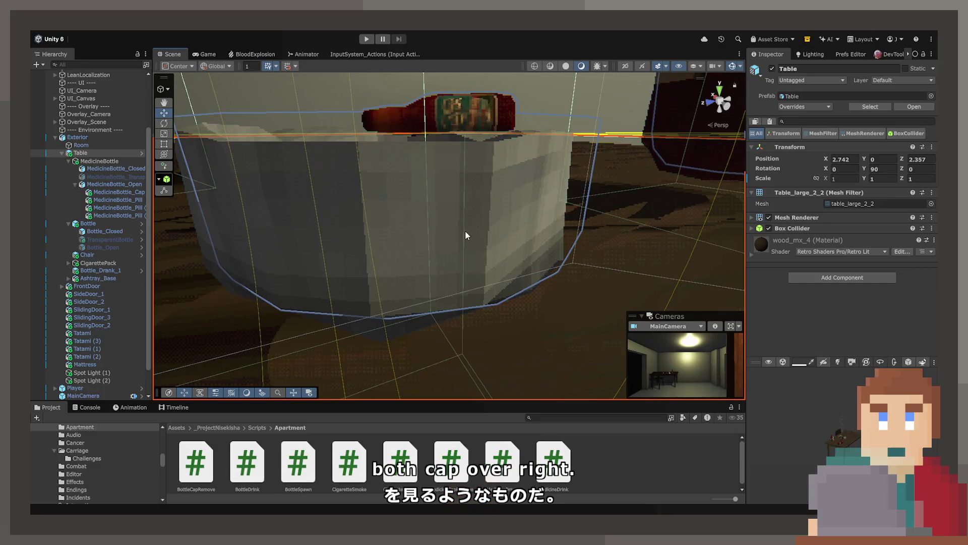
mouse_move(449, 227)
left_mouse_down()
mouse_move(422, 301)
mouse_move(335, 270)
mouse_move(259, 260)
mouse_move(363, 252)
left_mouse_up()
- Lift MedicineBottle_Cap slightly and look over the MedicineBottle_Open and Pill objects
left_click(449, 232)
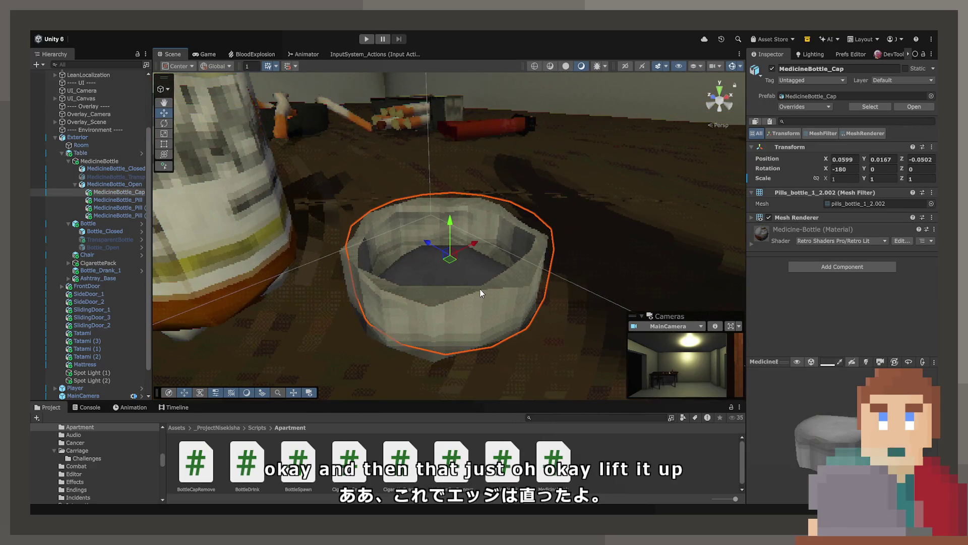
mouse_move(452, 232)
left_mouse_down()
mouse_move(454, 218)
mouse_move(566, 257)
mouse_move(565, 245)
mouse_move(534, 248)
left_mouse_up()
left_click(104, 184)
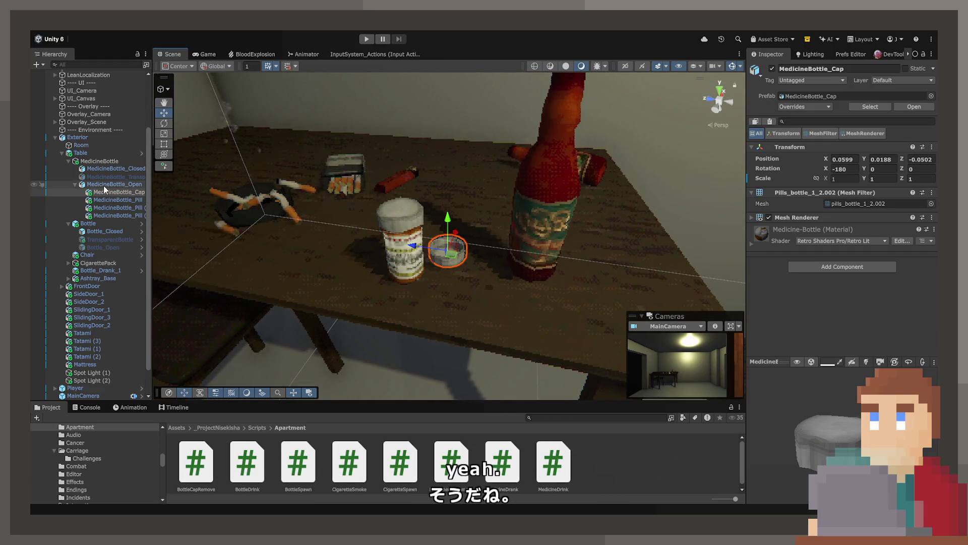
left_click(104, 198)
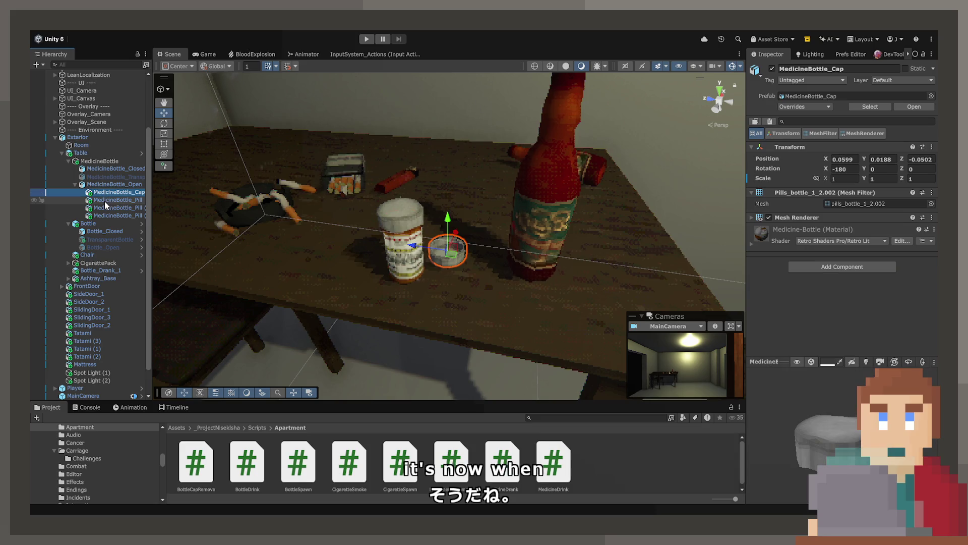
left_click(106, 215)
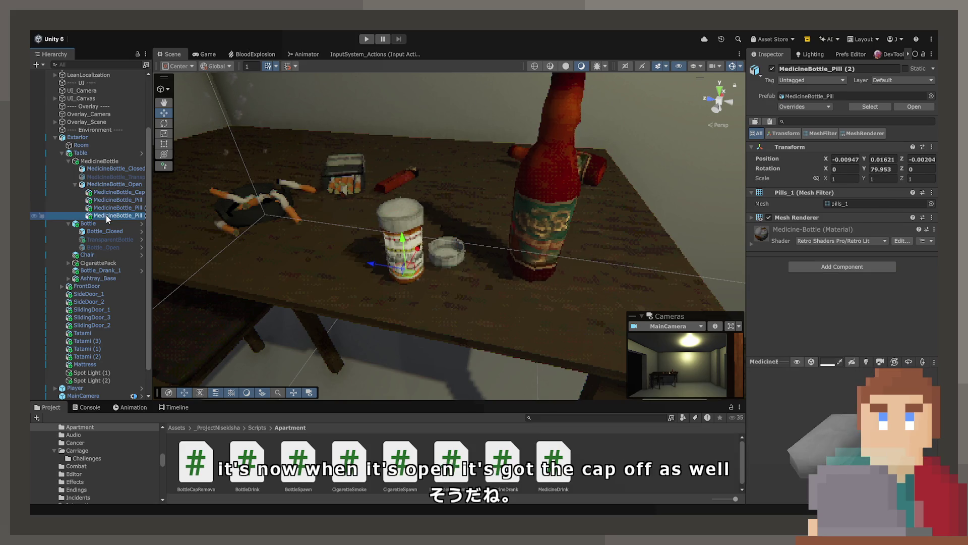
- Deactivate MedicineBottle_Open, then check MedicineBottle_Closed and the Open object's pills list
left_click(104, 184)
left_click(843, 262)
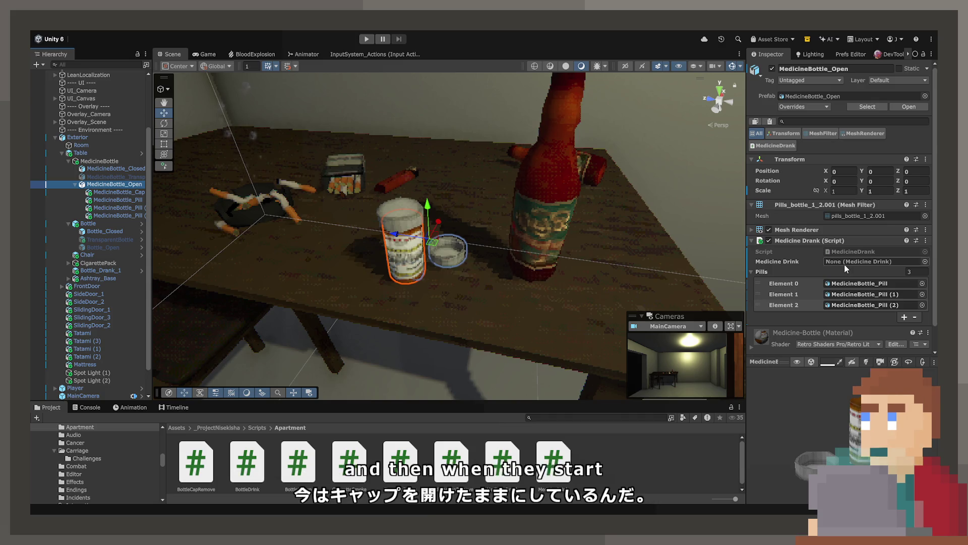
left_click(120, 186)
left_click(771, 68)
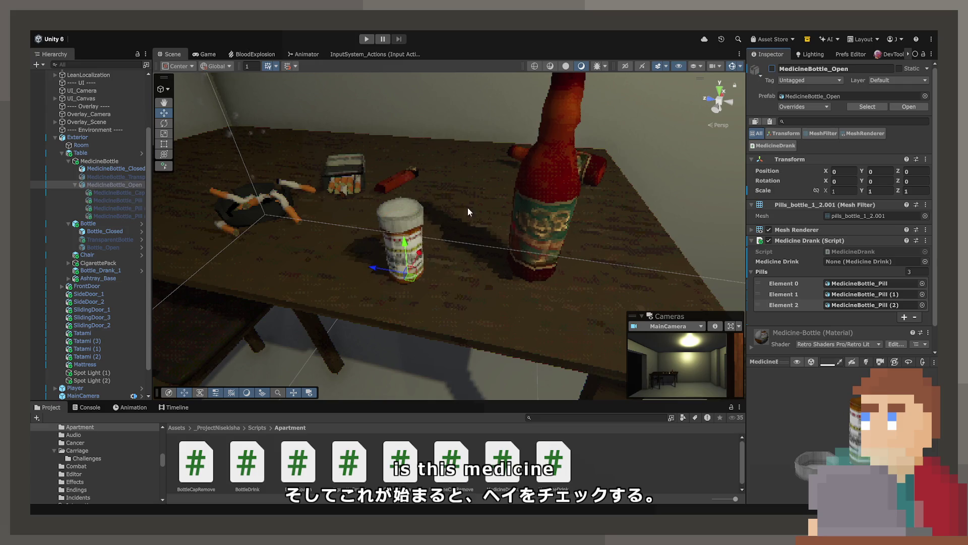
left_click(126, 169)
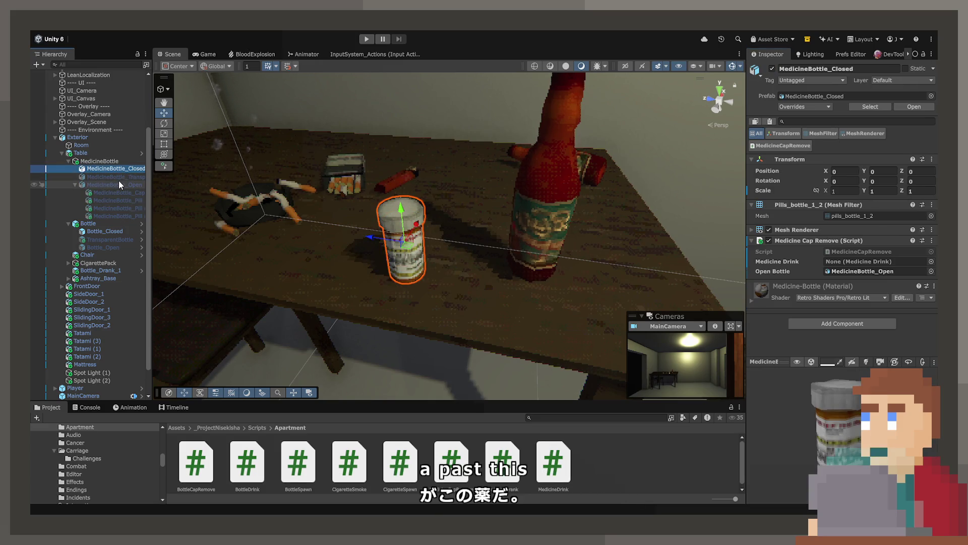
left_click(119, 183)
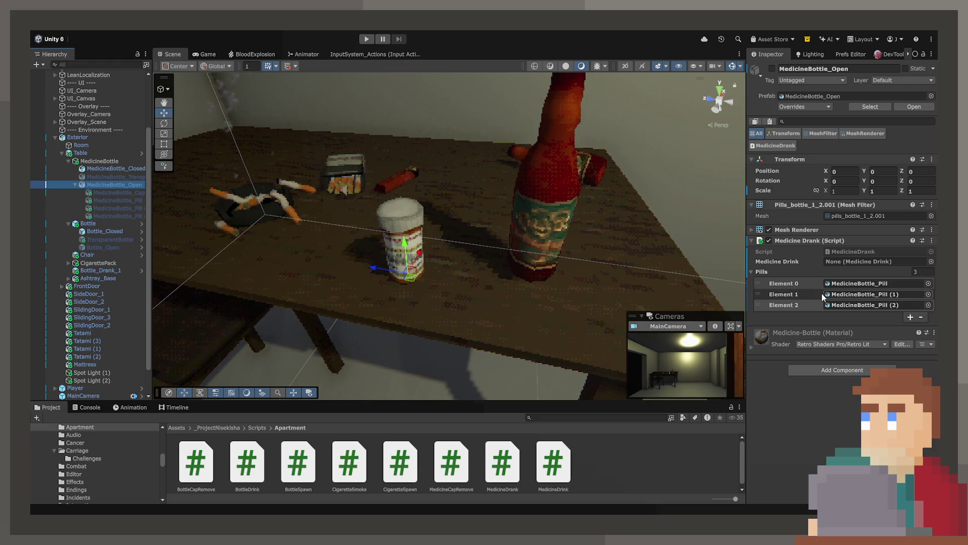
- Expand Player, PlayerCameraRoot and AnimationHolder in the Hierarchy to reach Held-Bottle
scroll(73, 119, "down", 3)
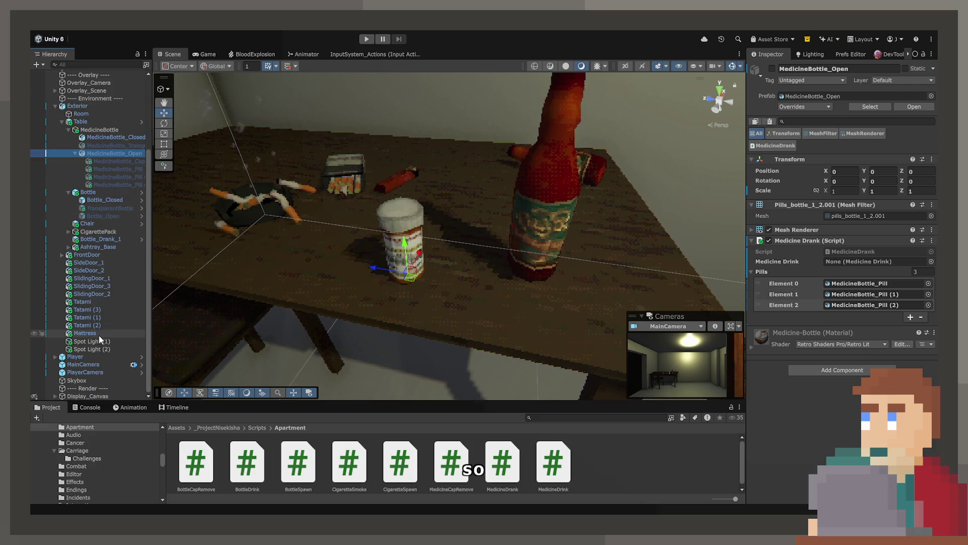
left_click(89, 351)
key("Down")
key("Right")
key("Down")
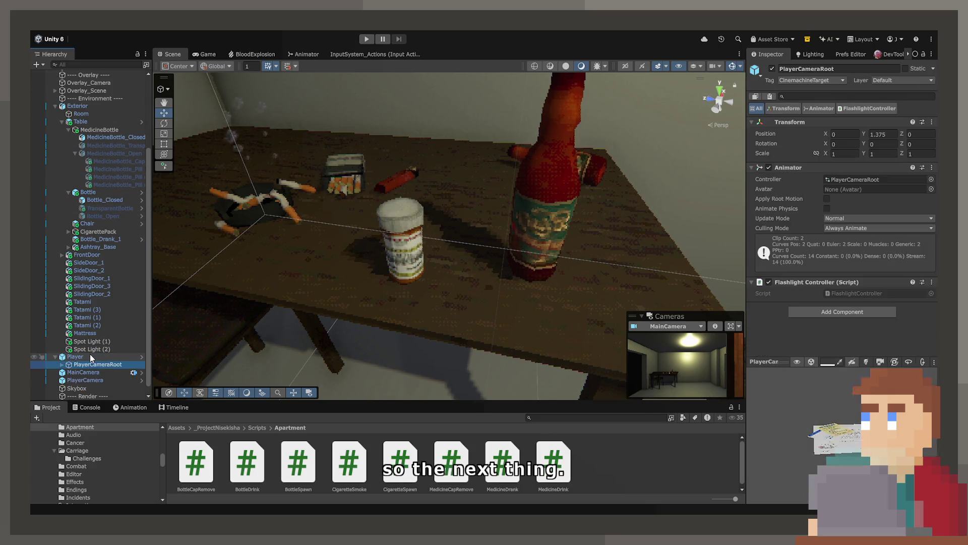
key("Right")
key("Down")
key("Right")
key("Down")
key("Down")
key("Down")
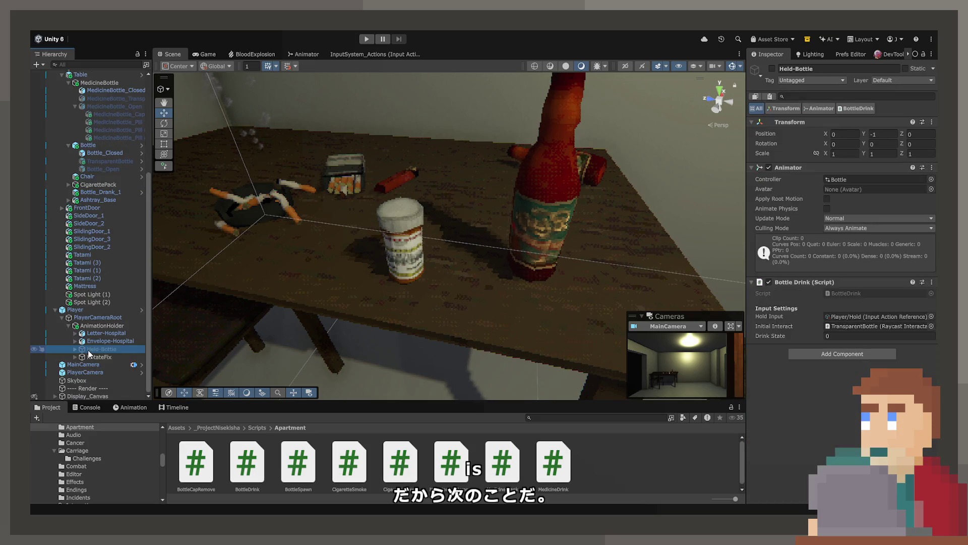
- Duplicate Held-Bottle and name the copy Held-Medicine
key("Up")
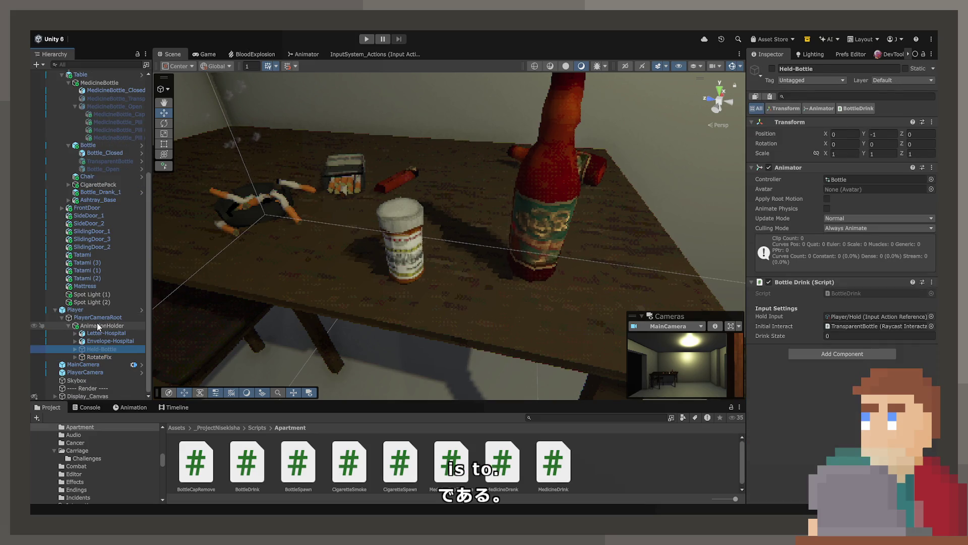
key("ctrl+d")
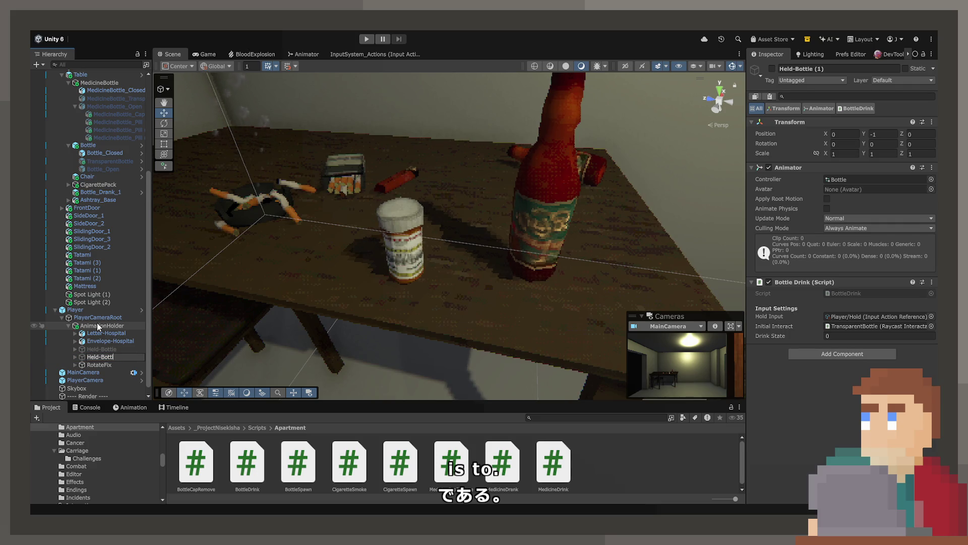
type("di")
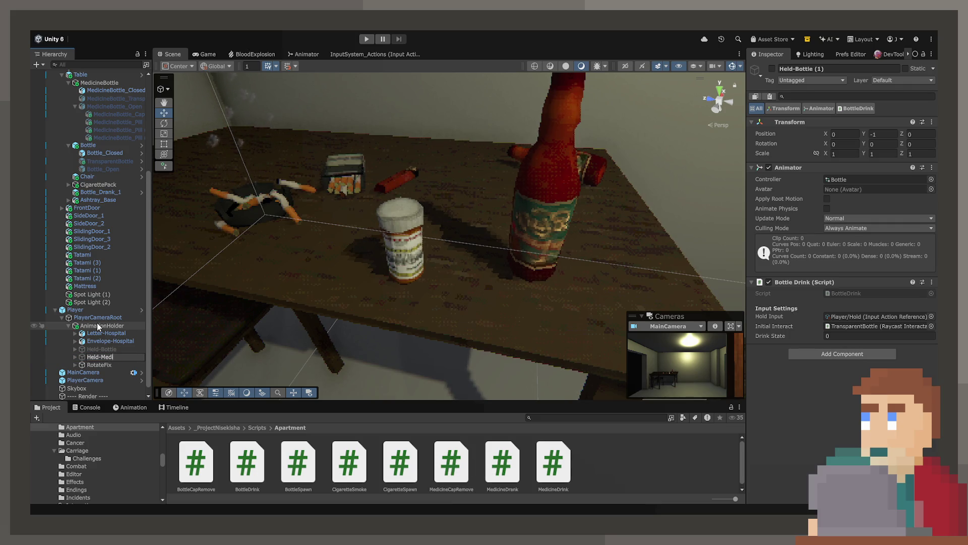
type("cine")
key("Return")
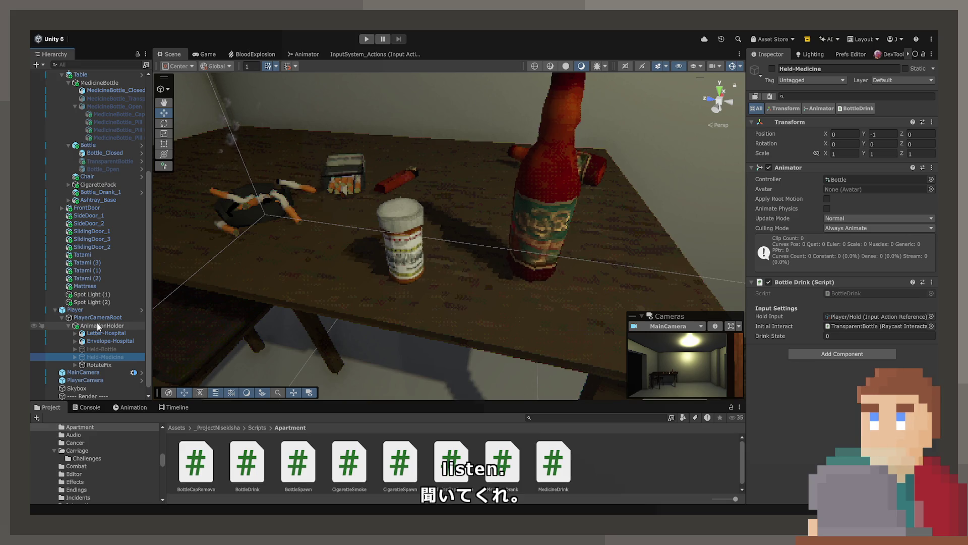
left_click(882, 292)
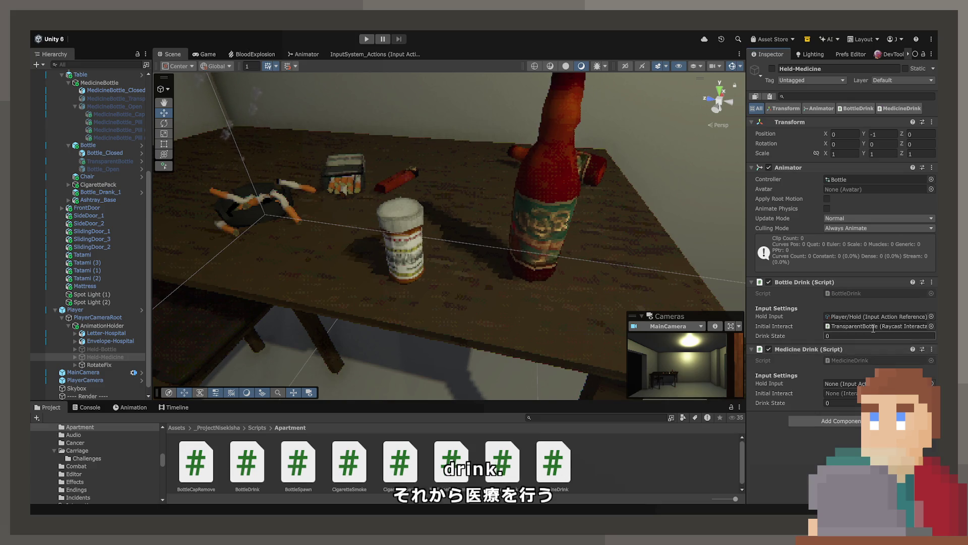
- Remove Bottle Drink from Held-Medicine and set Initial Interact to MedicineBottle_Transparent
left_click(930, 281)
left_click(892, 331)
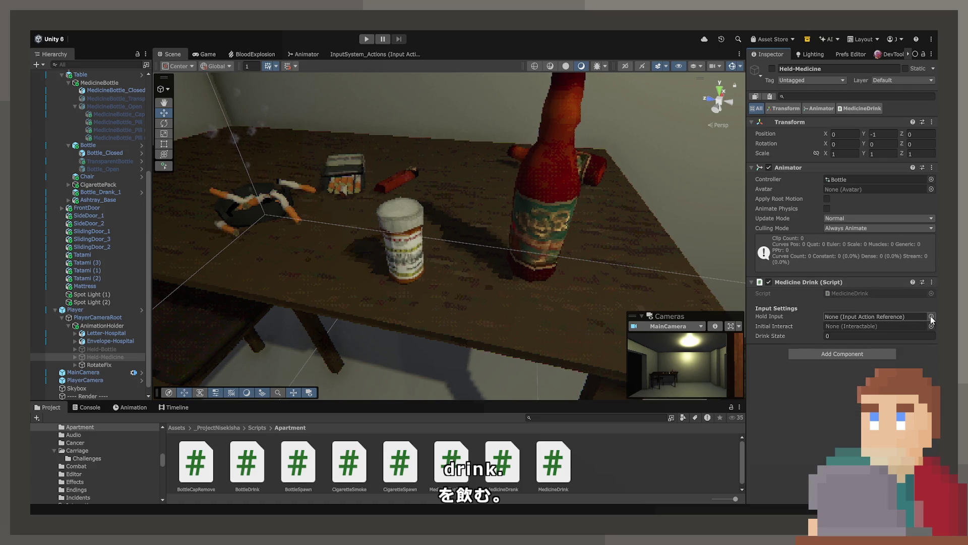
scroll(133, 232, "up", 3)
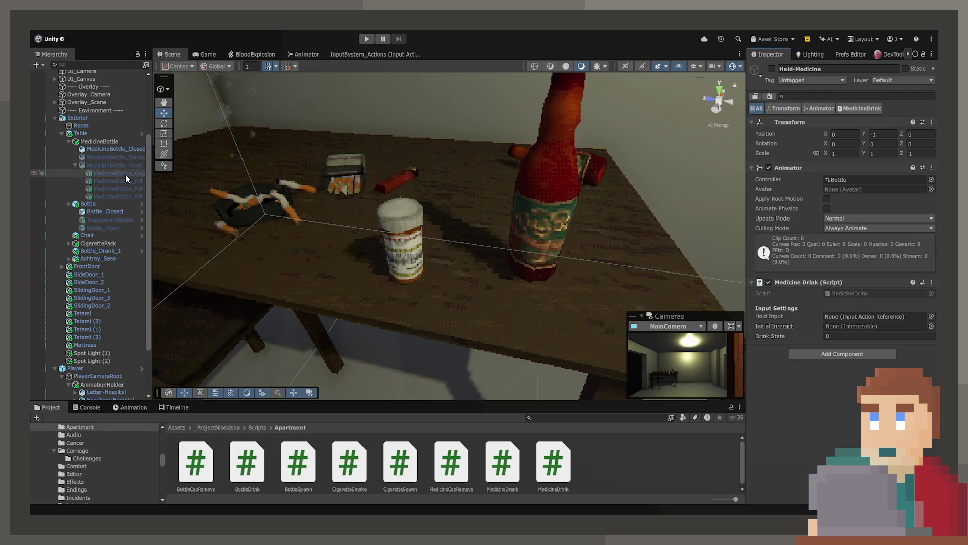
left_click(126, 150)
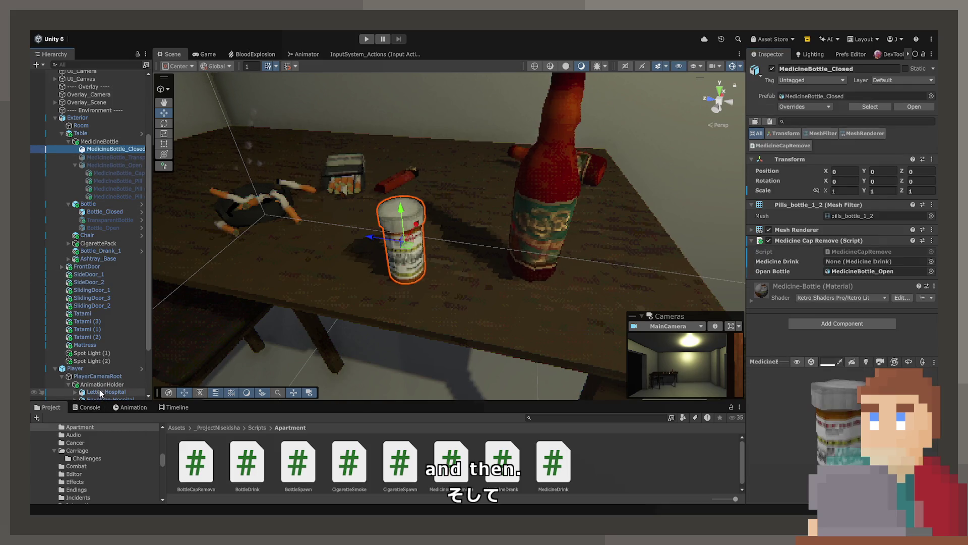
scroll(99, 378, "down", 3)
left_click(103, 357)
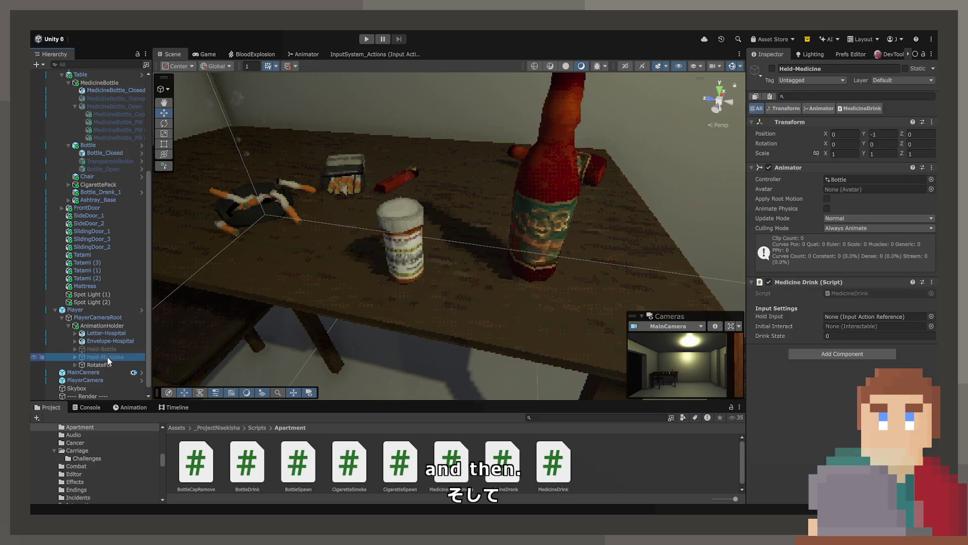
scroll(109, 302, "up", 5)
mouse_move(116, 187)
left_mouse_down()
mouse_move(706, 303)
mouse_move(885, 327)
left_mouse_up()
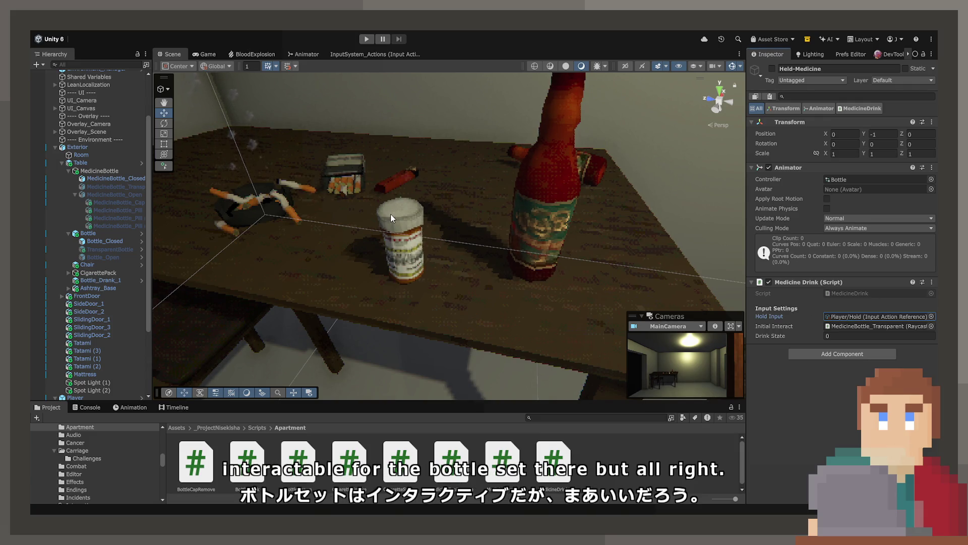
- Compare against Held-Bottle's settings and check the MedicineDrink script in the code editor
scroll(111, 322, "down", 5)
left_click(102, 349)
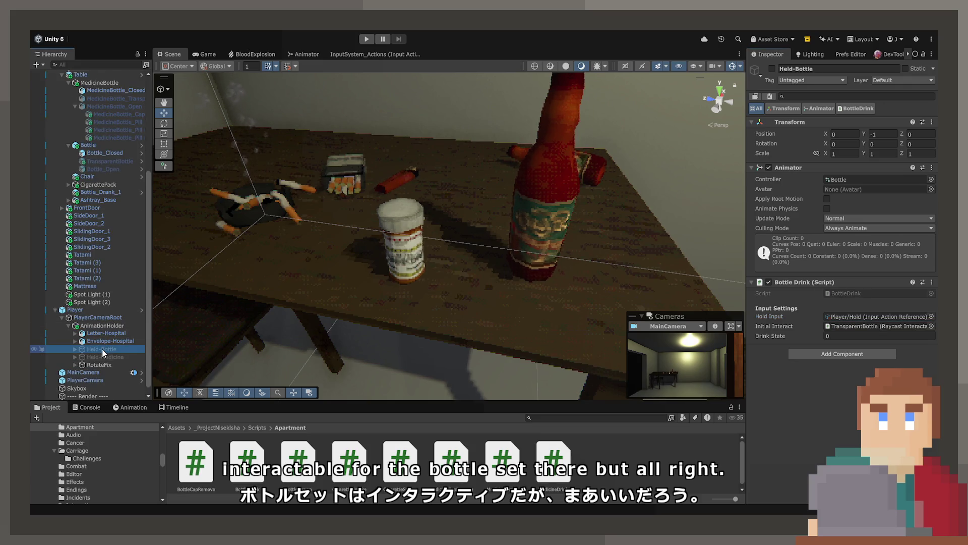
left_click(102, 356)
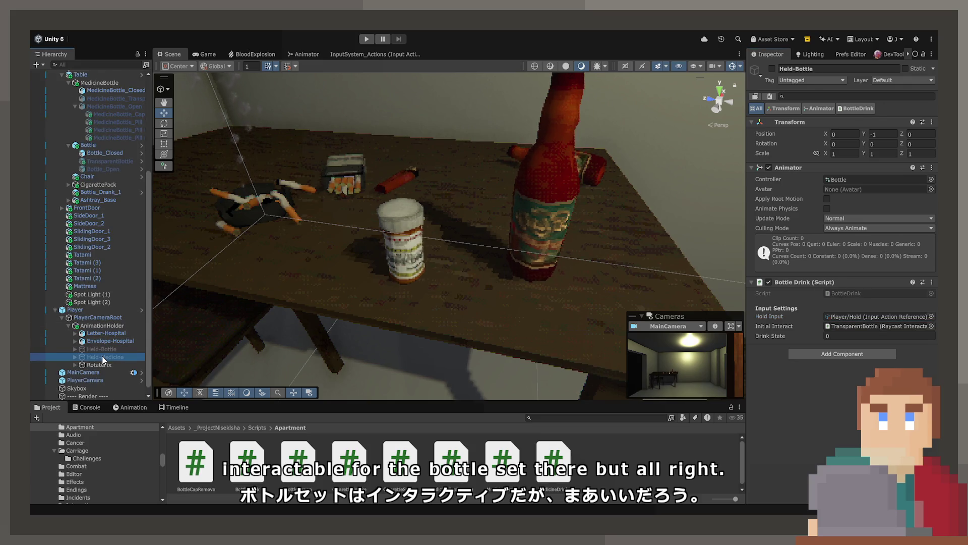
left_click(826, 293)
double_click(824, 293)
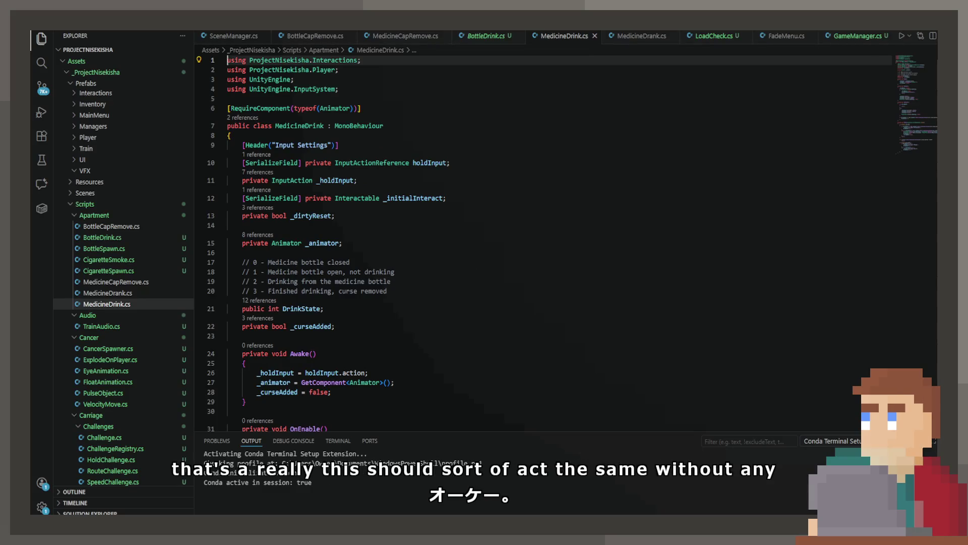
key("alt+Tab")
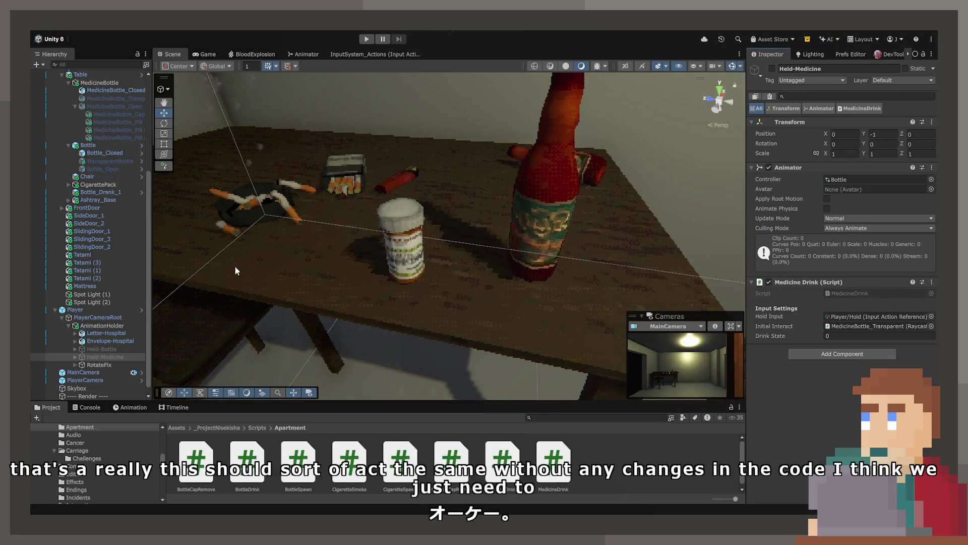
- Expand Held-Medicine > Bottle > Bottle_Open to reveal the Closed, Open and Cap parts
left_click(81, 358)
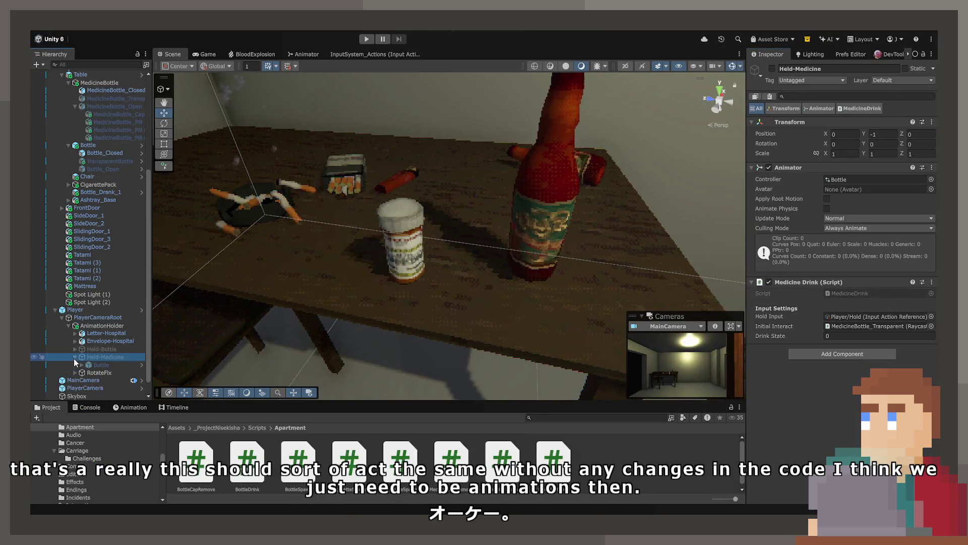
left_click(75, 357)
left_click(91, 349)
key("Right")
key("Down")
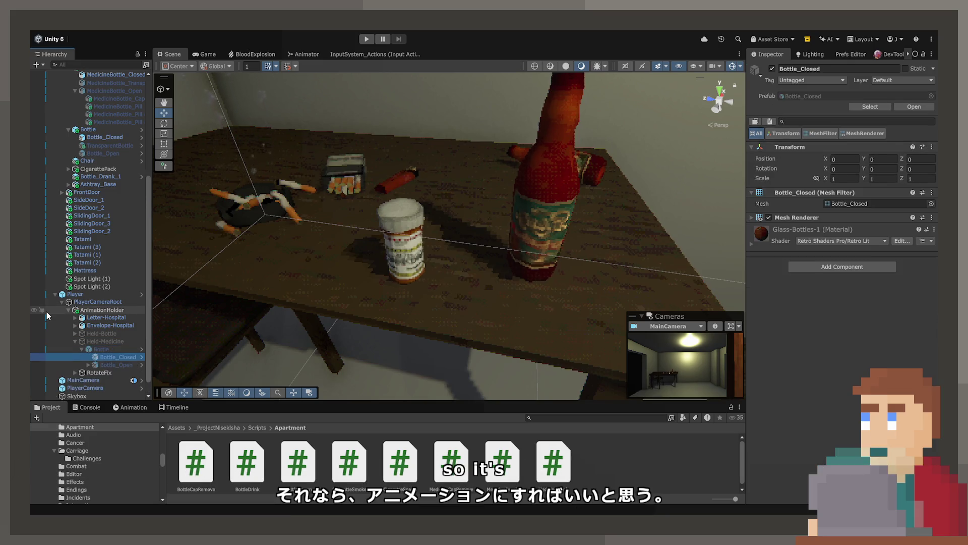
key("Down")
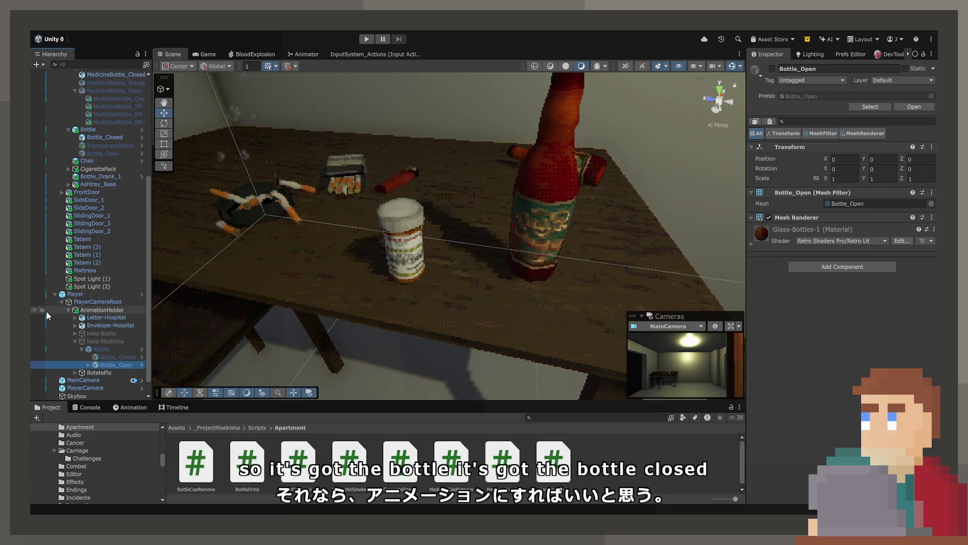
key("Down")
key("Up")
key("Right")
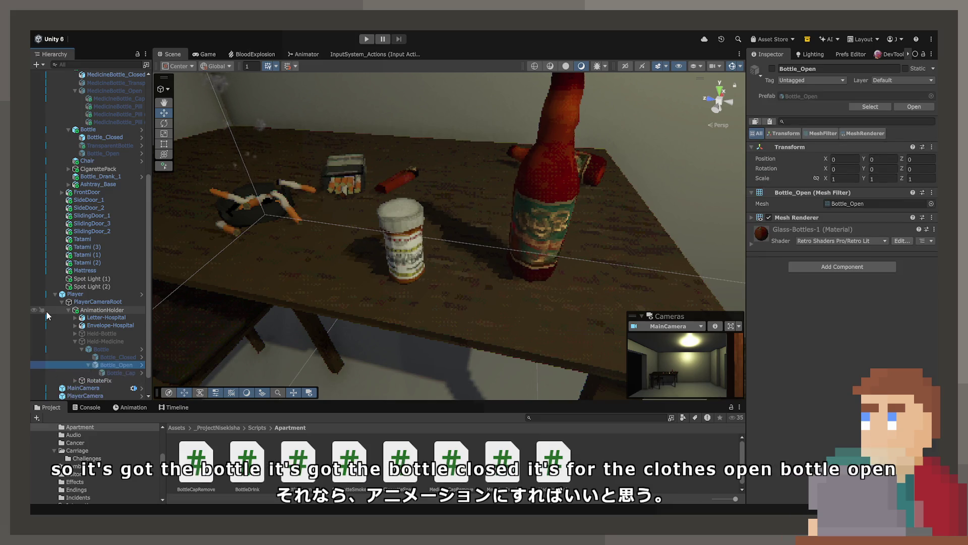
key("Down")
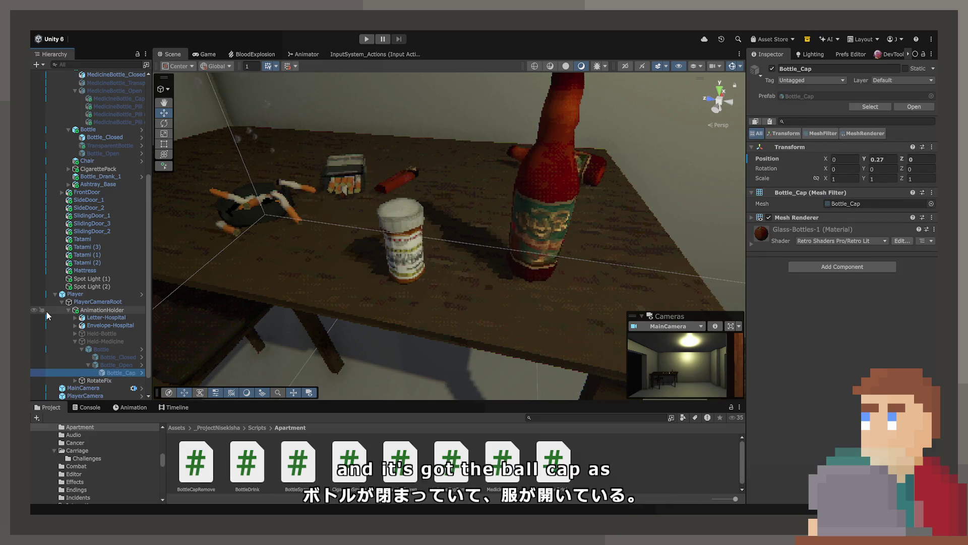
- Select both MedicineBottle_Closed and MedicineBottle_Open
scroll(90, 212, "up", 2)
left_click(110, 120)
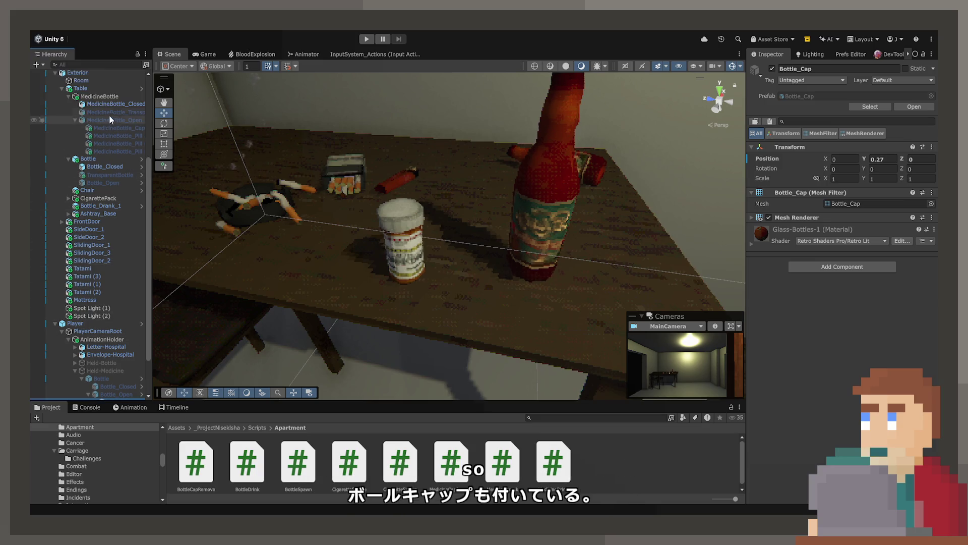
left_click(111, 104, "ctrl")
- Duplicate the MedicineBottle object and place the MedicineBottle (1) copy under Held-Medicine
key("ctrl+d")
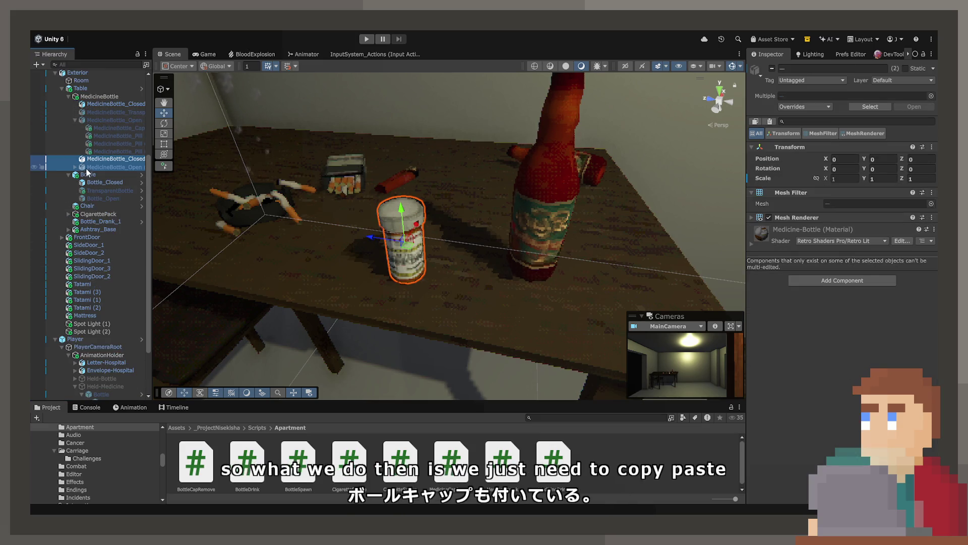
mouse_move(111, 158)
left_mouse_down()
mouse_move(100, 187)
mouse_move(93, 406)
mouse_move(107, 328)
left_mouse_up()
scroll(105, 232, "up", 2)
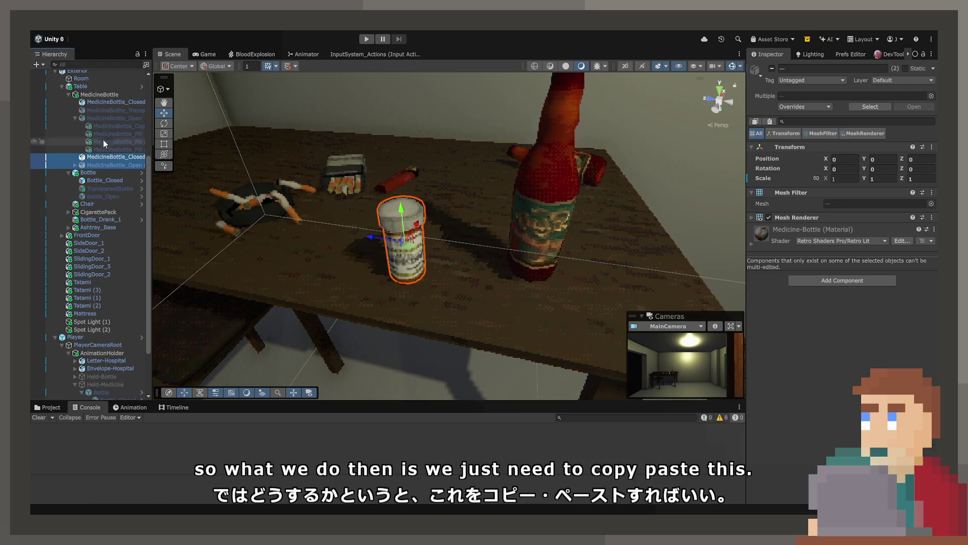
left_click(105, 96)
key("ctrl+d")
mouse_move(95, 161)
left_mouse_down()
mouse_move(101, 393)
mouse_move(105, 350)
left_mouse_up()
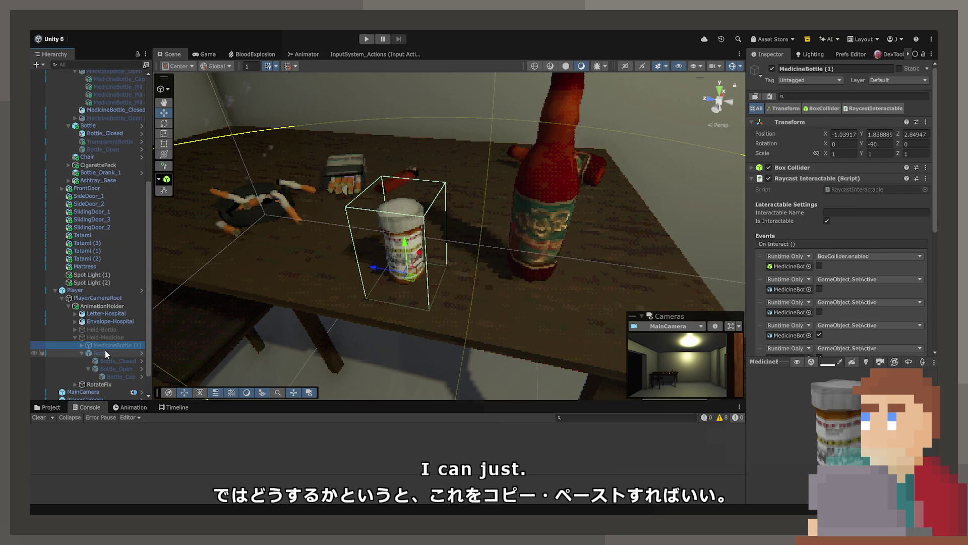
left_click(105, 352)
- Expand MedicineBottle (1) and check its copied Closed and Transparent parts
left_click(104, 345)
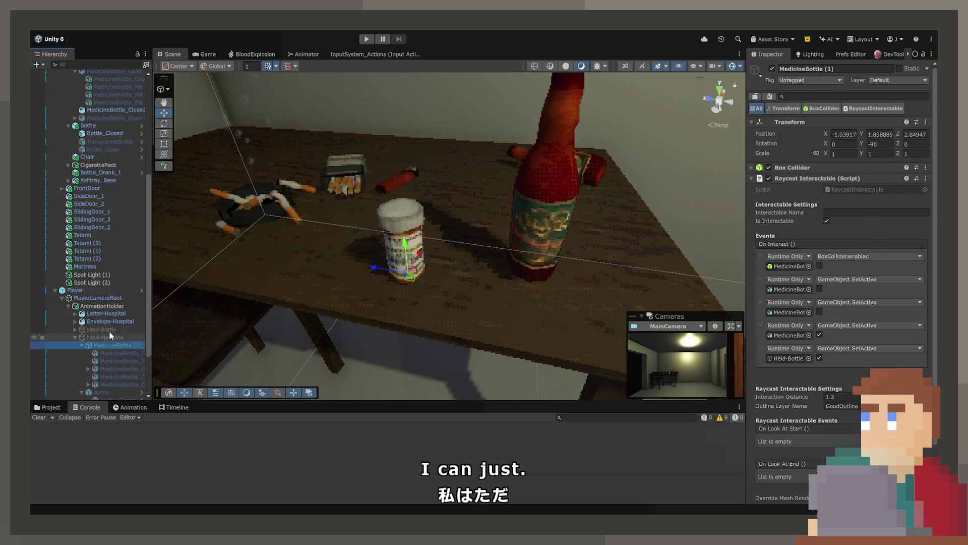
key("Right")
key("Right")
scroll(104, 317, "down", 2)
scroll(104, 317, "down", 2)
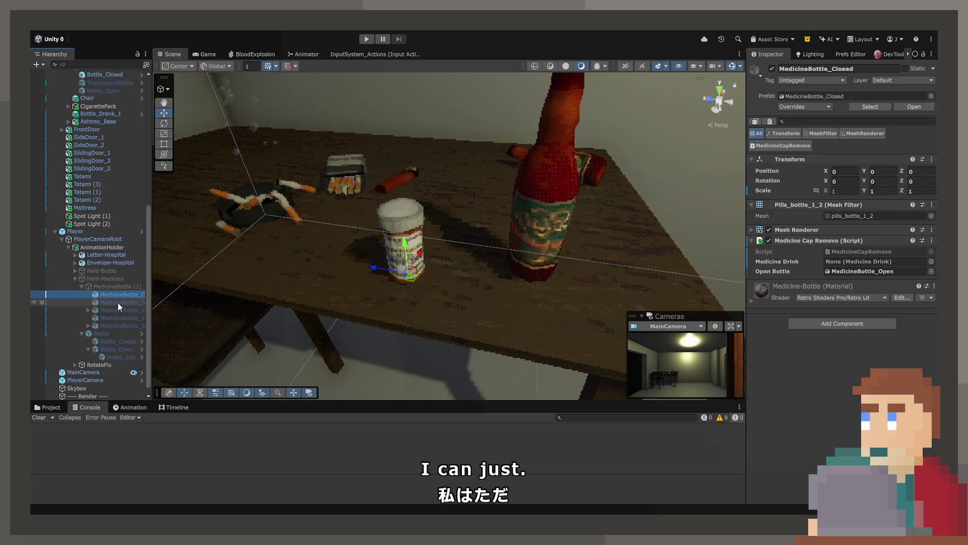
left_click(117, 302)
mouse_move(150, 306)
left_mouse_down()
mouse_move(235, 305)
mouse_move(215, 305)
left_mouse_up()
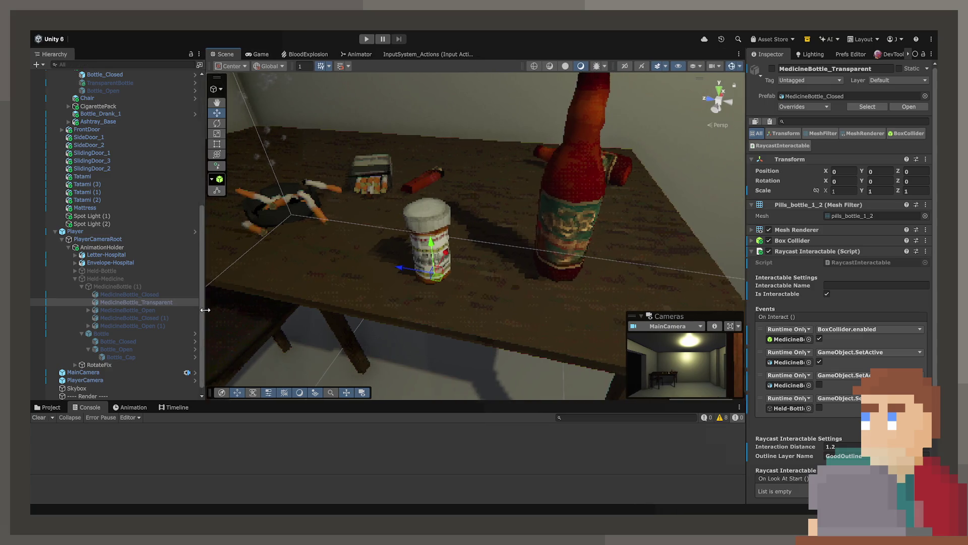
left_click(161, 311)
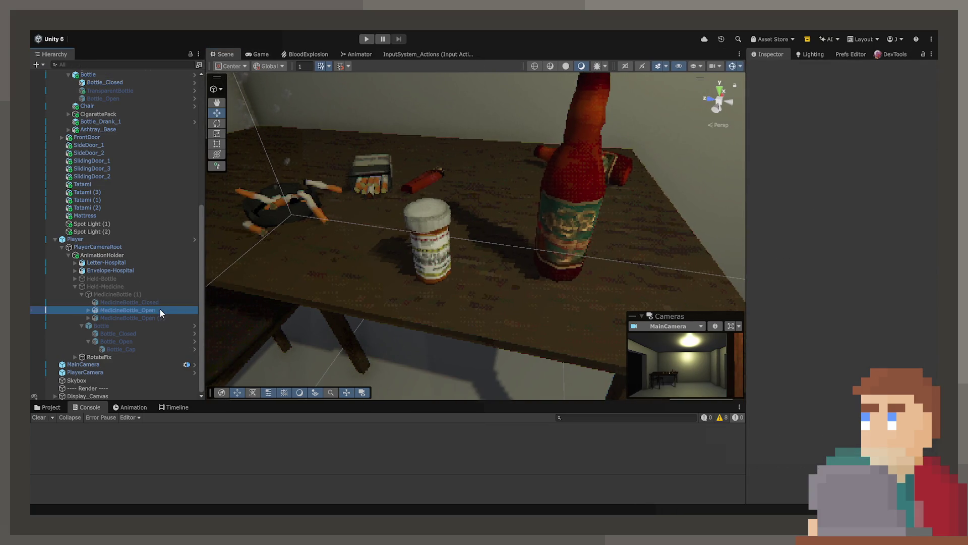
scroll(146, 252, "up", 7)
- Compare the open bottle's cap and pills, then select MedicineBottle (1) for renaming
left_click(141, 214)
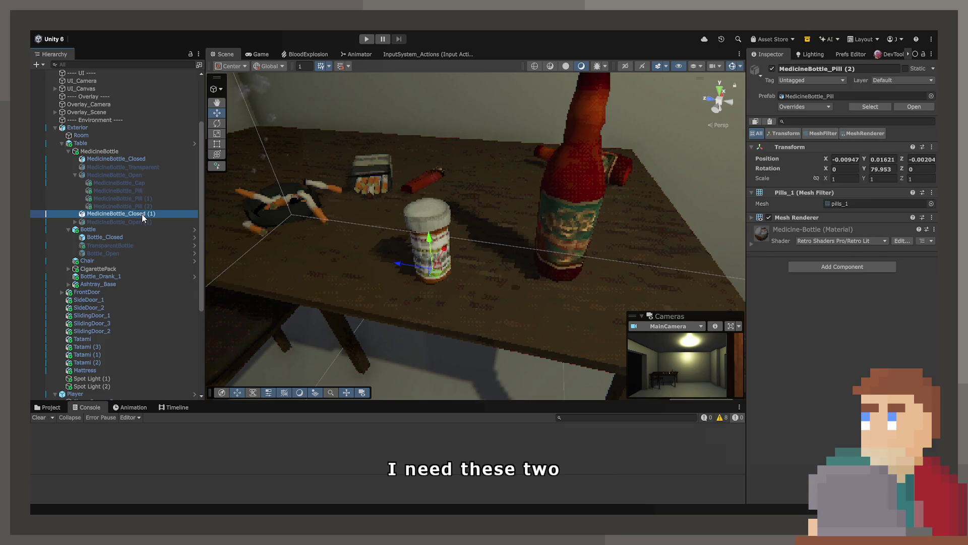
left_click(141, 213, "ctrl")
scroll(141, 242, "down", 5)
scroll(141, 276, "down", 2)
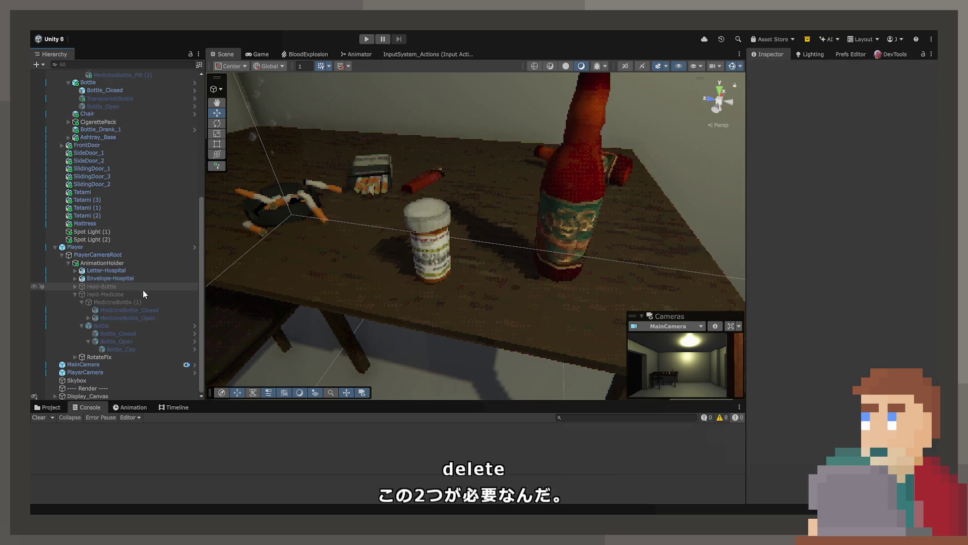
left_click(144, 316)
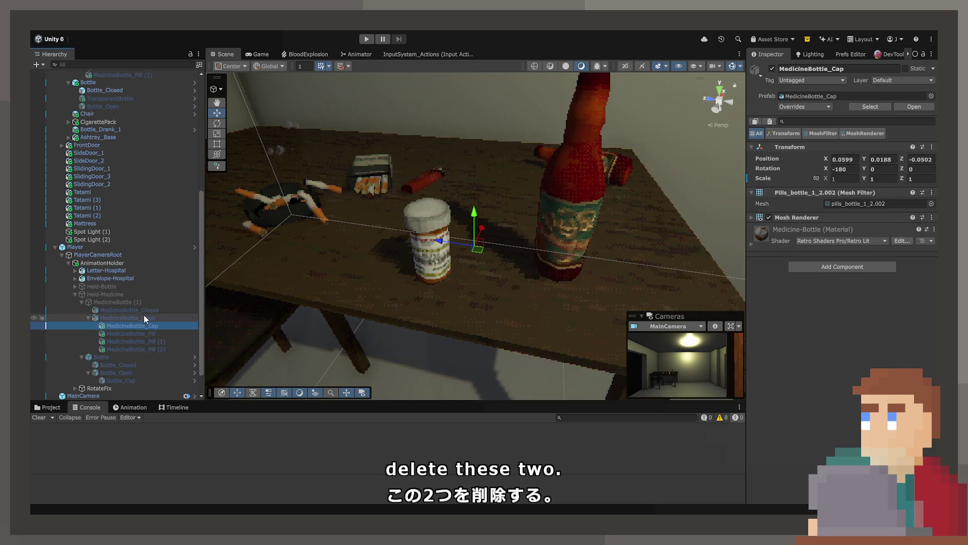
key("Down")
key("Down")
key("Down")
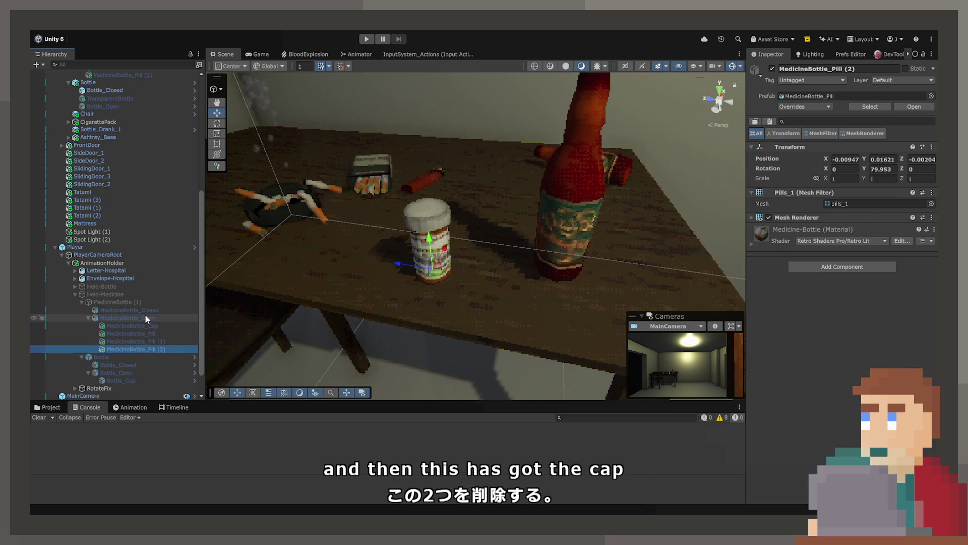
key("Up")
left_click(117, 302)
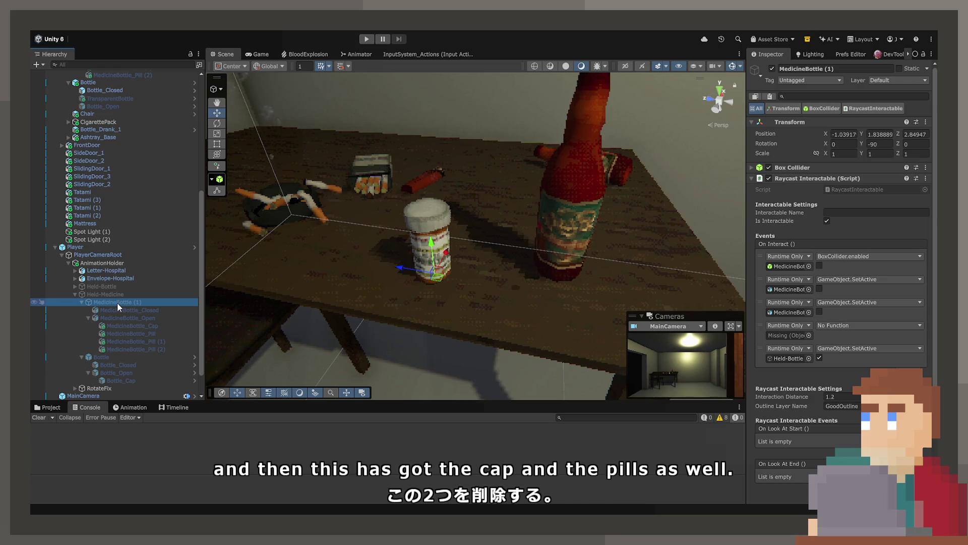
key("F2")
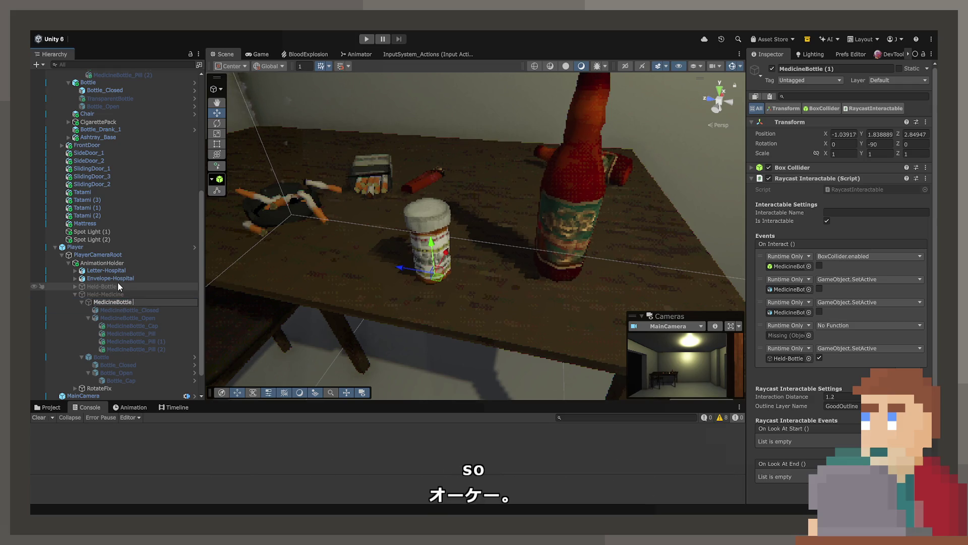
- Confirm the name MedicineBottle and look over the Bottle object's child parts
key("BackSpace")
key("BackSpace")
key("BackSpace")
key("Return")
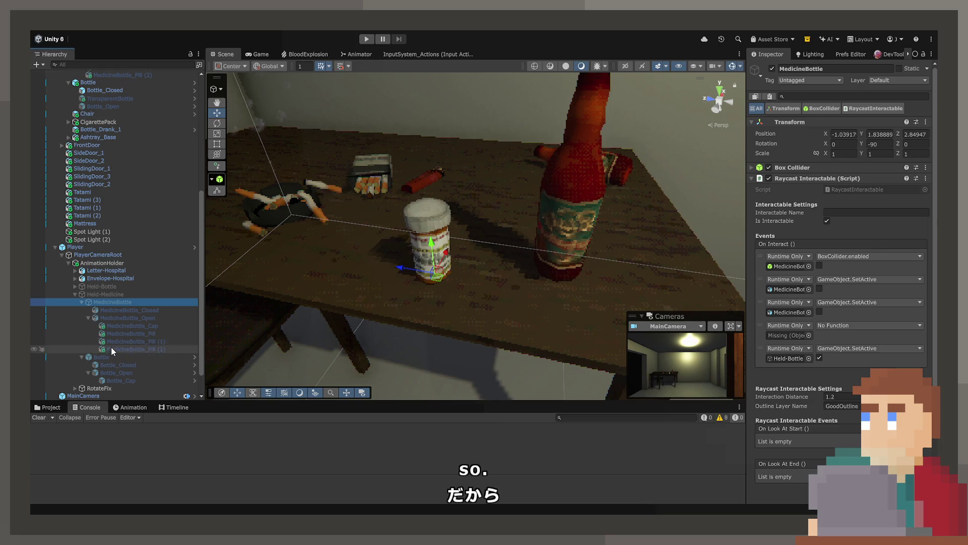
left_click(112, 359)
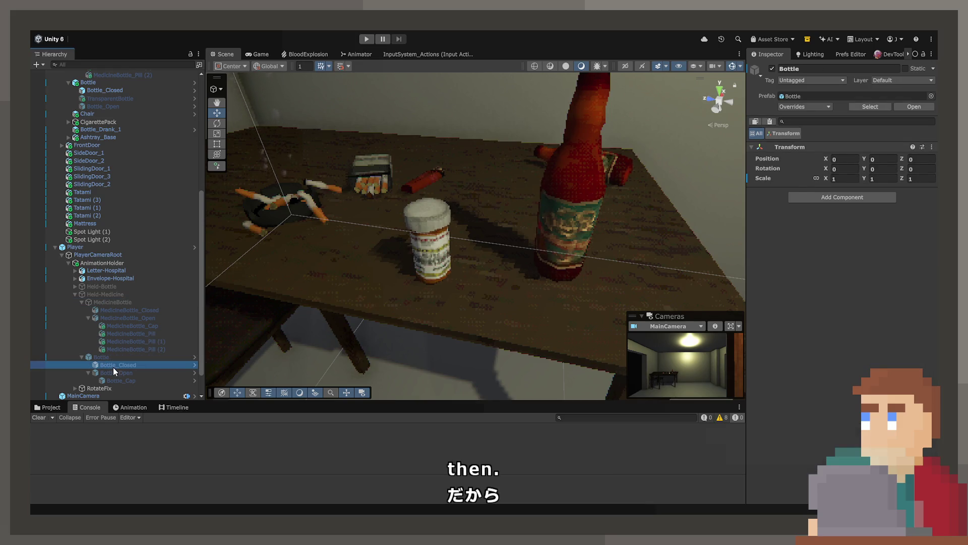
left_click(113, 371)
key("Down")
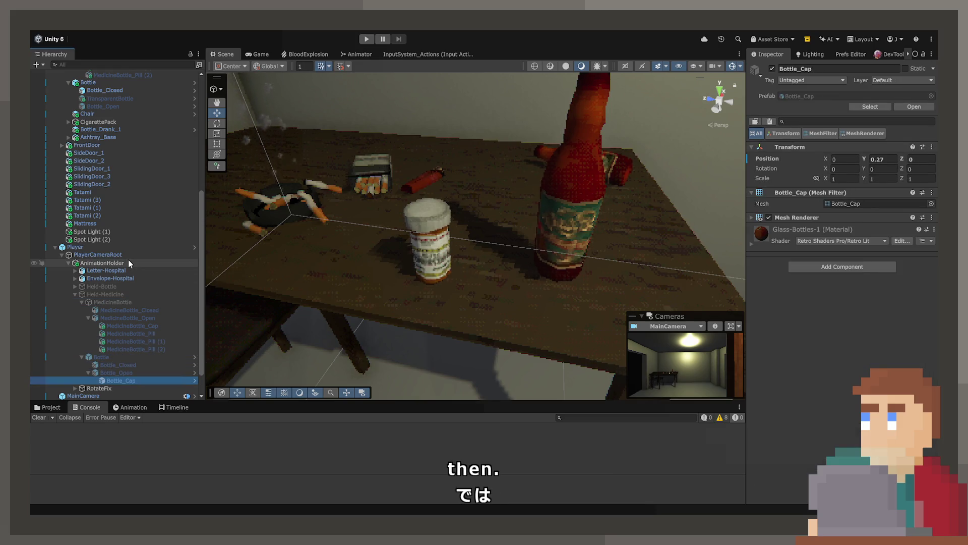
key("Up")
key("Up")
- Ping Held-Medicine's Bottle animator controller in the Project window's Animations/Bottle folder
left_click(127, 294)
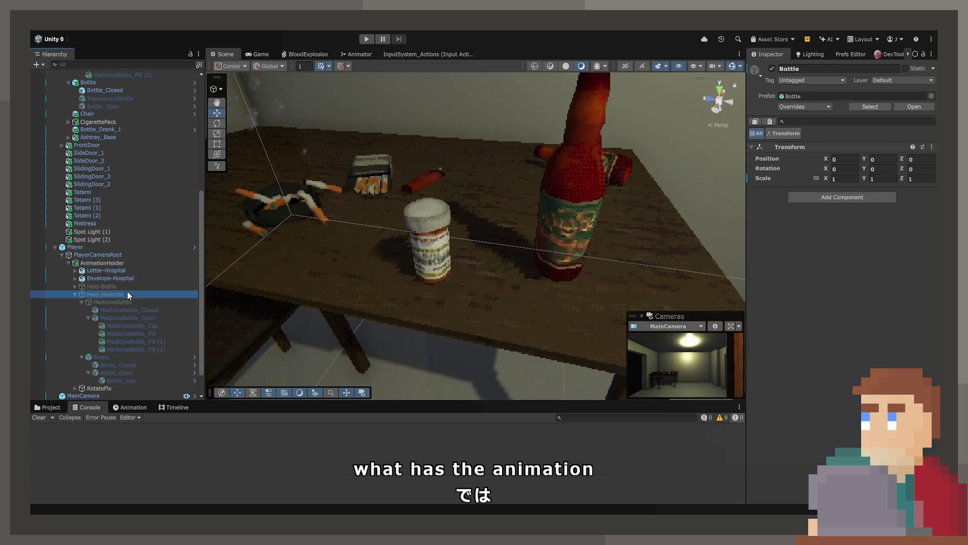
left_click(869, 184)
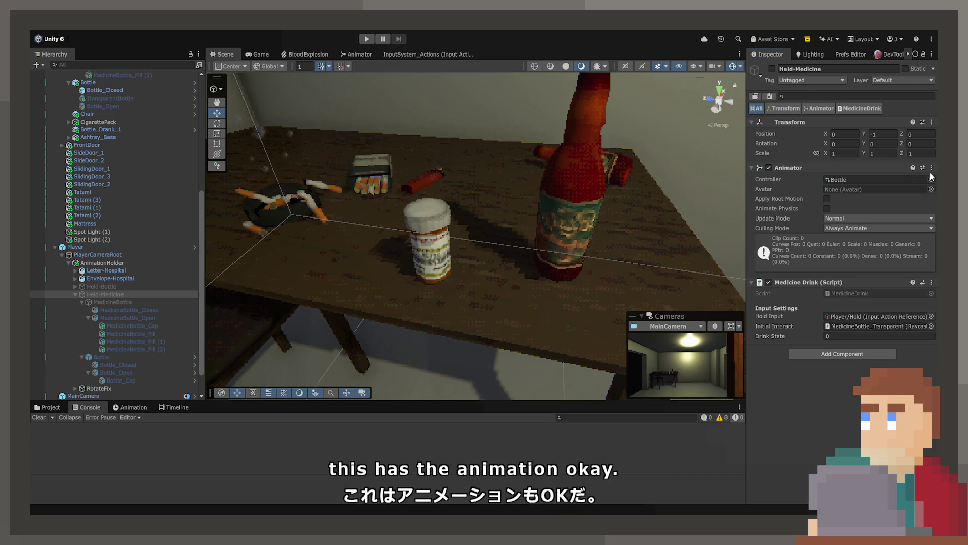
left_click(888, 180)
left_click(50, 407)
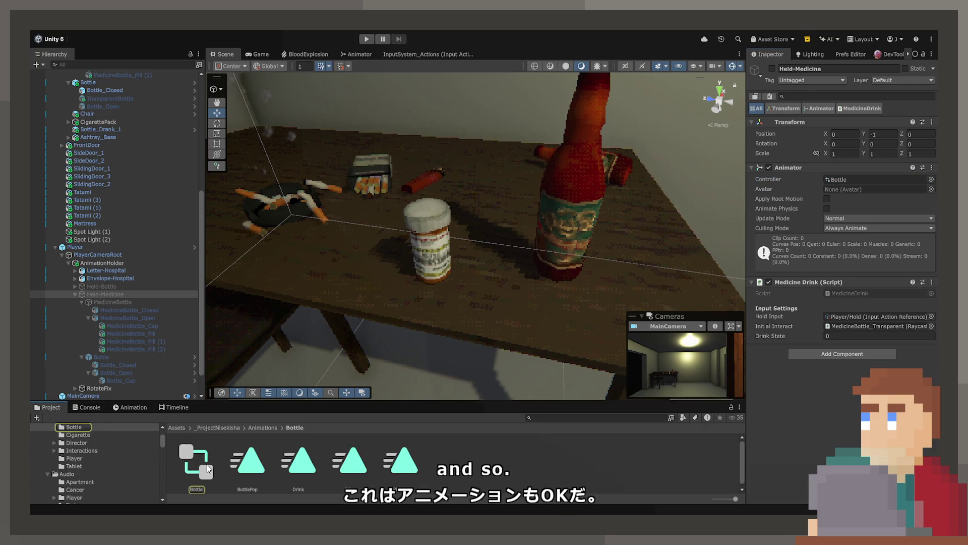
- Create a MedicineBottle folder inside Animations and open it
left_click(272, 427)
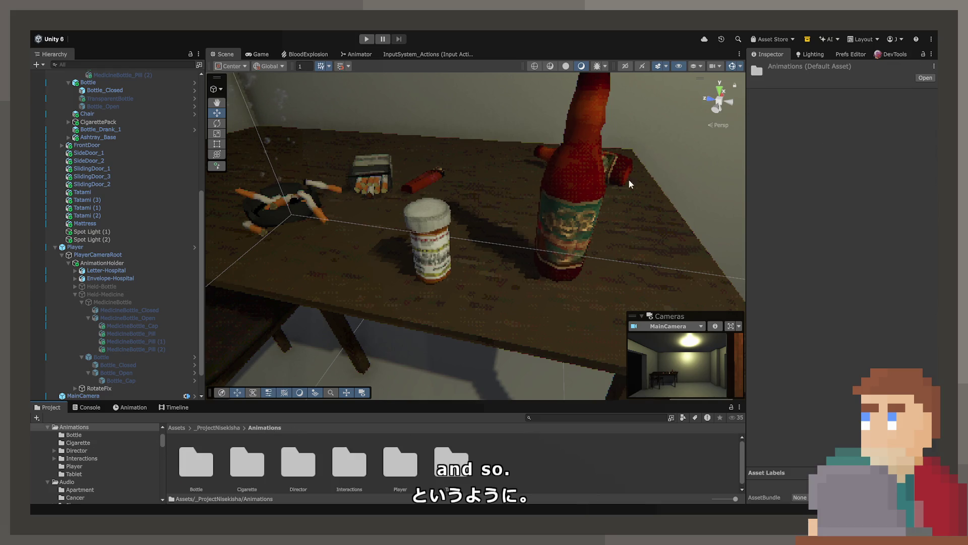
key("ctrl+shift+n")
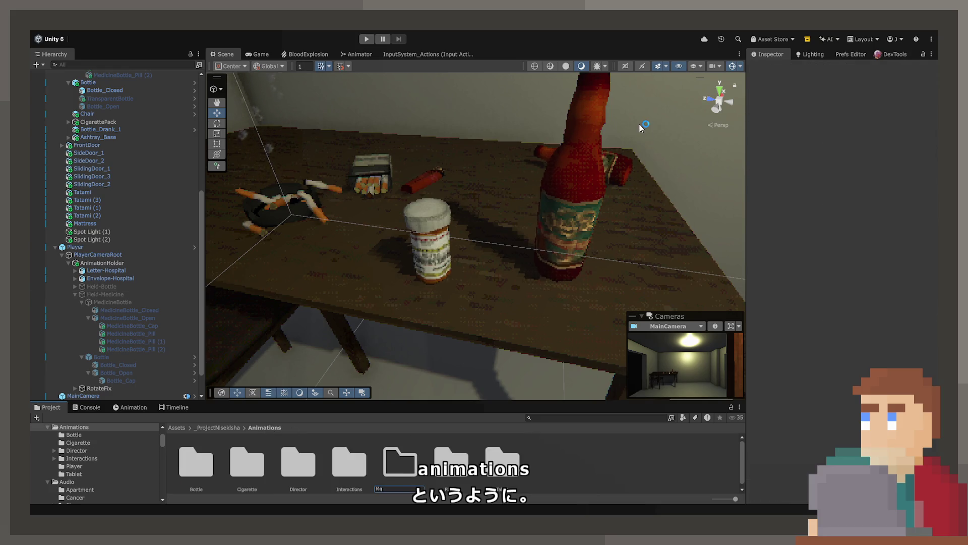
type("dicineBottle")
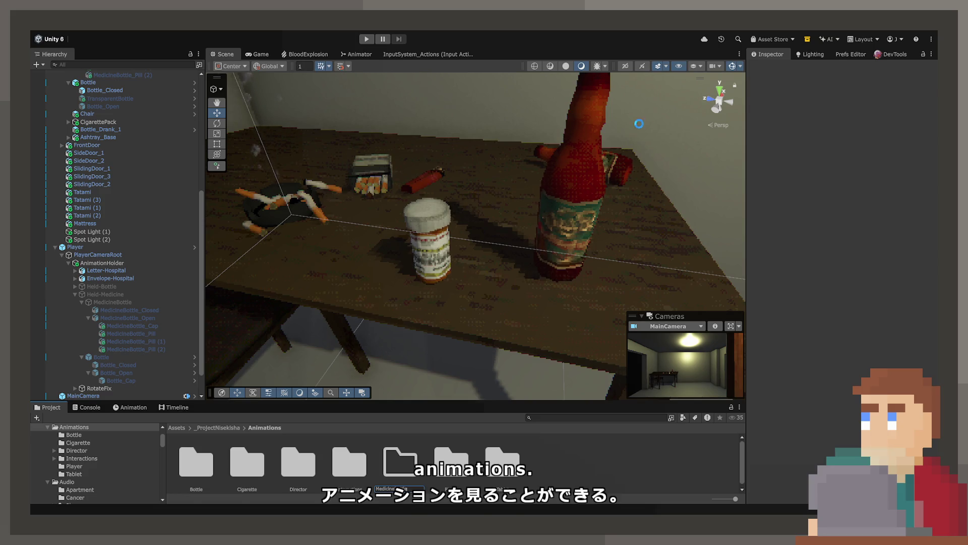
key("Return")
left_click(85, 465)
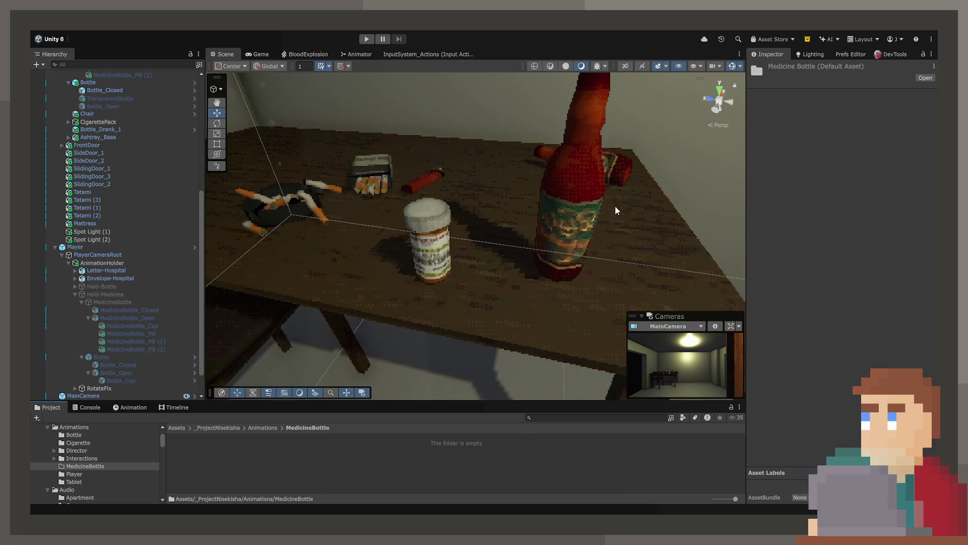
- Reselect Held-Medicine and return focus to the empty MedicineBottle folder
left_click(100, 294)
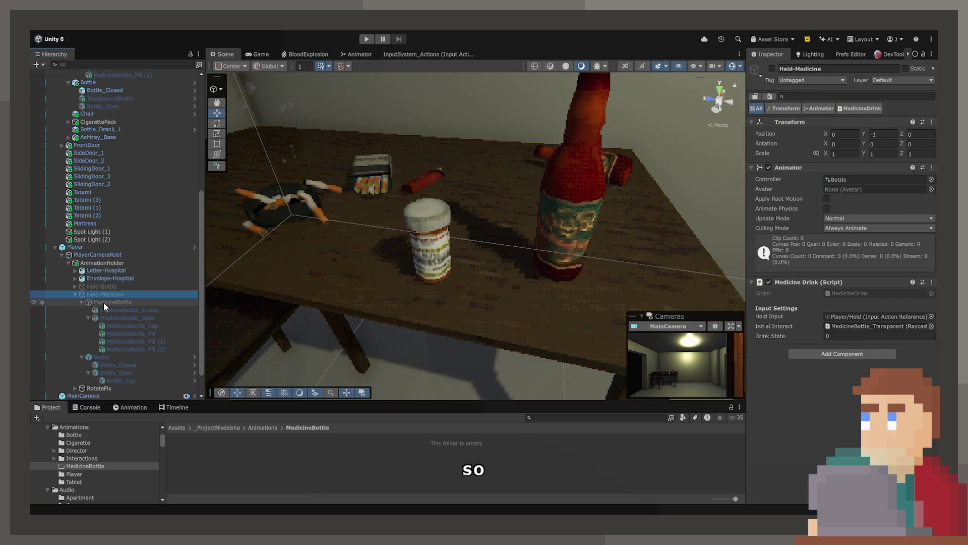
left_click(104, 301)
left_click(102, 296)
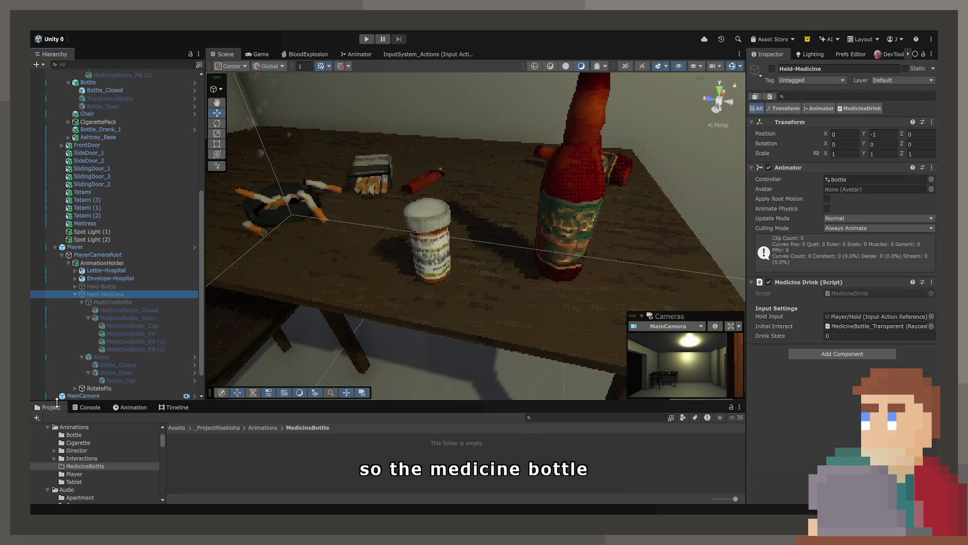
left_click(333, 472)
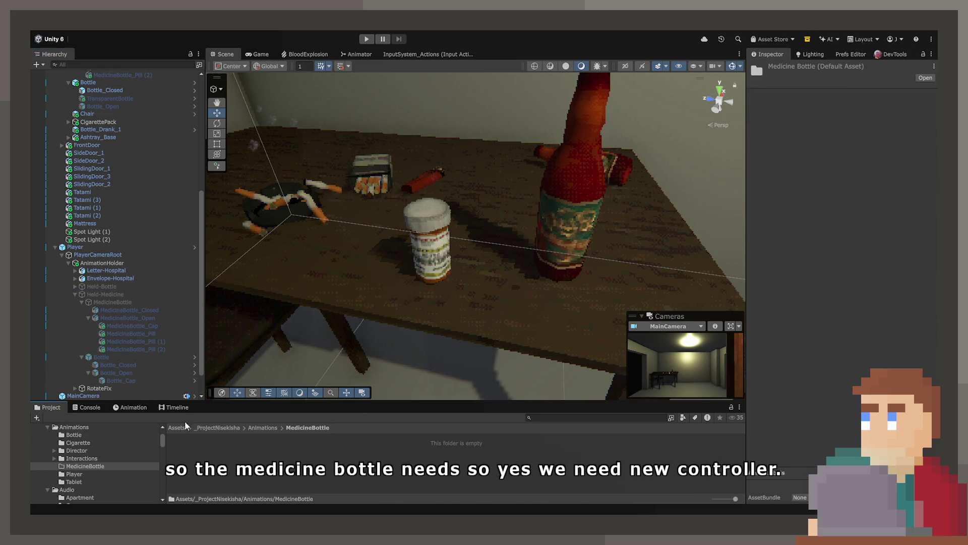
- Rename the copied controller in Animations/MedicineBottle to 'MedicineBottle', then select Held-Medicine
left_click(262, 427)
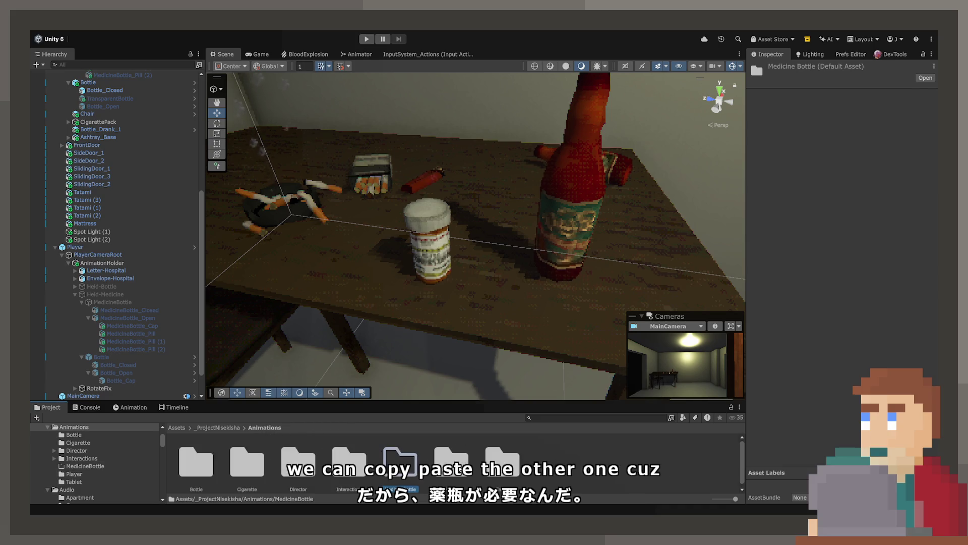
double_click(196, 463)
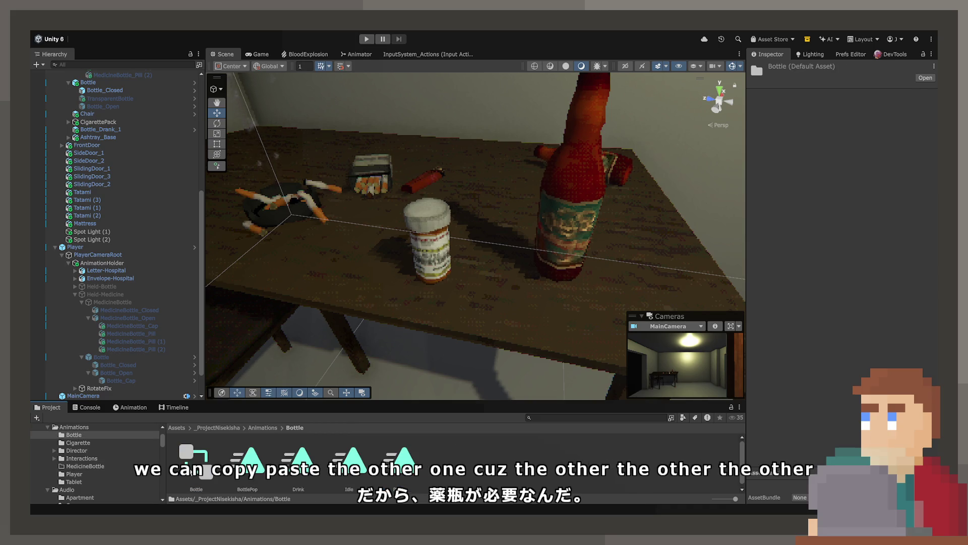
left_click(255, 428)
double_click(249, 462)
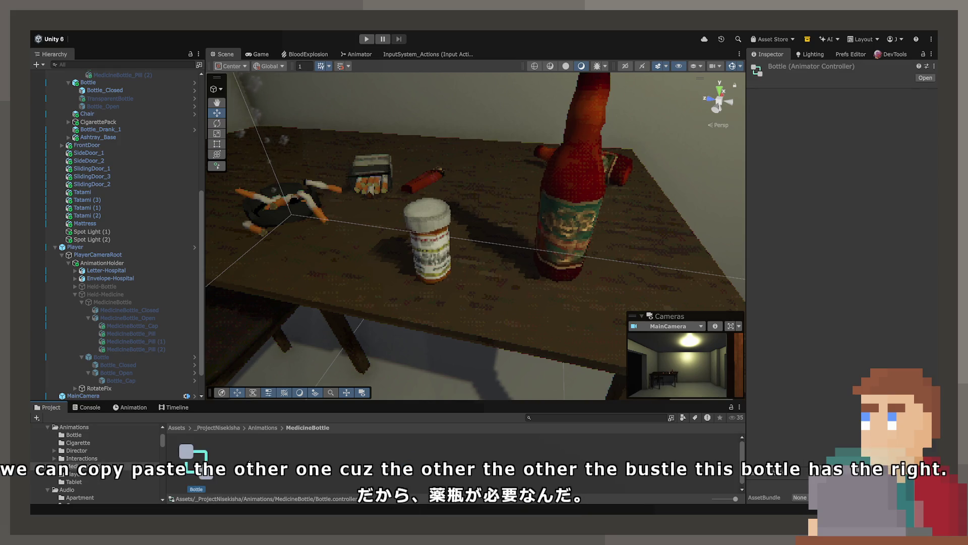
key("Return")
type("m")
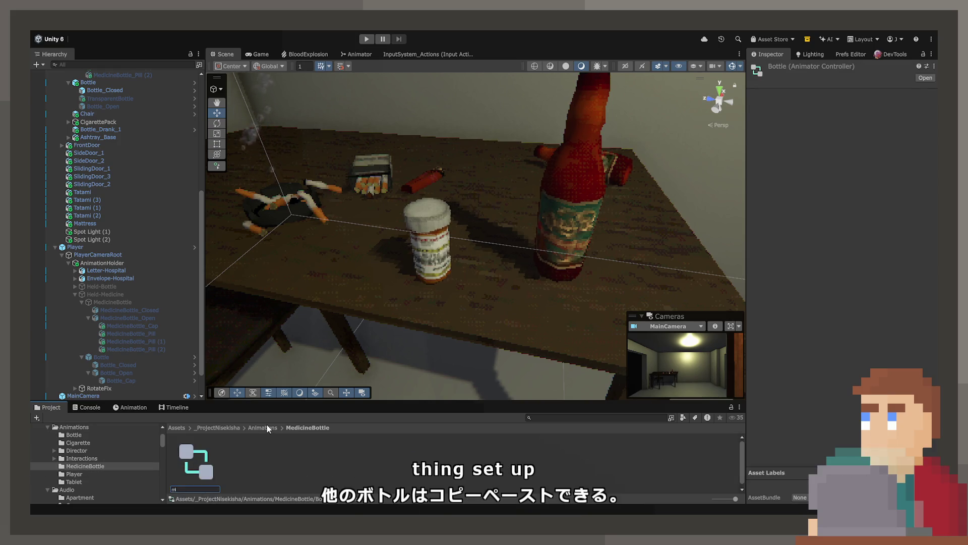
key("BackSpace")
type("MedicineB")
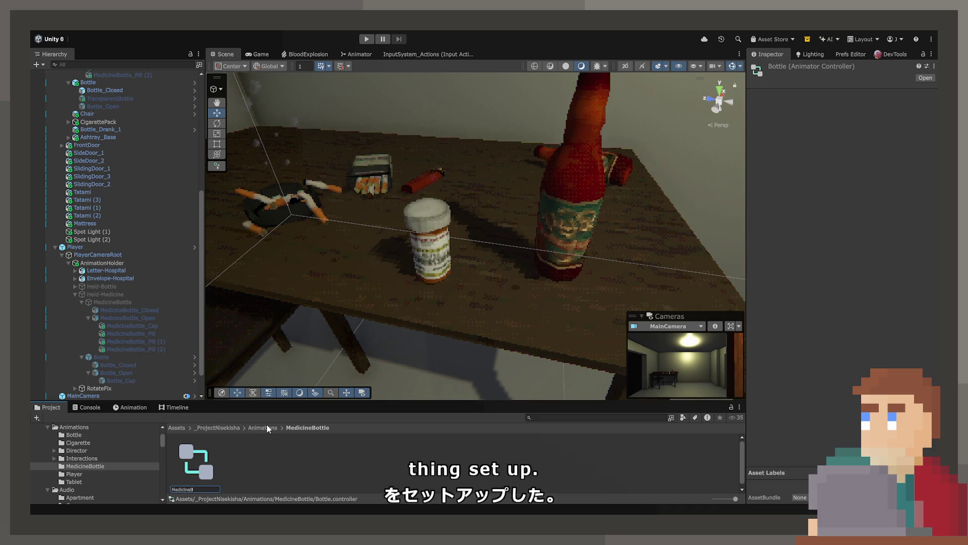
type("ottle")
key("Return")
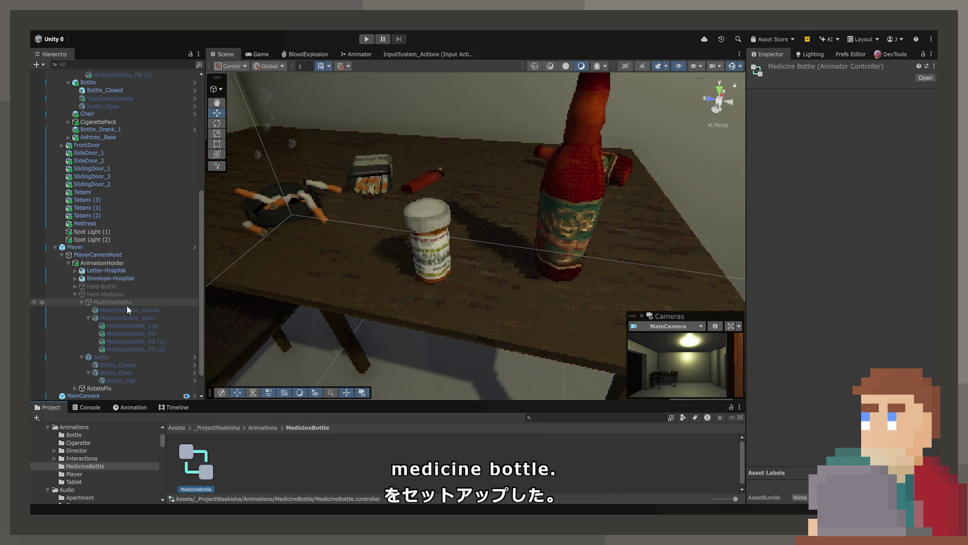
left_click(123, 297)
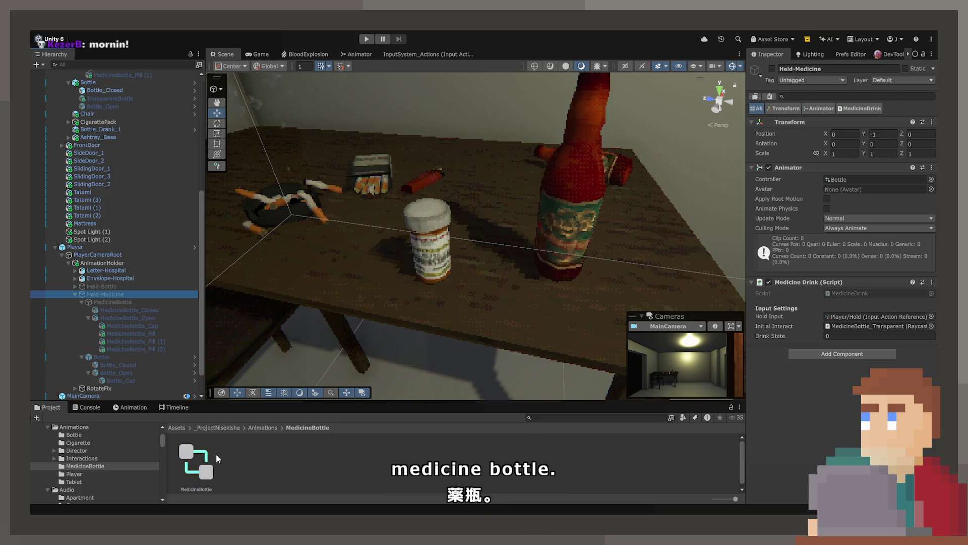
- Assign MedicineBottle.controller to Held-Medicine's Animator Controller field and confirm it replaced Bottle
left_click_drag(217, 455, 870, 182)
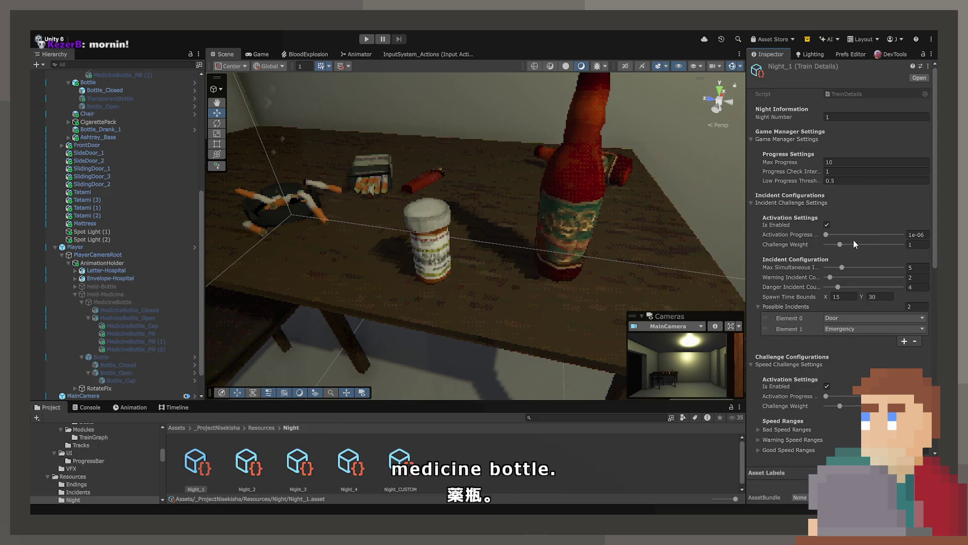
left_click(115, 296)
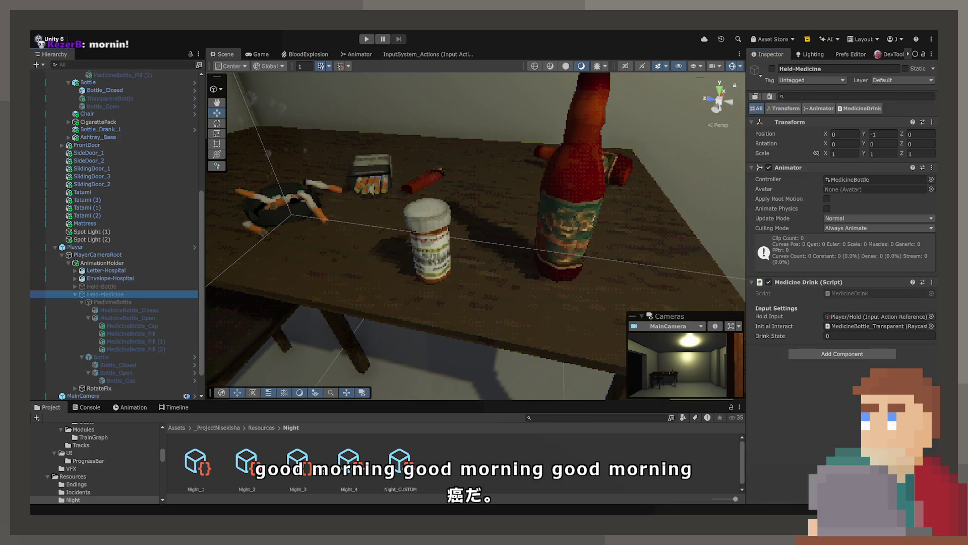
scroll(94, 460, "up", 2)
scroll(94, 459, "up", 5)
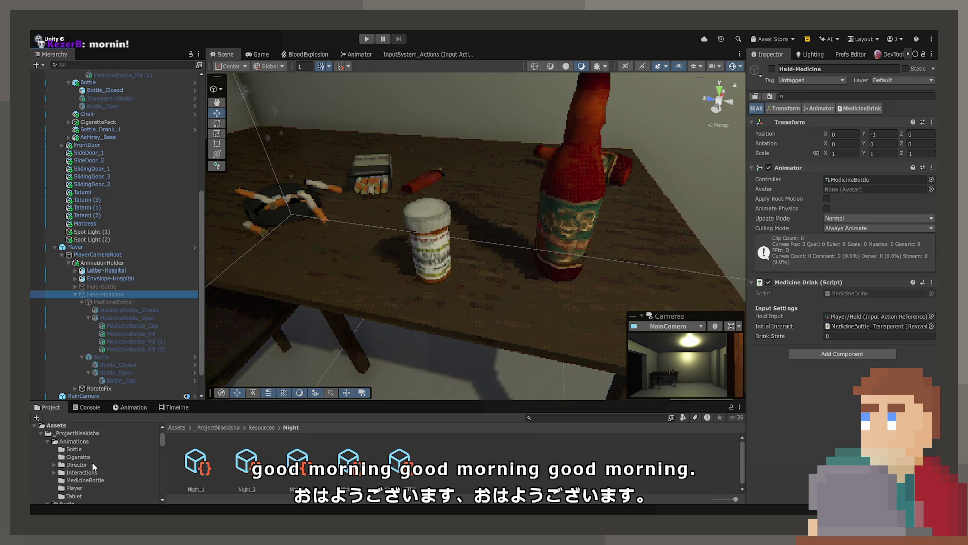
left_click(91, 479)
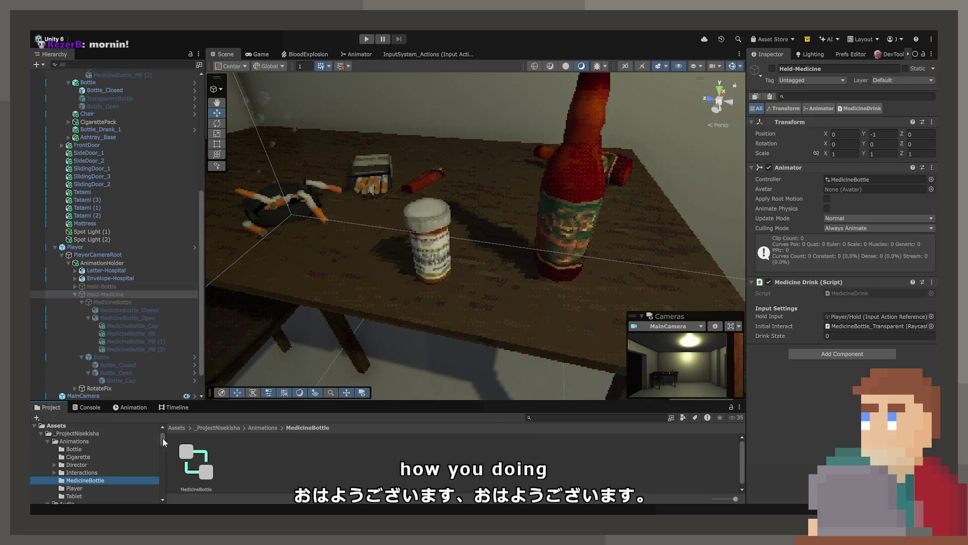
- Open the MedicineBottle controller's state graph in the Animator
left_click(192, 466)
double_click(192, 466)
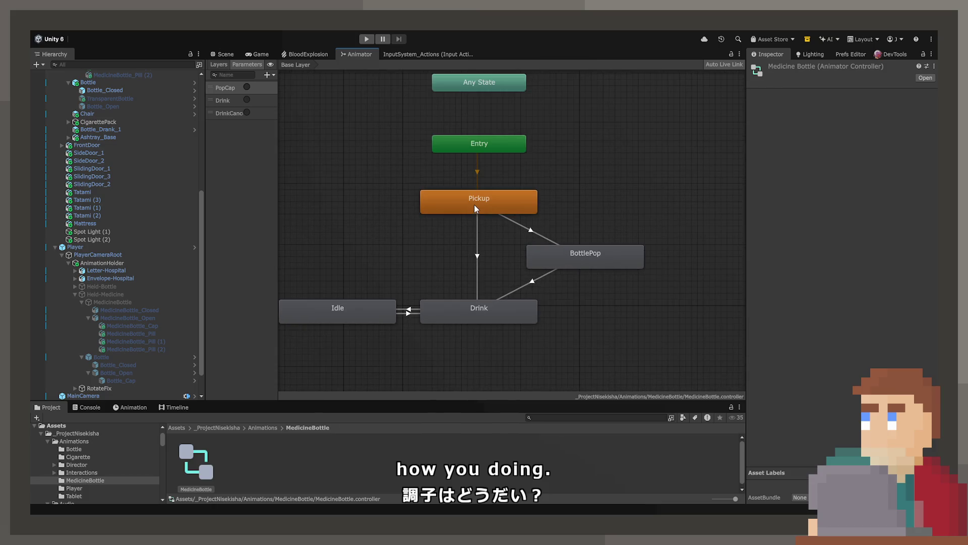
left_click(475, 205)
scroll(633, 129, "down", 2)
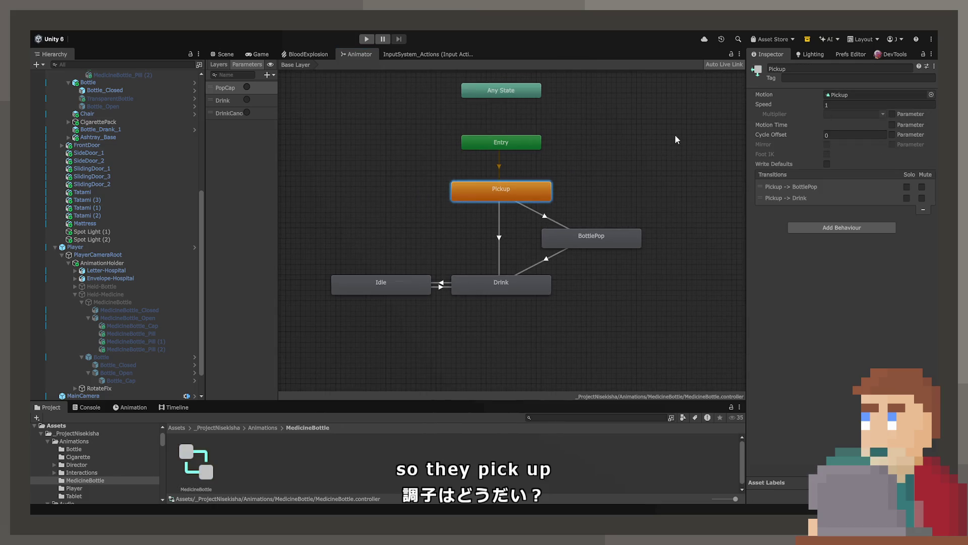
- Clear the Motion field of the BottlePop and Idle states to None
left_click(588, 242)
left_click(868, 95)
key("Delete")
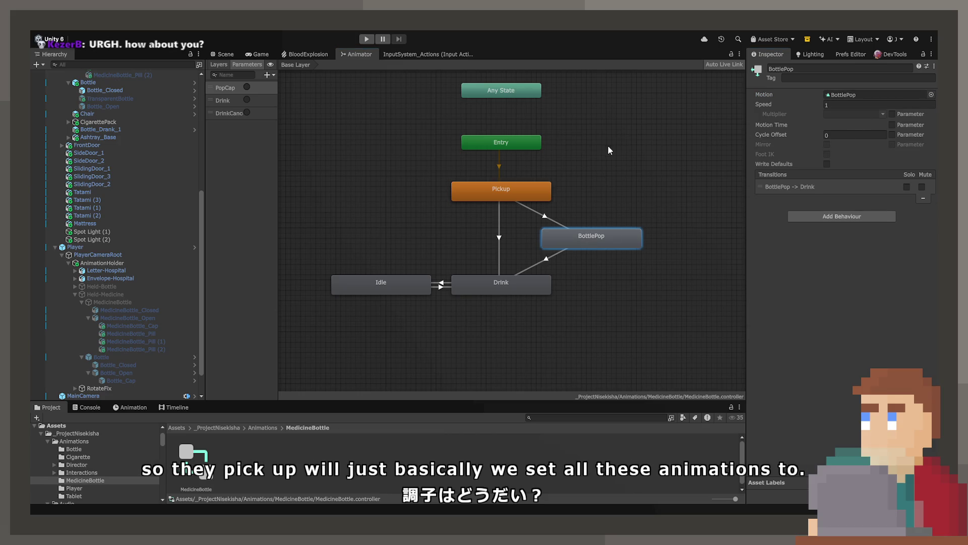
left_click(476, 286)
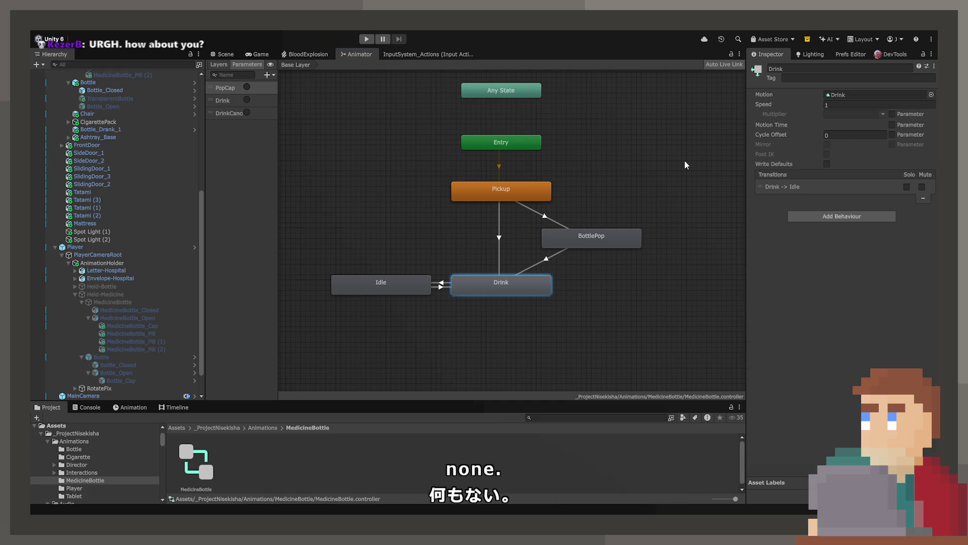
left_click(382, 281)
left_click(933, 97)
key("Delete")
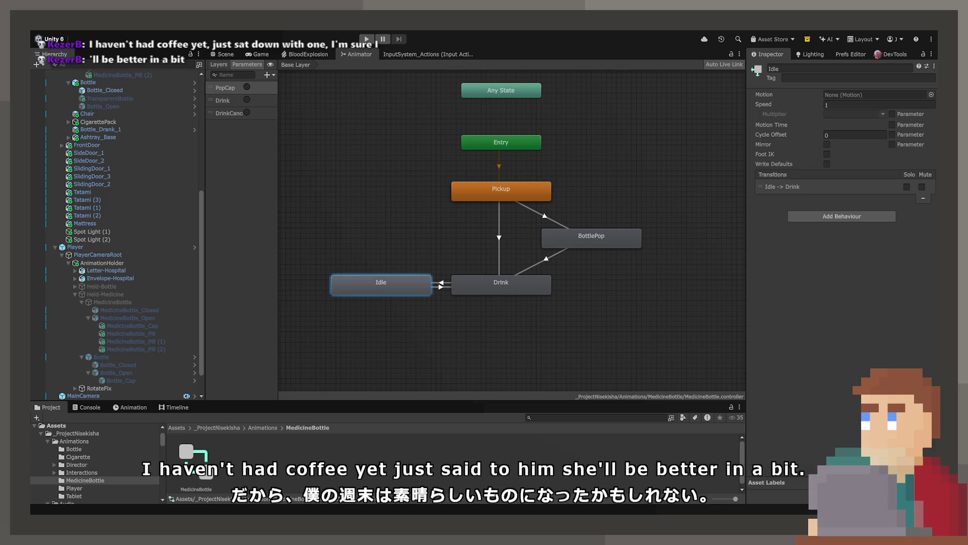
- Rename the BottlePop state to 'BottleOpen' in the Inspector
left_click(590, 237)
left_click(800, 68)
type("B")
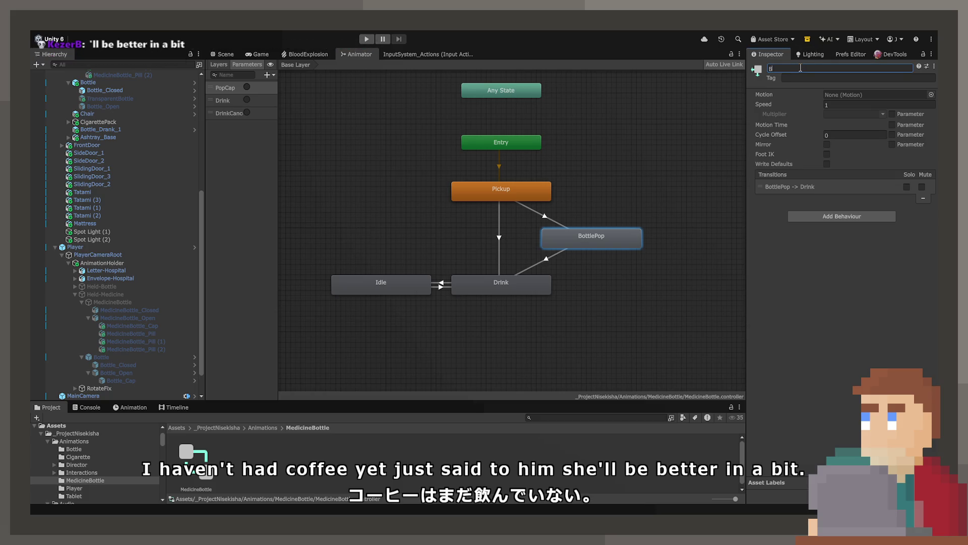
type("ottleOpen")
key("Return")
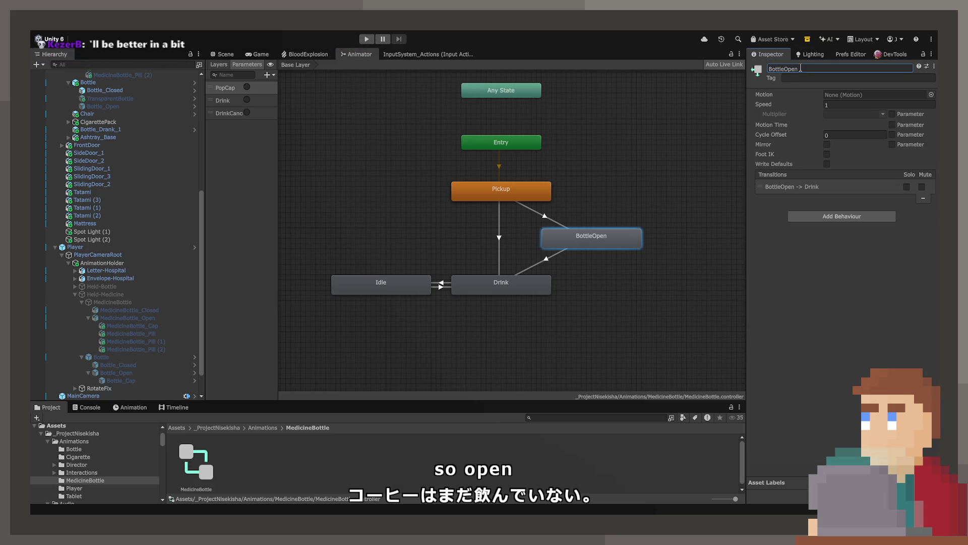
left_click(575, 304)
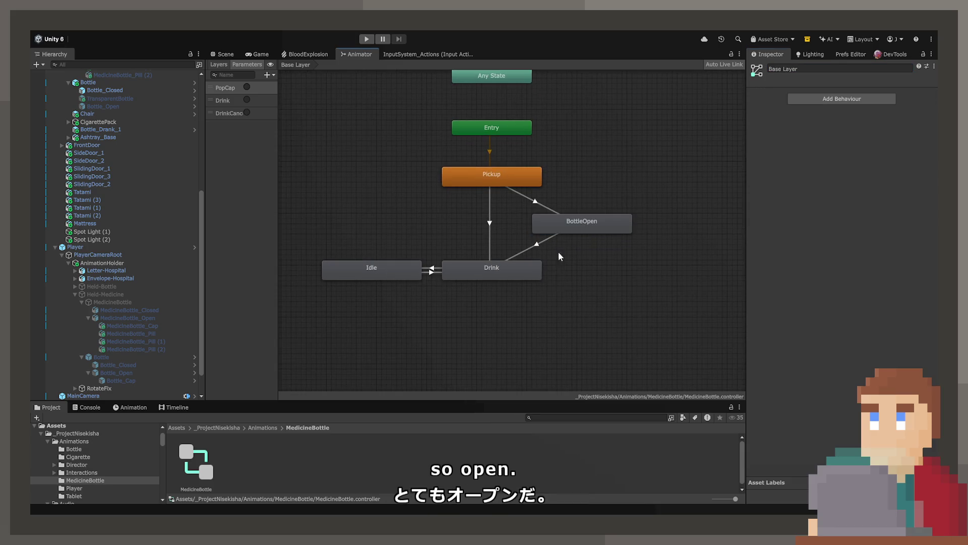
scroll(560, 248, "up", 3)
scroll(599, 257, "down", 2)
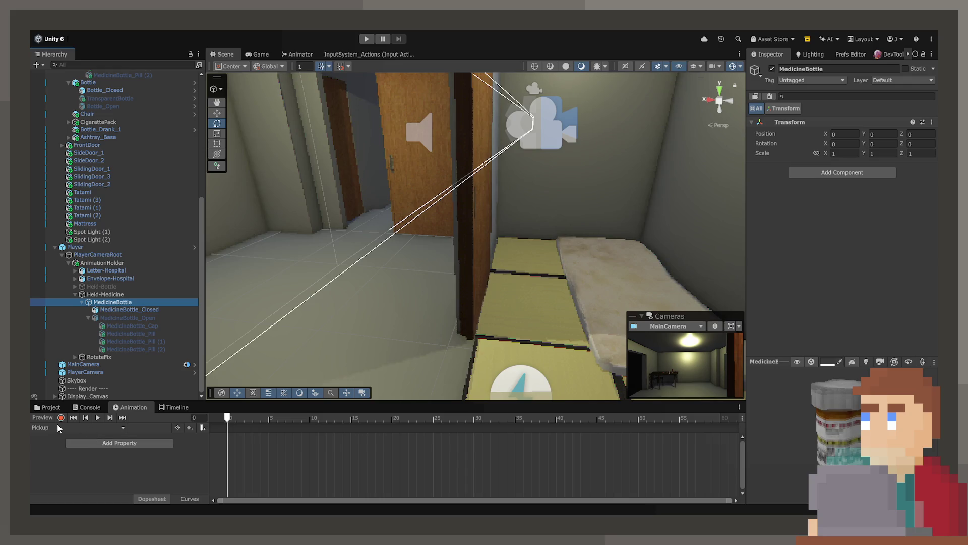
- Record MedicineBottle rotated into a tilted held pose, checking it through the Game camera
left_click(61, 417)
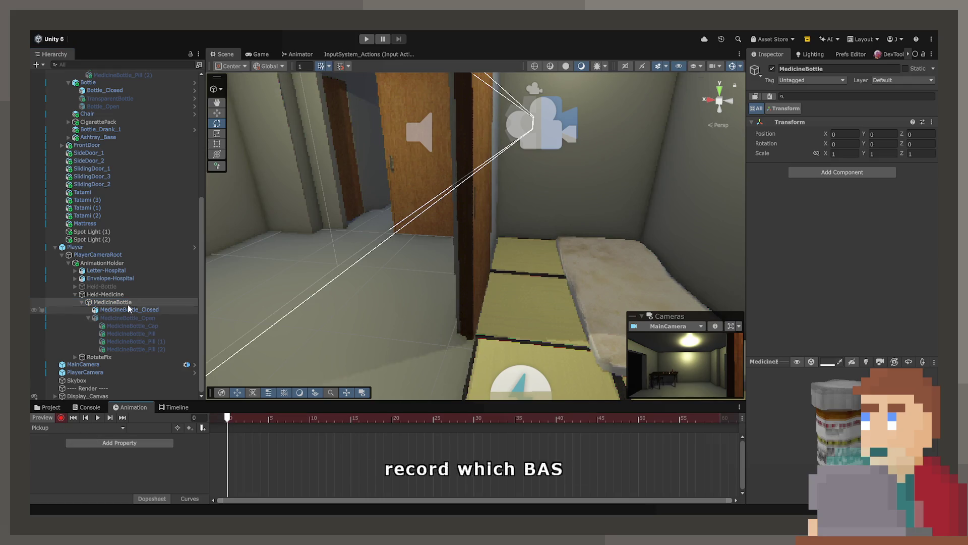
mouse_move(388, 330)
left_mouse_down()
mouse_move(460, 341)
mouse_move(380, 85)
mouse_move(490, 82)
mouse_move(566, 225)
mouse_move(525, 121)
mouse_move(523, 143)
mouse_move(476, 163)
mouse_move(491, 151)
mouse_move(506, 165)
left_mouse_up()
left_click(217, 123)
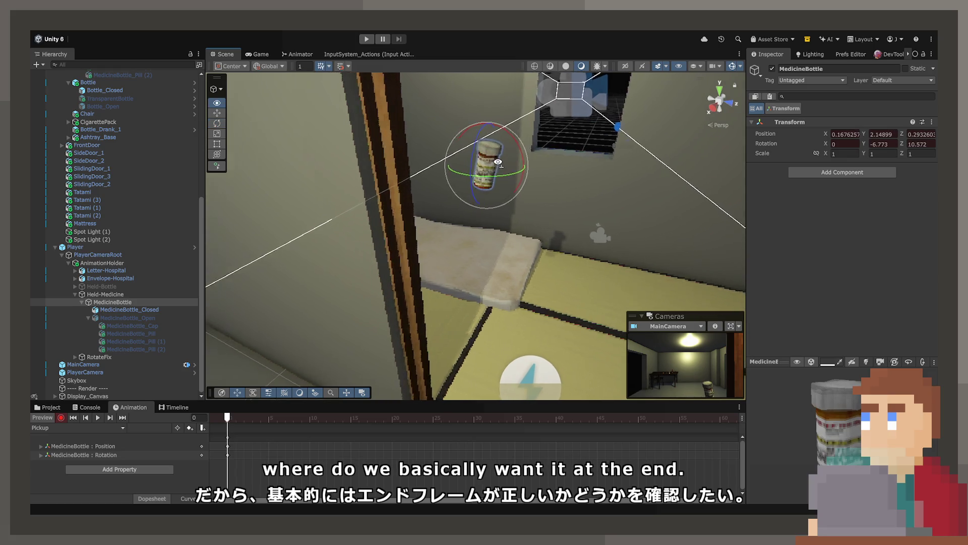
left_click(259, 54)
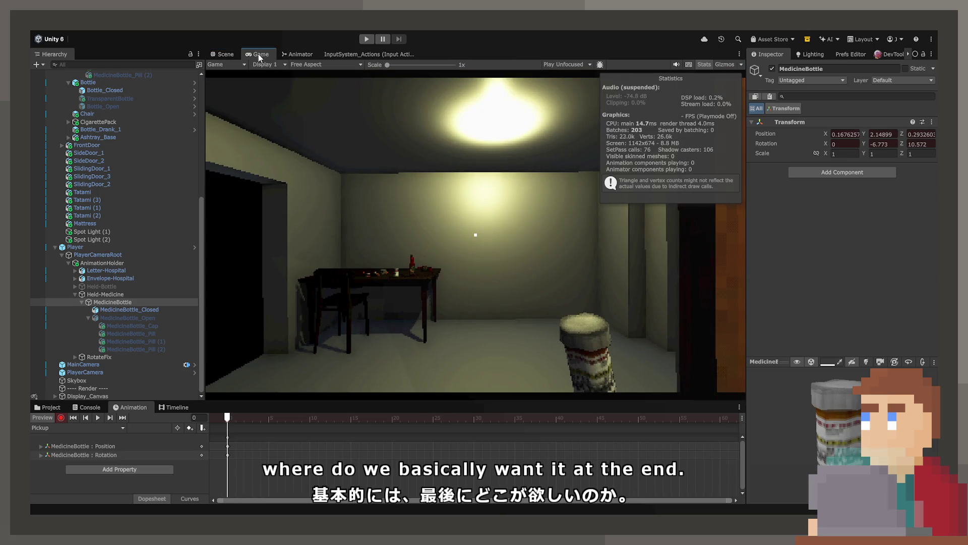
left_click(224, 54)
left_click_drag(473, 149, 502, 146)
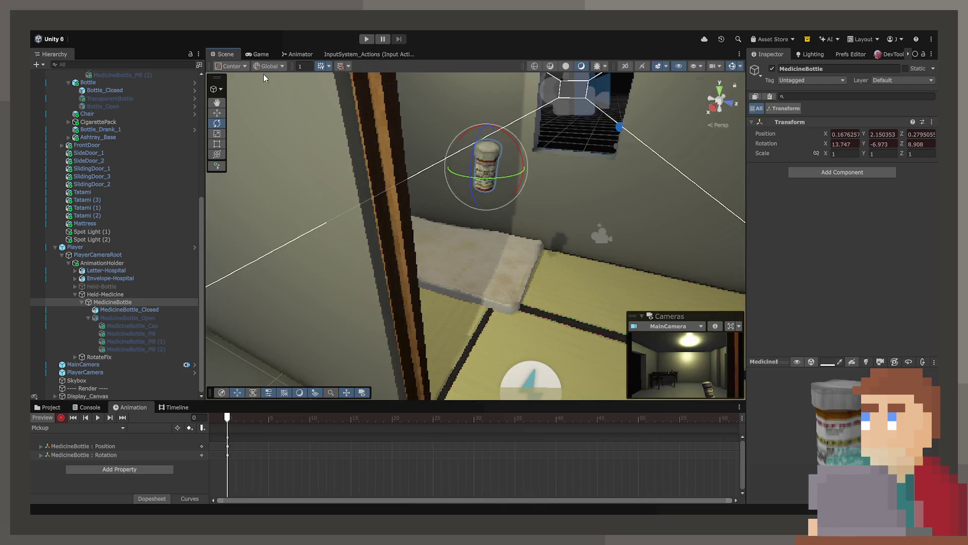
left_click(258, 54)
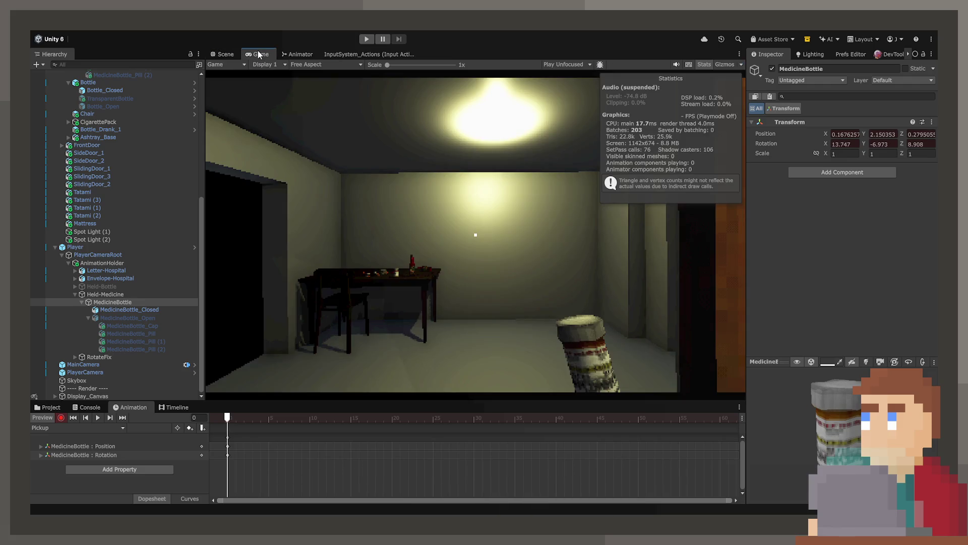
left_click(225, 54)
mouse_move(454, 242)
left_mouse_down()
mouse_move(428, 259)
mouse_move(564, 252)
mouse_move(352, 248)
mouse_move(268, 258)
mouse_move(227, 248)
mouse_move(243, 253)
left_mouse_up()
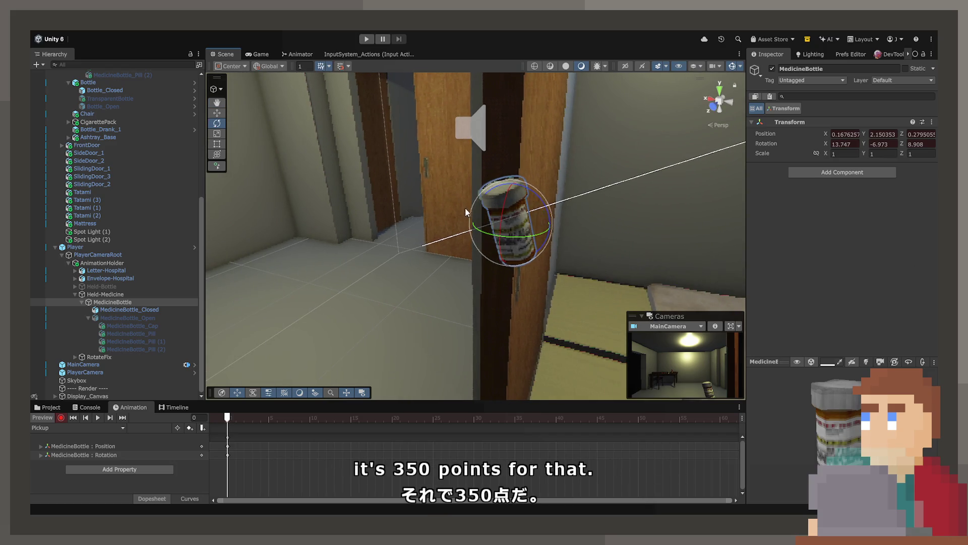
mouse_move(465, 207)
left_mouse_down()
mouse_move(432, 202)
mouse_move(355, 212)
mouse_move(253, 262)
mouse_move(255, 281)
mouse_move(280, 284)
mouse_move(280, 246)
left_mouse_up()
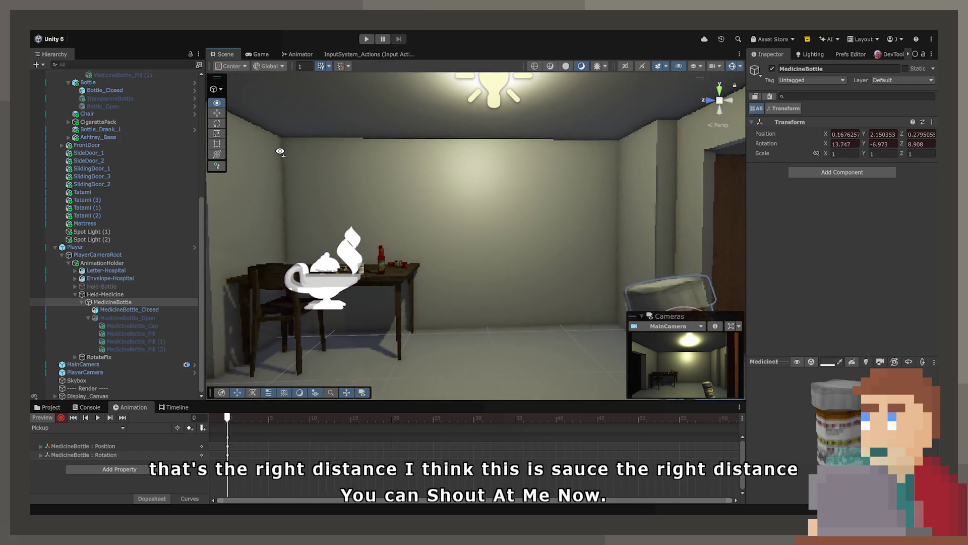
left_click(260, 54)
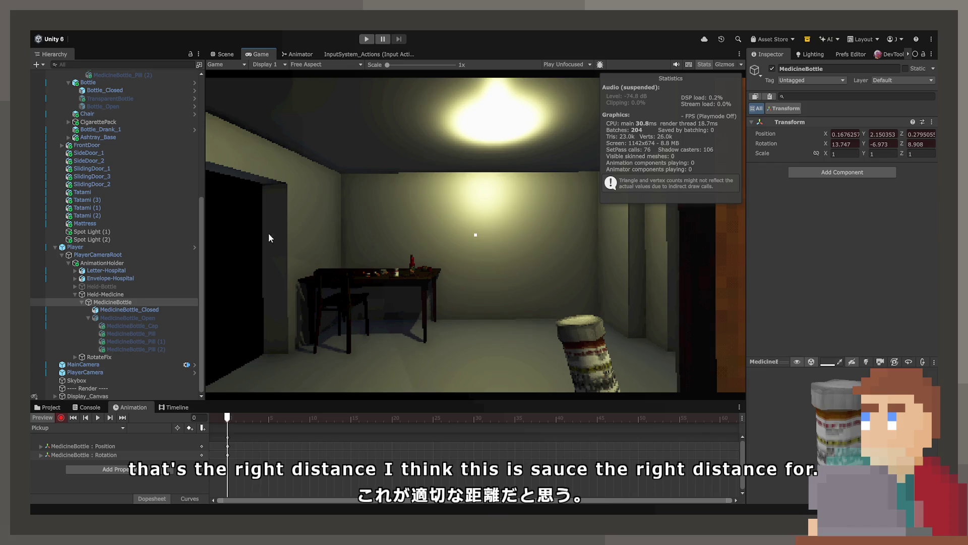
- Move the held-pose keyframes to frame 60 of the Pickup clip
left_click_drag(228, 437, 654, 437)
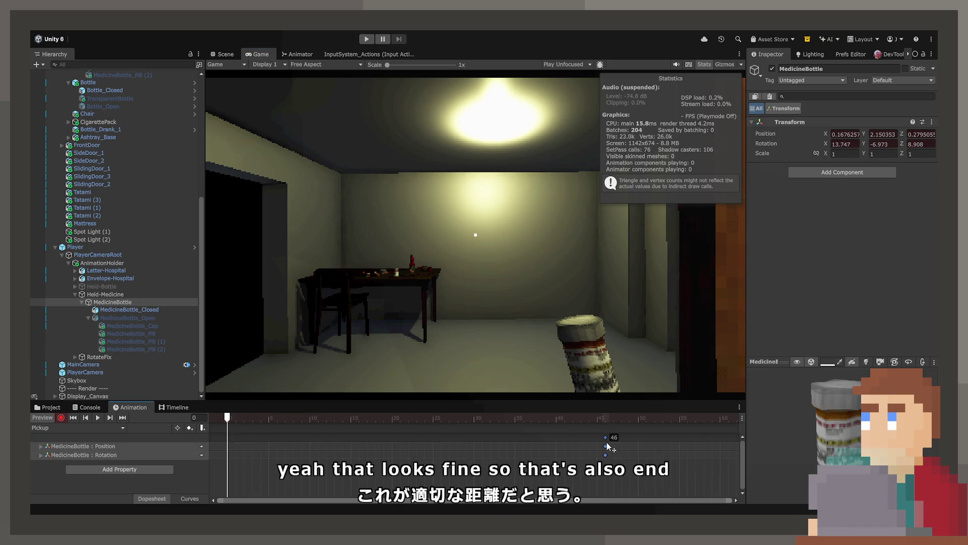
scroll(545, 436, "down", 2)
left_click(519, 442)
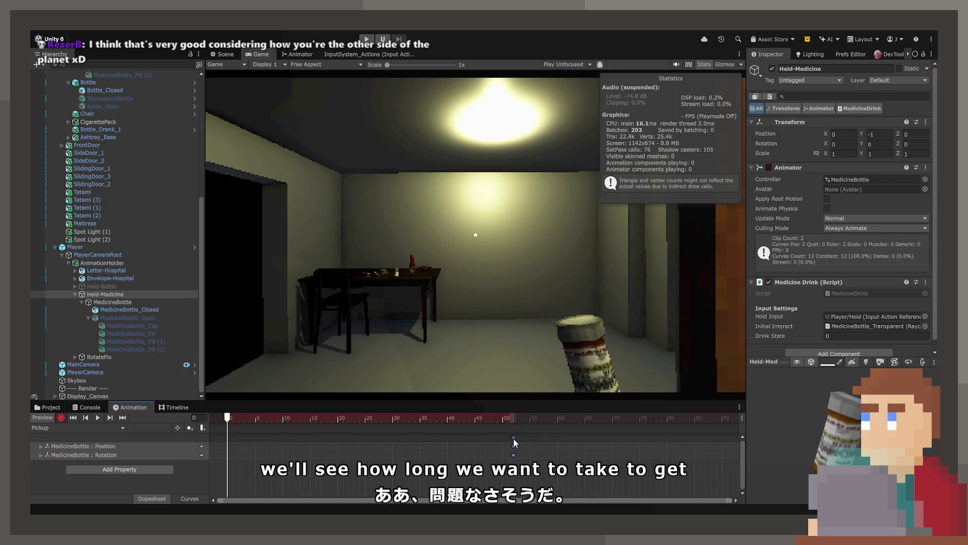
left_click_drag(513, 437, 557, 437)
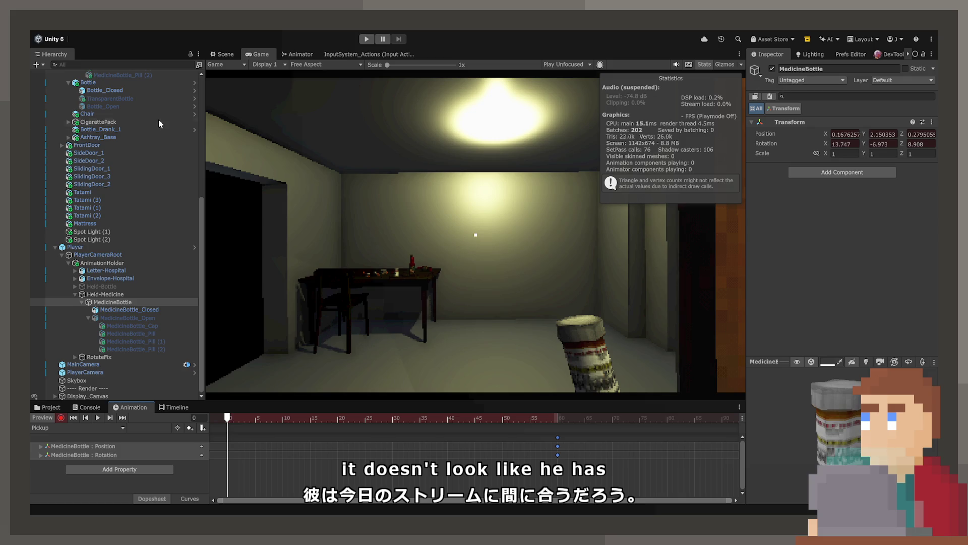
- At frame 0, move the bottle down below the camera view for the starting pose
left_click(227, 54)
key("f")
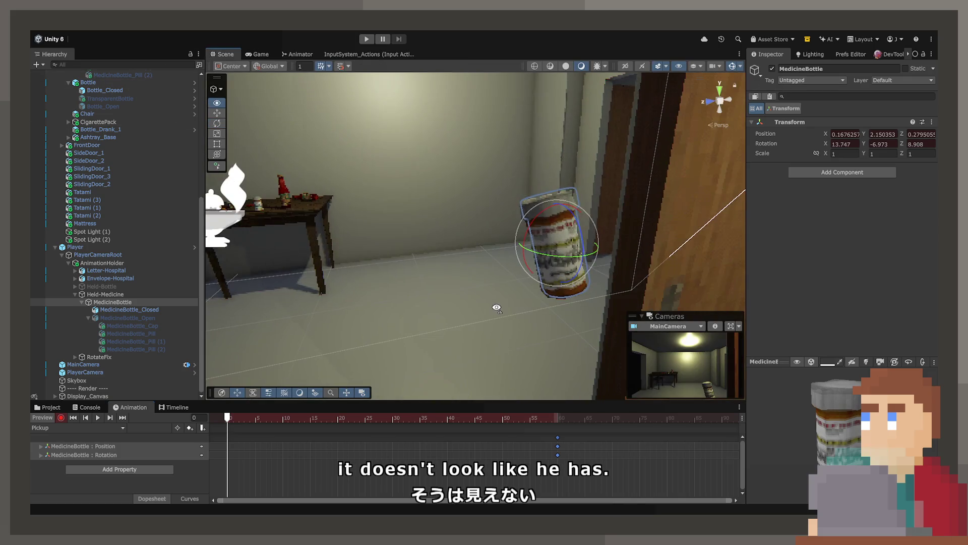
left_click(216, 113)
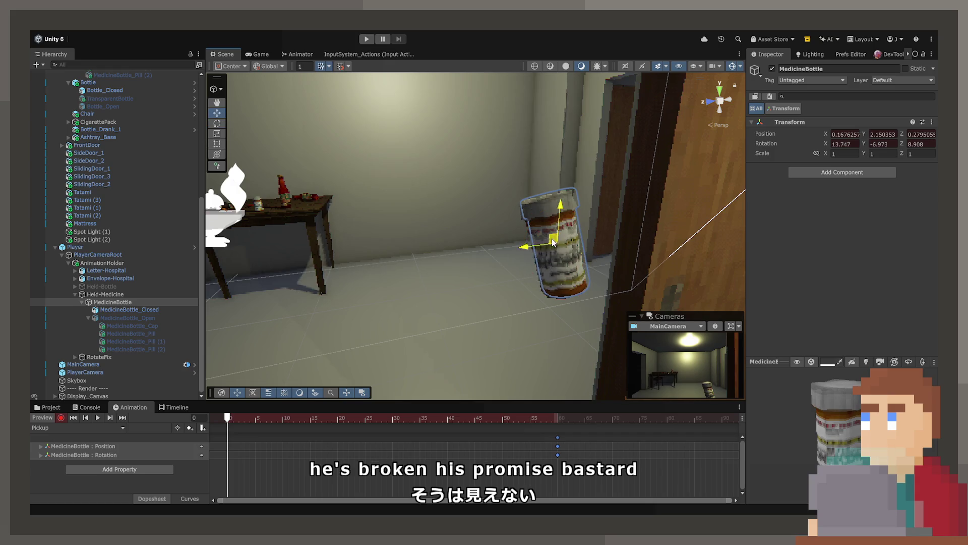
mouse_move(549, 252)
left_mouse_down()
mouse_move(498, 326)
mouse_move(501, 356)
mouse_move(537, 380)
mouse_move(534, 366)
mouse_move(521, 374)
left_mouse_up()
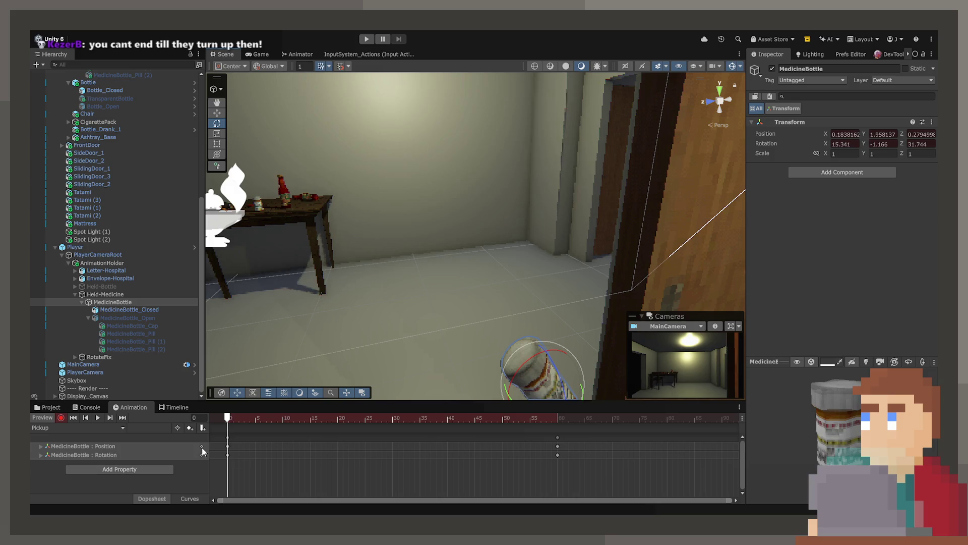
- Shift the end keys to about frame 70 and refine the bottle's position and tilt at frame 60
mouse_move(235, 425)
left_mouse_down()
mouse_move(503, 425)
mouse_move(228, 424)
left_mouse_up()
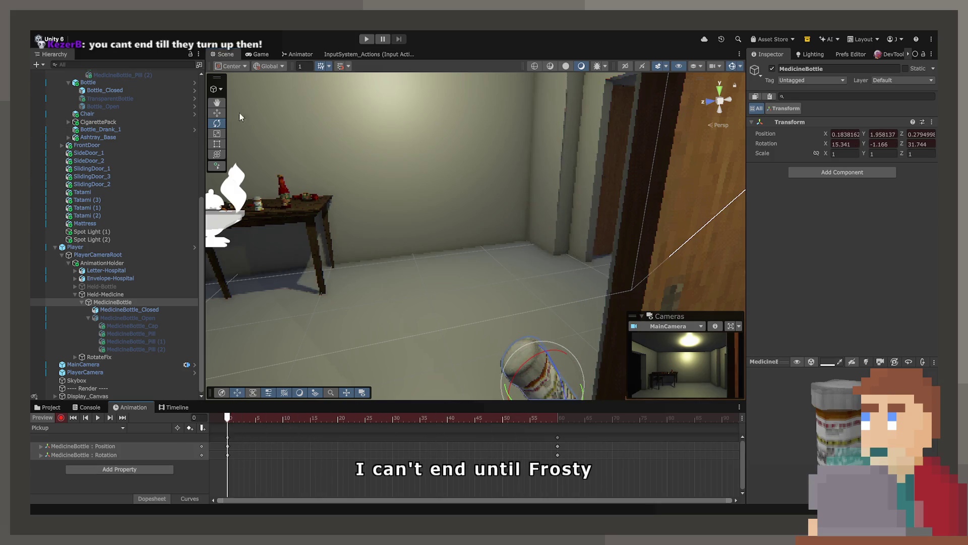
left_click(557, 437)
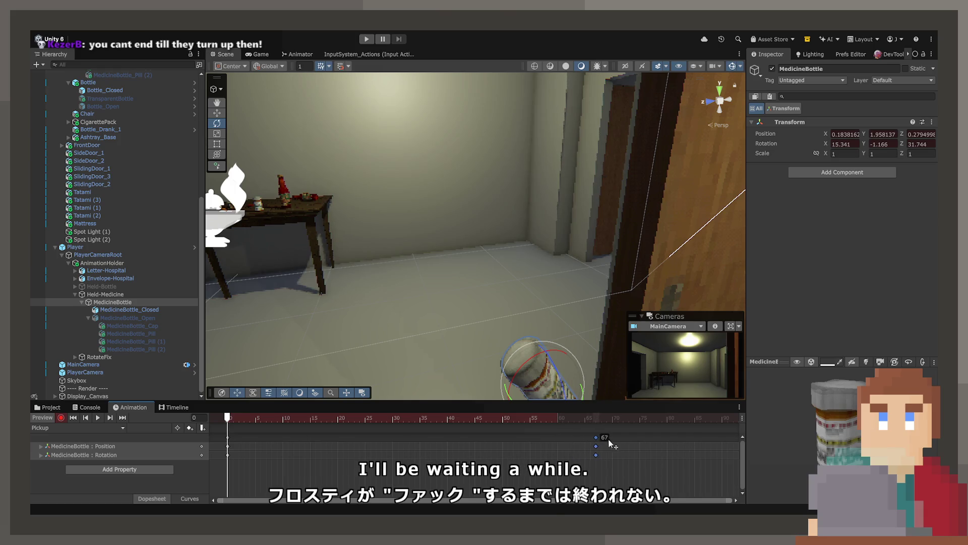
left_click_drag(611, 444, 627, 445)
left_click(558, 420)
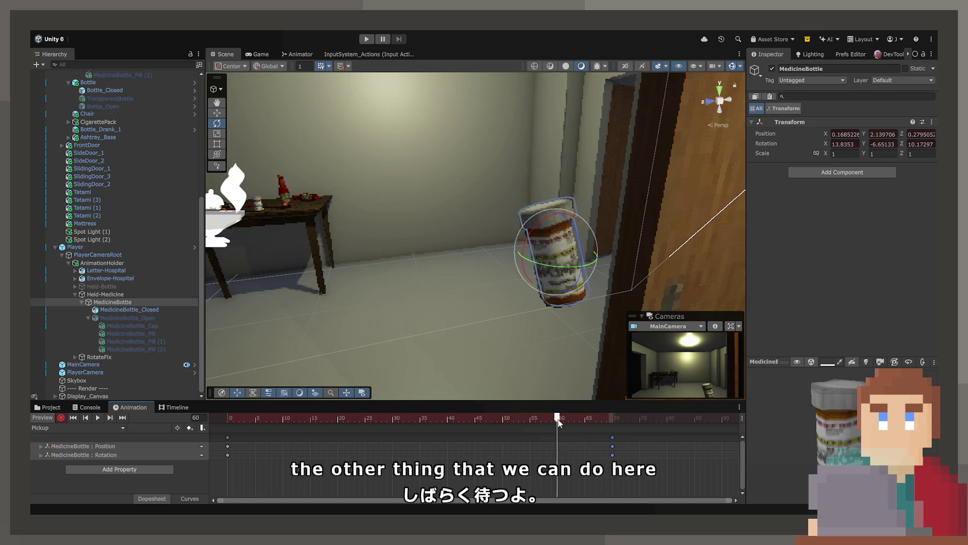
left_click_drag(555, 212, 544, 222)
scroll(353, 201, "up", 3)
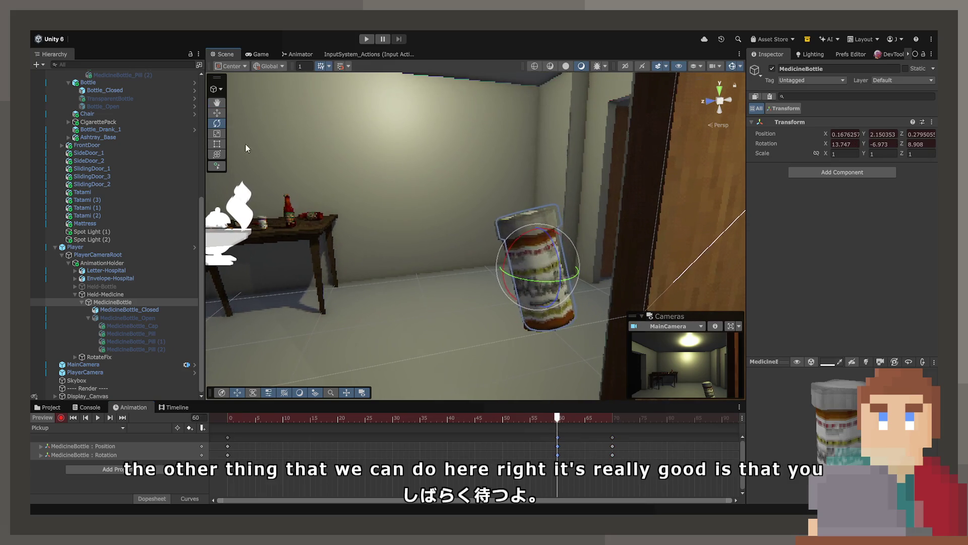
key("w")
mouse_move(534, 266)
left_mouse_down()
mouse_move(541, 259)
mouse_move(540, 273)
mouse_move(555, 282)
left_mouse_up()
left_click(216, 124)
- Play the Pickup clip in the Game view to watch the bottle rise
mouse_move(560, 430)
left_mouse_down()
mouse_move(228, 436)
mouse_move(643, 446)
left_mouse_up()
key("space")
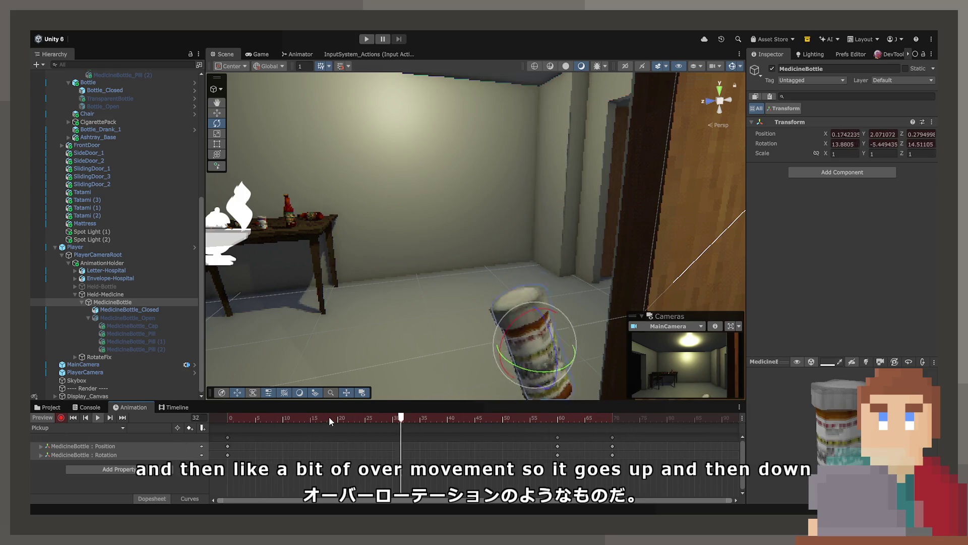
left_click(256, 56)
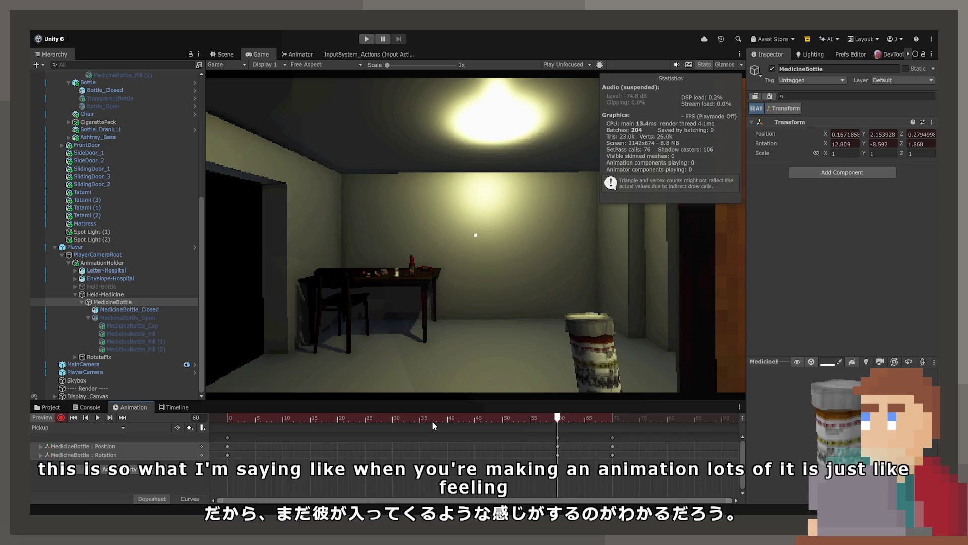
key("space")
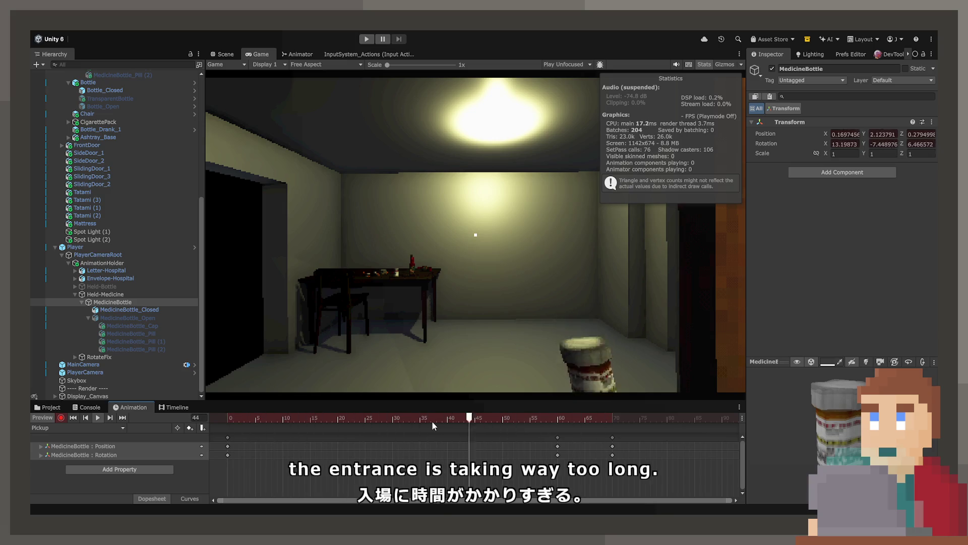
- Drag the frame 60 and 70 keys earlier so the bottle's entrance ends around frame 45
left_click(557, 438)
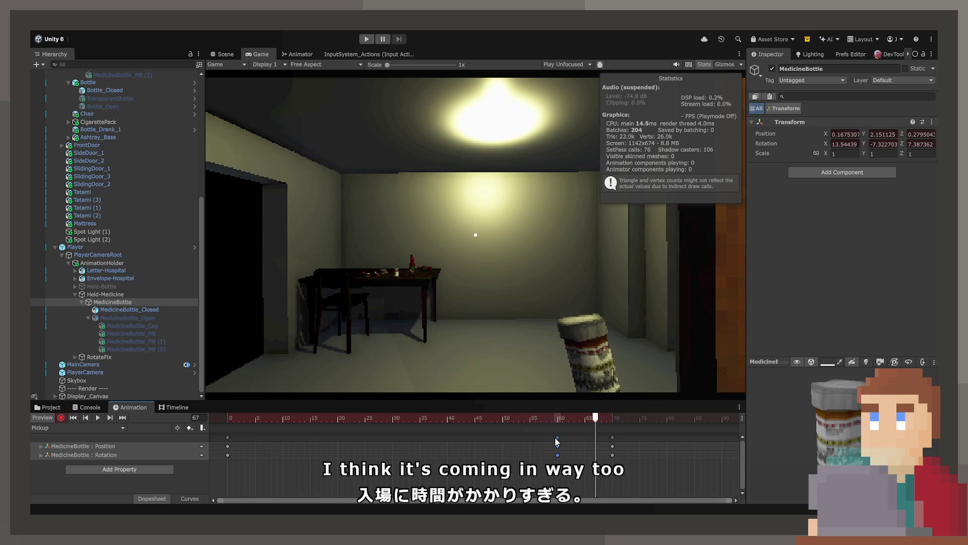
left_click(612, 438, "shift")
left_click_drag(612, 437, 525, 433)
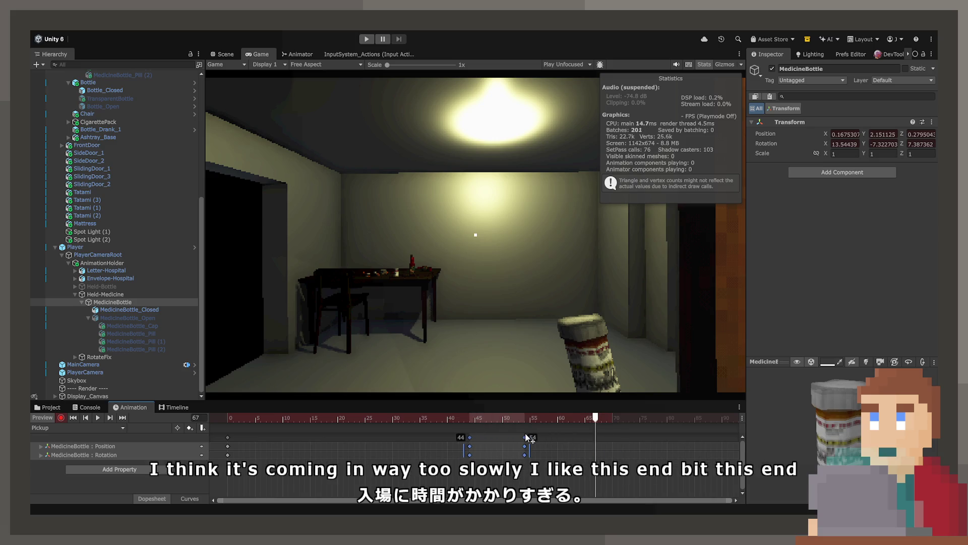
left_click(475, 419)
key("space")
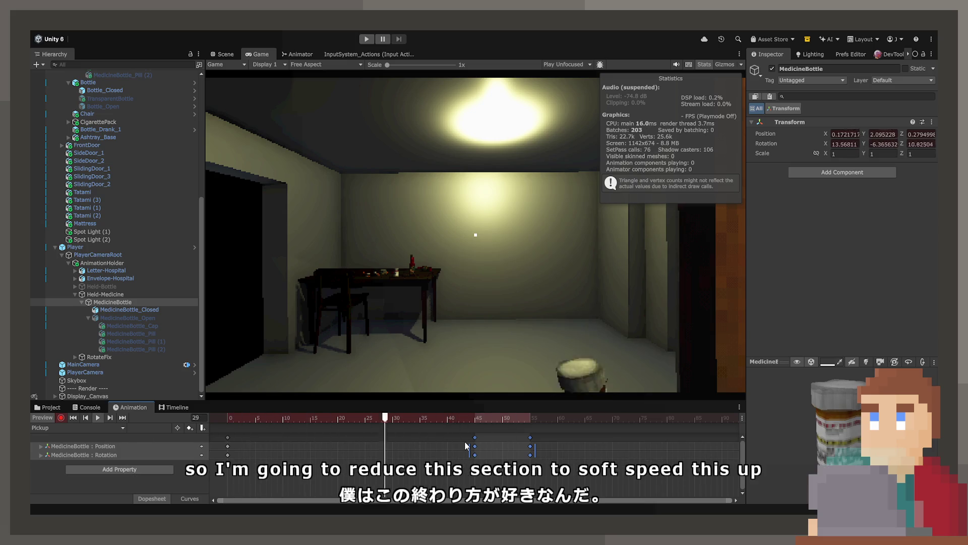
left_click_drag(528, 434, 474, 438)
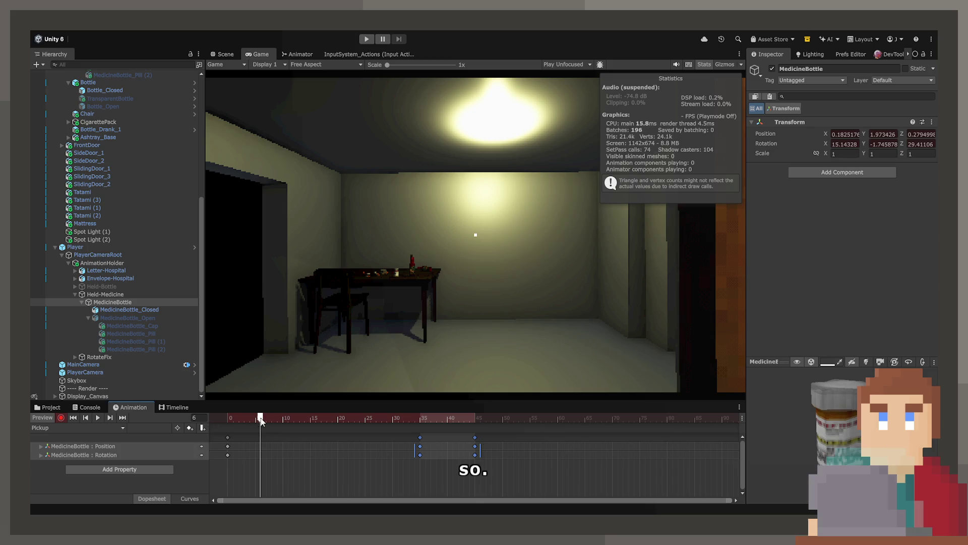
- Loop the shortened Pickup preview to check its speed, then bring up the Animator graph
mouse_move(261, 419)
left_mouse_down()
mouse_move(201, 418)
mouse_move(367, 419)
left_mouse_up()
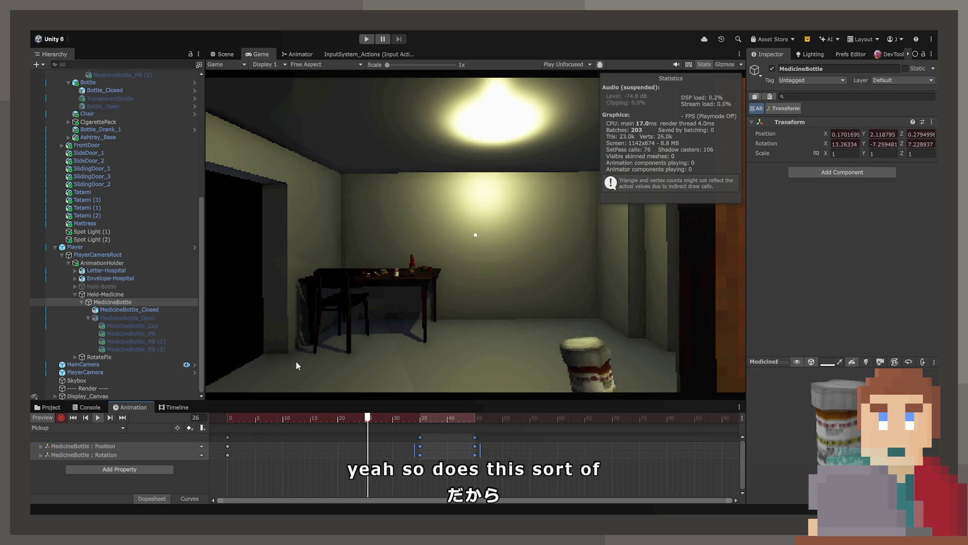
key("space")
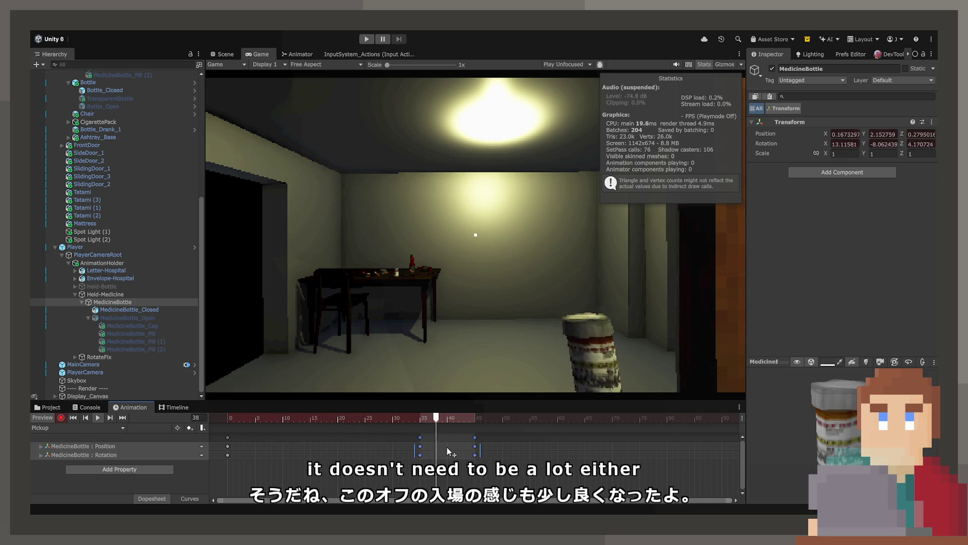
left_click(218, 413)
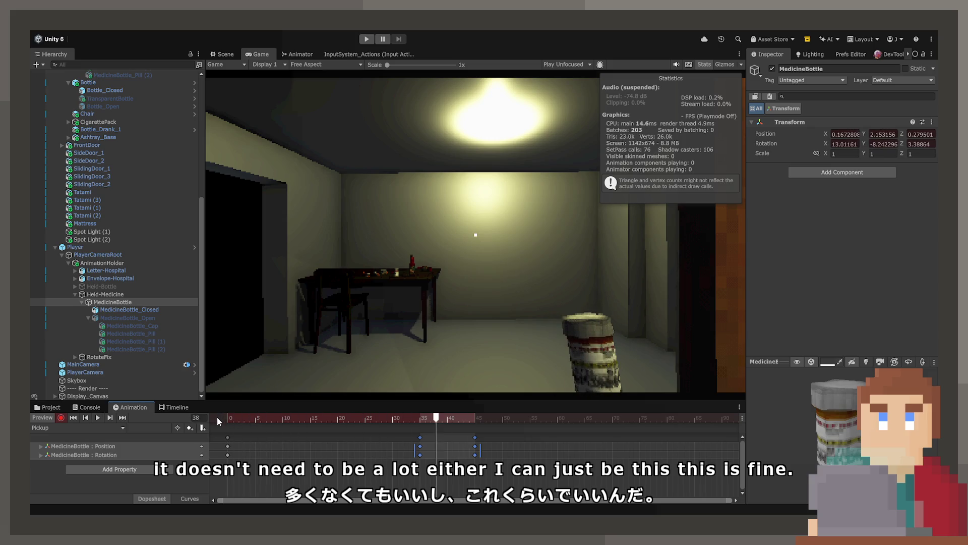
left_click(223, 55)
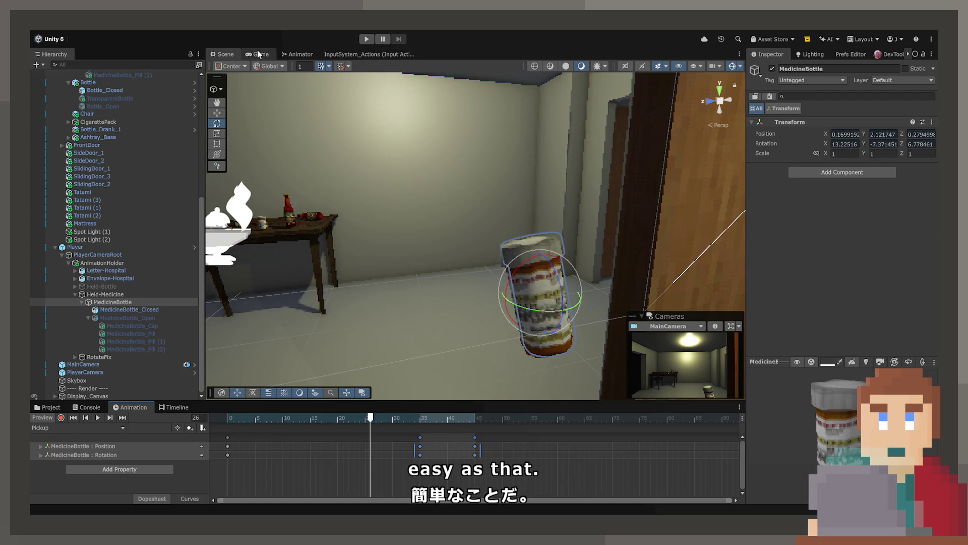
left_click(299, 54)
scroll(463, 277, "up", 5)
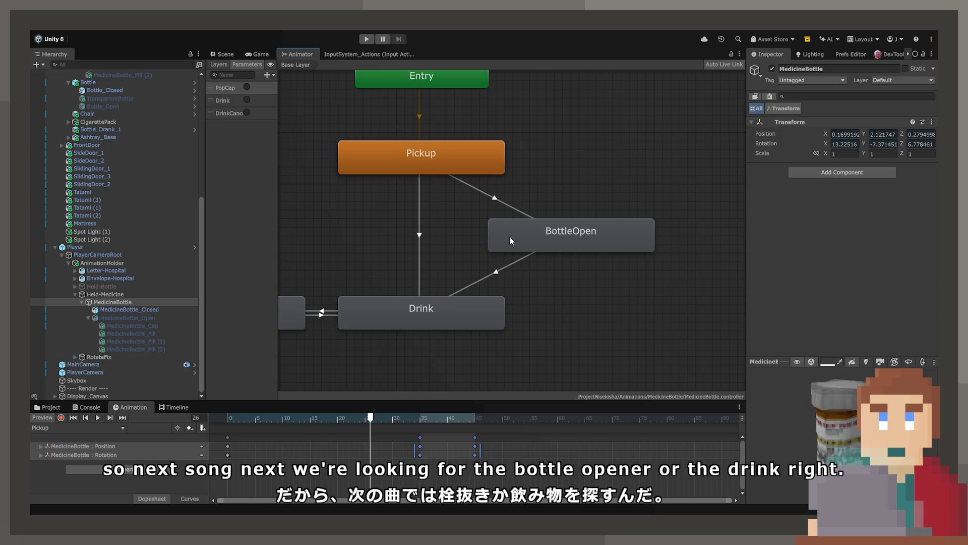
- Select the final frame-45 Position and Rotation keys of the Pickup clip
left_click(223, 53)
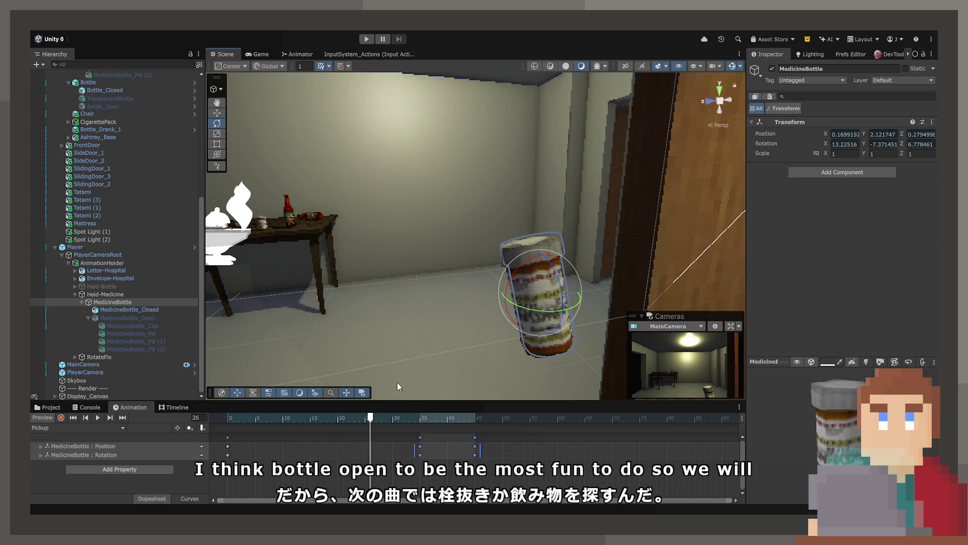
mouse_move(369, 420)
left_mouse_down()
mouse_move(222, 421)
mouse_move(373, 421)
mouse_move(309, 421)
mouse_move(233, 439)
mouse_move(335, 441)
mouse_move(222, 443)
left_mouse_up()
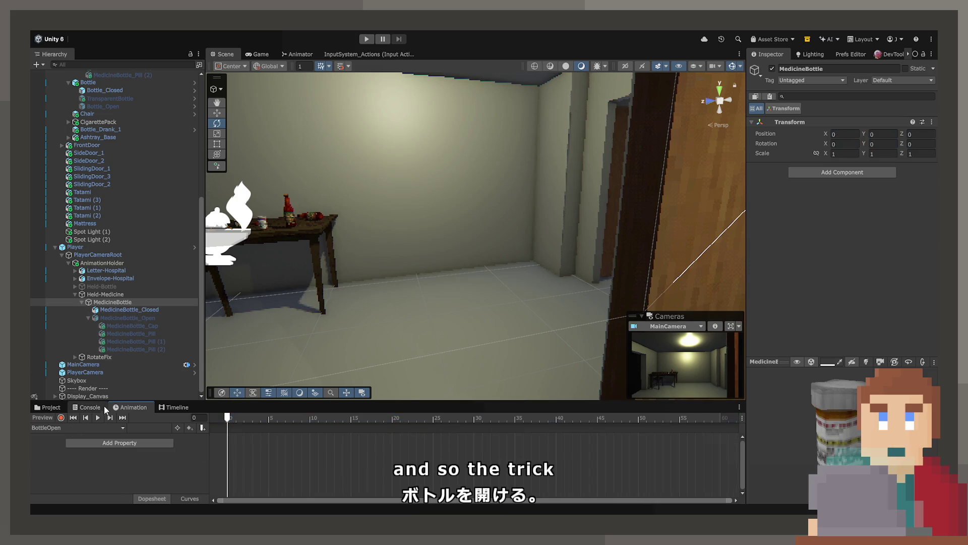
left_click(101, 428)
left_click(90, 452)
left_click(611, 446)
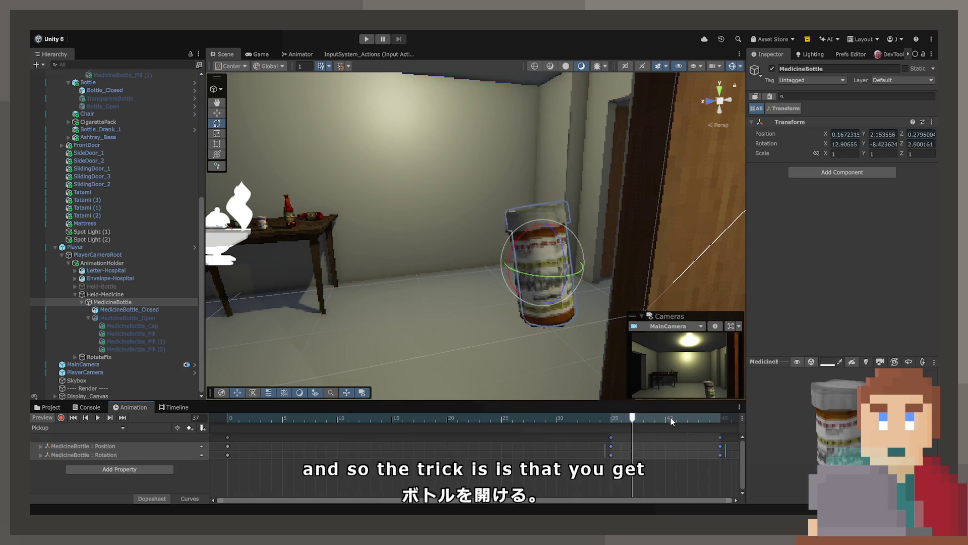
left_click(720, 446)
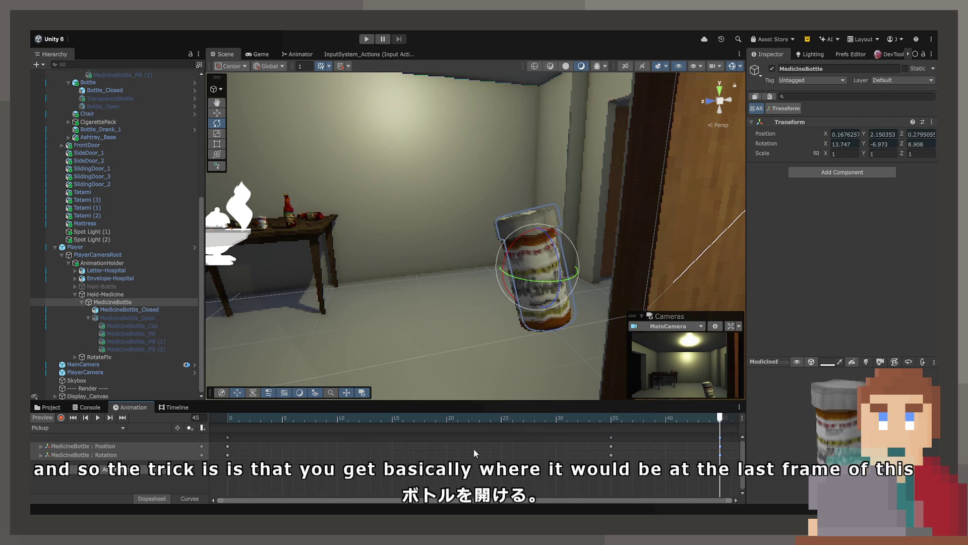
- Paste that pose at frame 0 of the BottleOpen clip and enable recording
left_click(76, 428)
left_click(90, 443)
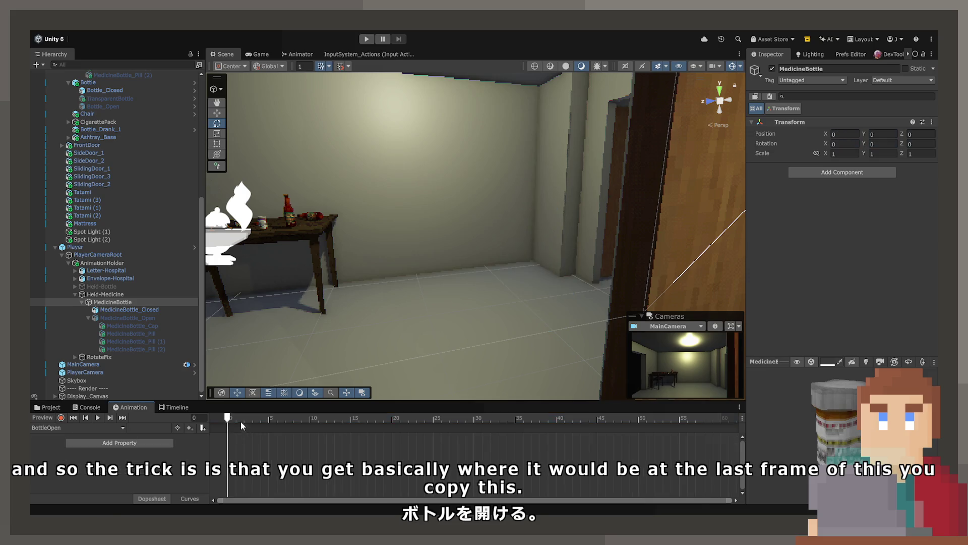
key("ctrl+v")
key("f")
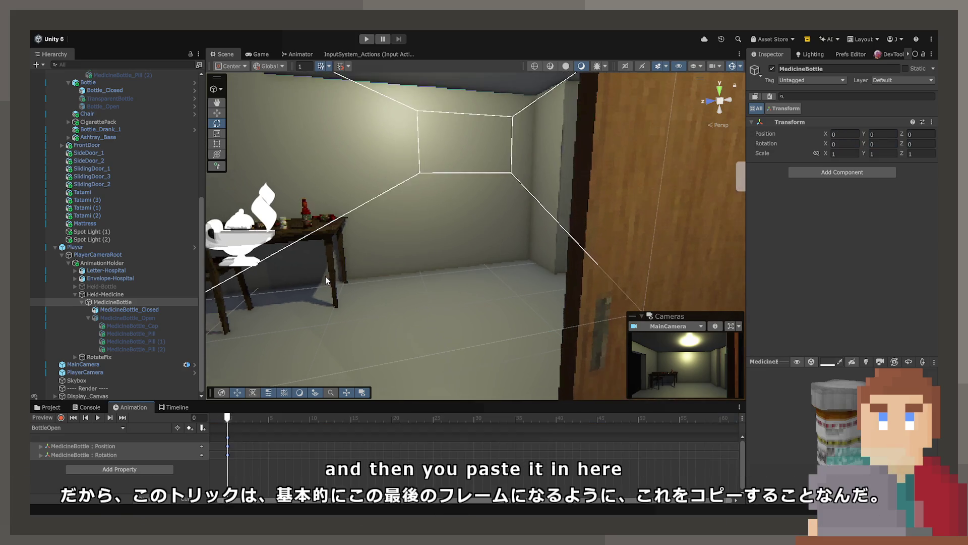
left_click(60, 418)
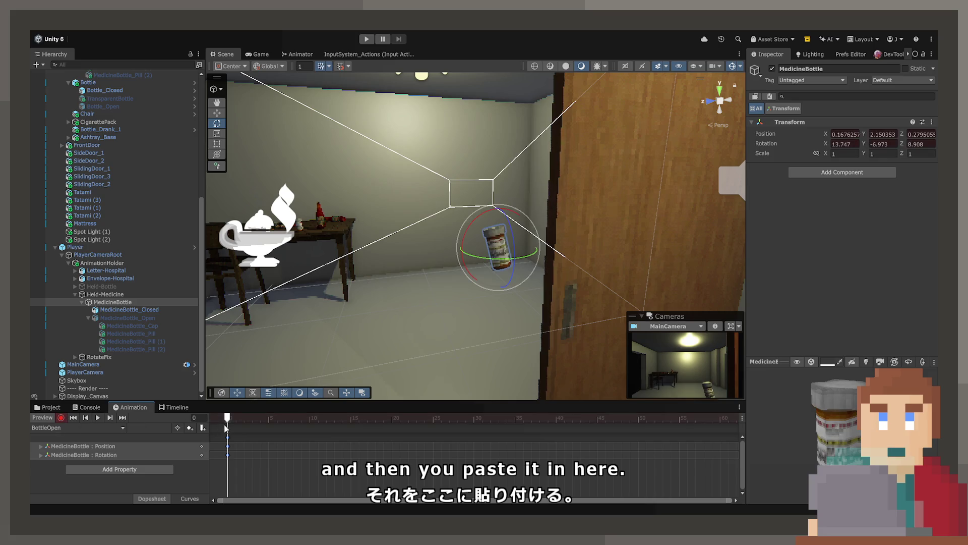
mouse_move(467, 298)
left_mouse_down()
mouse_move(461, 287)
mouse_move(440, 291)
left_mouse_up()
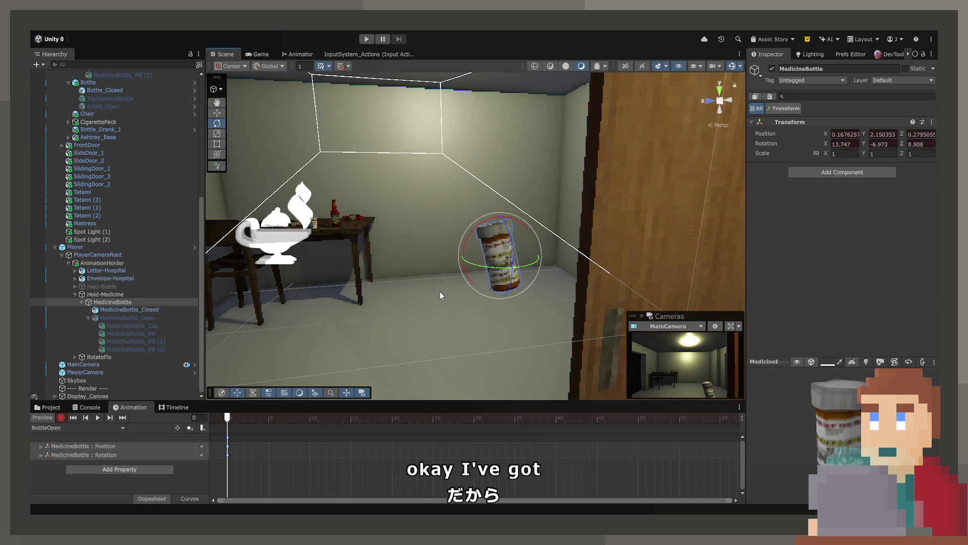
- At frame 30, raise the bottle up-left and rotate it onto its side, then view through the Game camera
left_click_drag(242, 427, 477, 433)
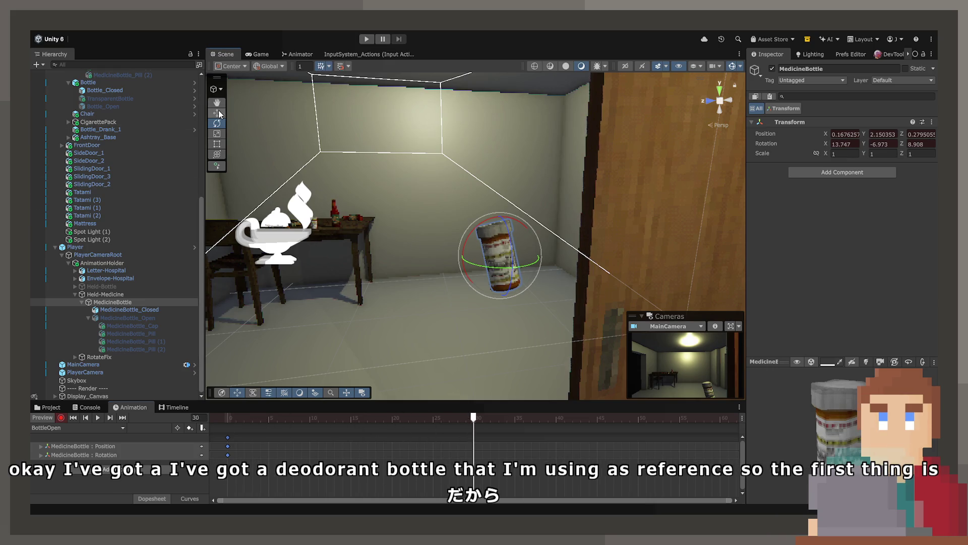
key("w")
mouse_move(493, 253)
left_mouse_down()
mouse_move(454, 233)
mouse_move(447, 250)
mouse_move(404, 234)
mouse_move(376, 288)
mouse_move(375, 278)
left_mouse_up()
key("e")
scroll(373, 267, "up", 3)
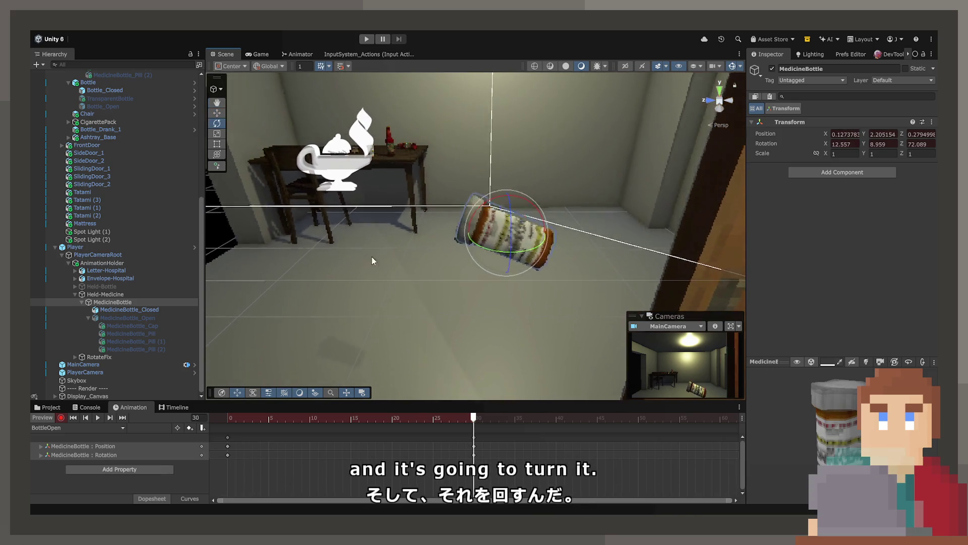
left_click(257, 54)
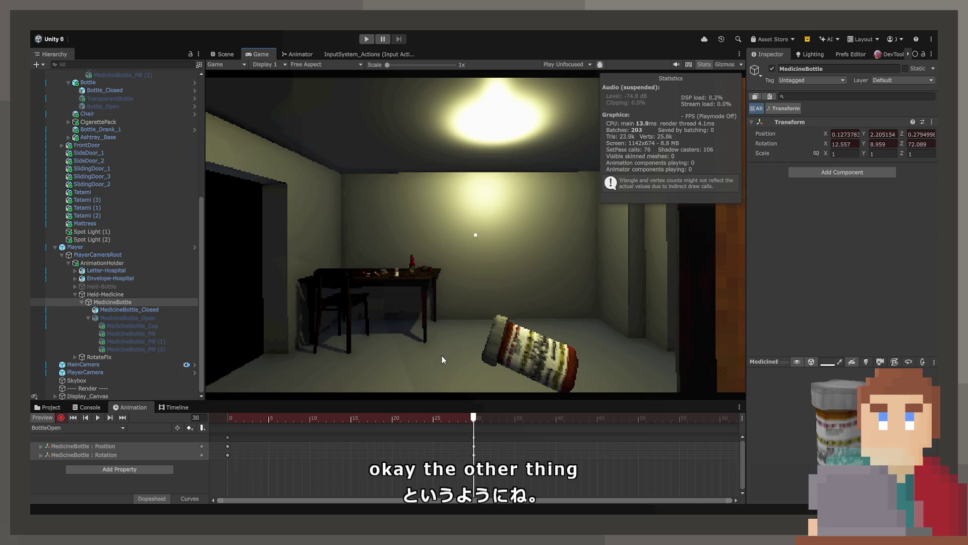
- Tilt MedicineBottle further and lower it slightly at frame 25
left_click(474, 437)
left_click_drag(473, 424, 433, 423)
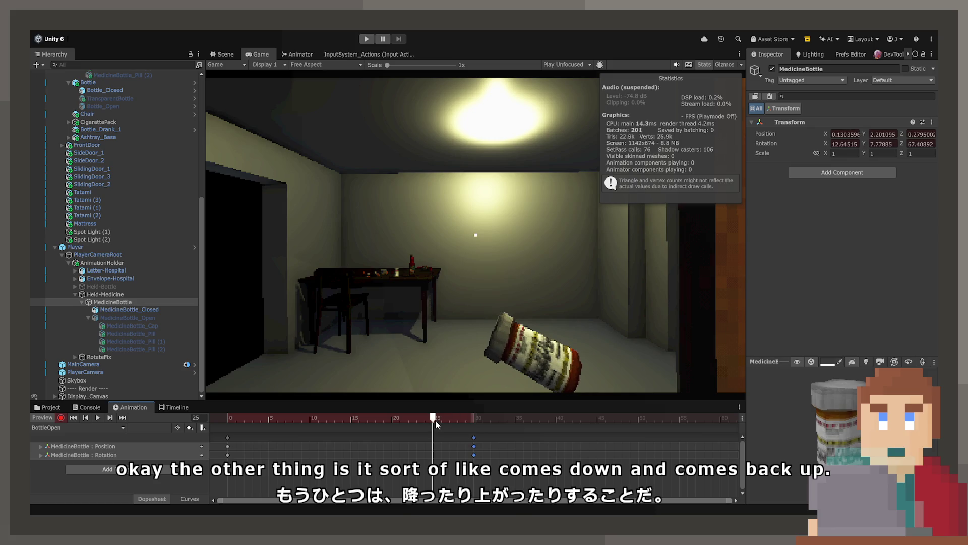
left_click(222, 54)
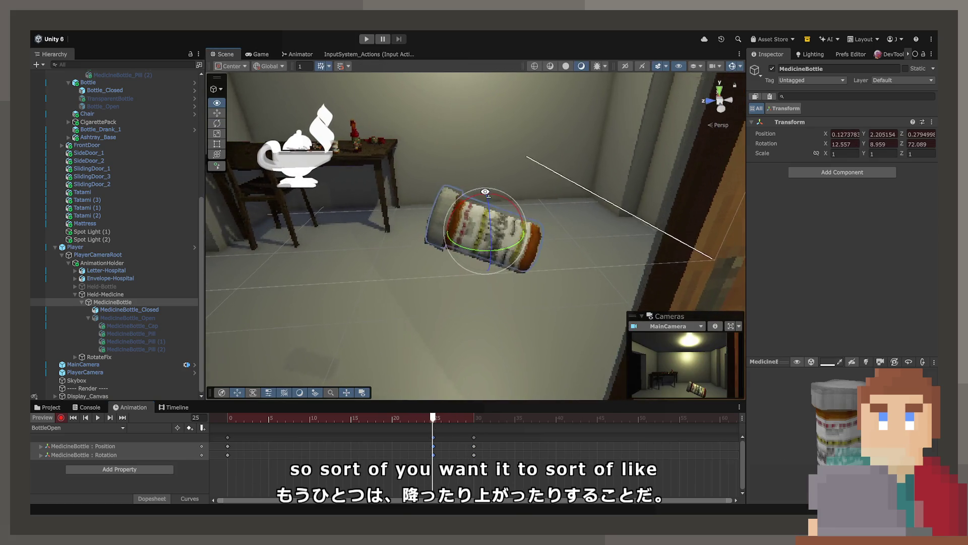
key("w")
mouse_move(485, 192)
left_mouse_down()
mouse_move(475, 204)
mouse_move(469, 191)
mouse_move(270, 135)
left_mouse_up()
left_click(217, 123)
key("w")
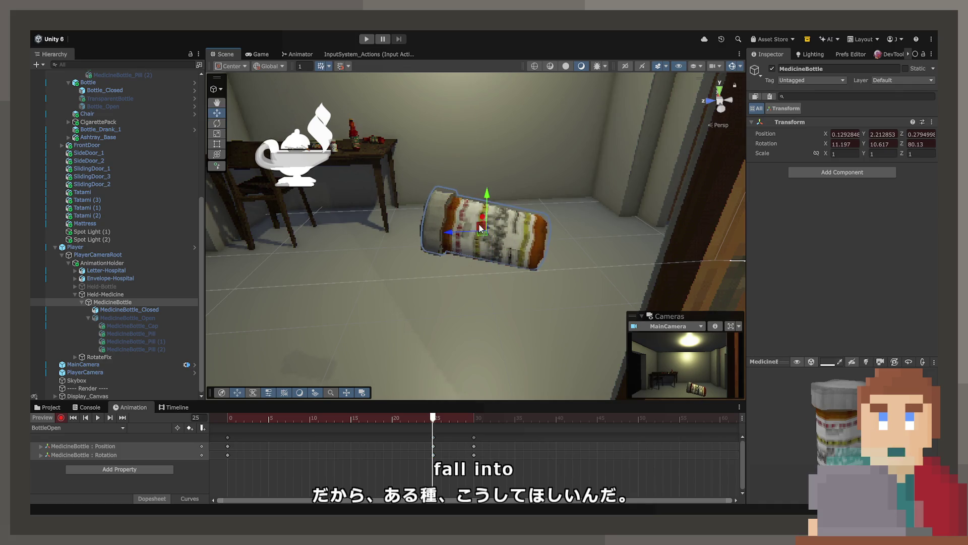
left_click_drag(484, 228, 477, 234)
mouse_move(421, 420)
left_mouse_down()
mouse_move(204, 400)
mouse_move(448, 419)
left_mouse_up()
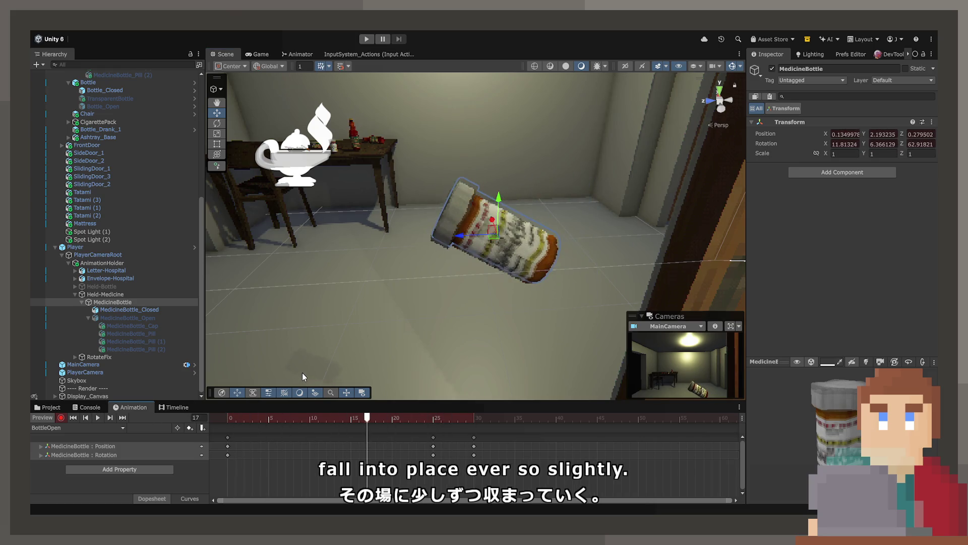
- Paste the frame-30 pose at frame 45 and twist the bottle back toward upright
left_click(474, 437)
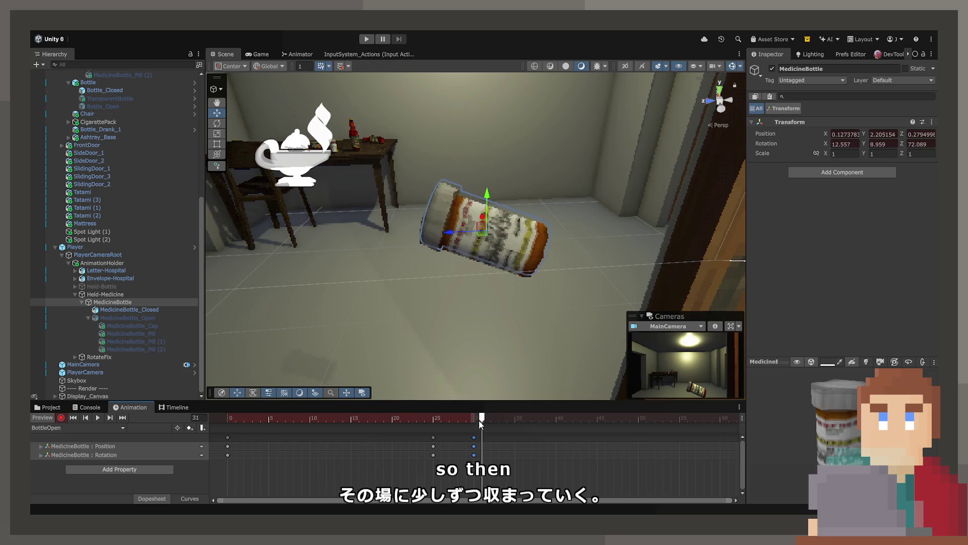
mouse_move(480, 419)
left_mouse_down()
mouse_move(603, 430)
mouse_move(601, 420)
left_mouse_up()
key("ctrl+v")
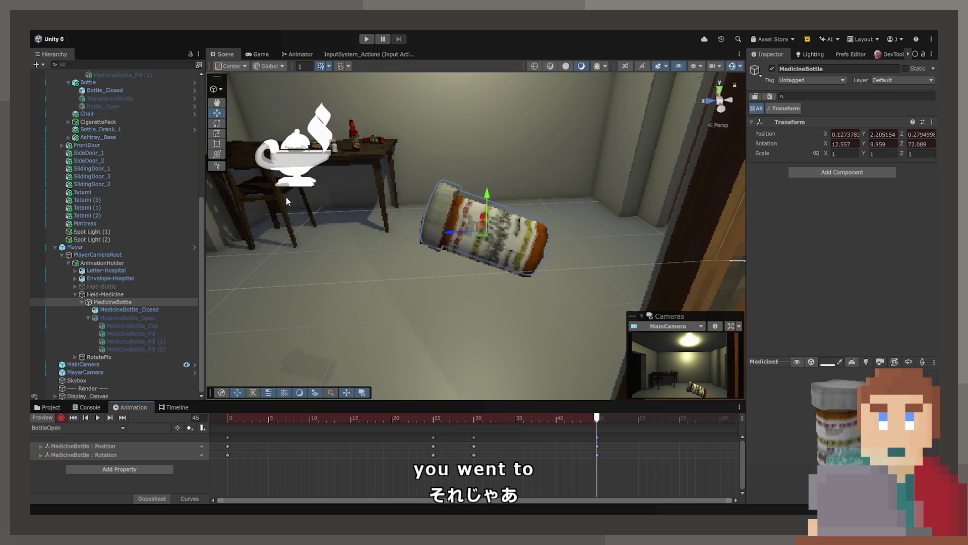
left_click(217, 123)
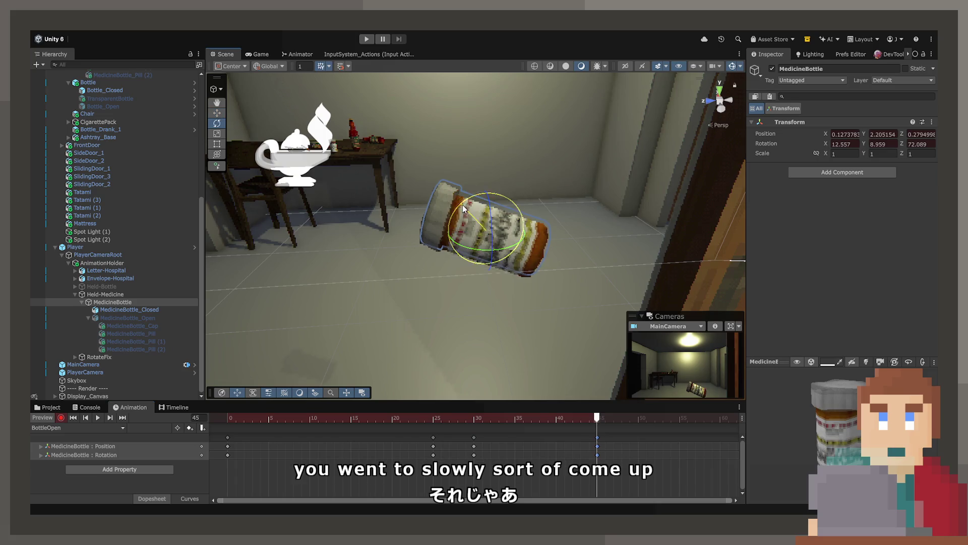
mouse_move(479, 218)
left_mouse_down()
mouse_move(469, 208)
mouse_move(477, 230)
mouse_move(489, 225)
left_mouse_up()
key("w")
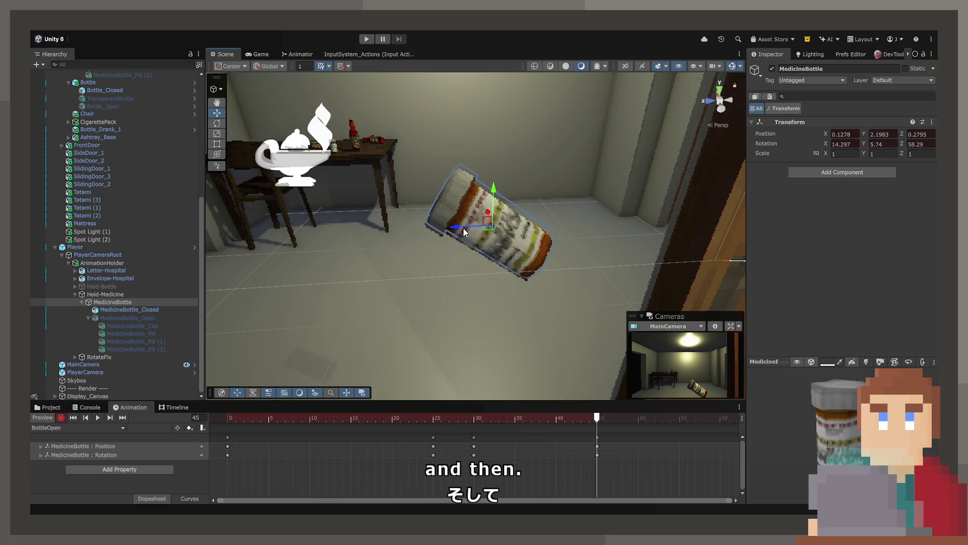
mouse_move(459, 244)
left_mouse_down()
mouse_move(416, 256)
mouse_move(433, 260)
left_mouse_up()
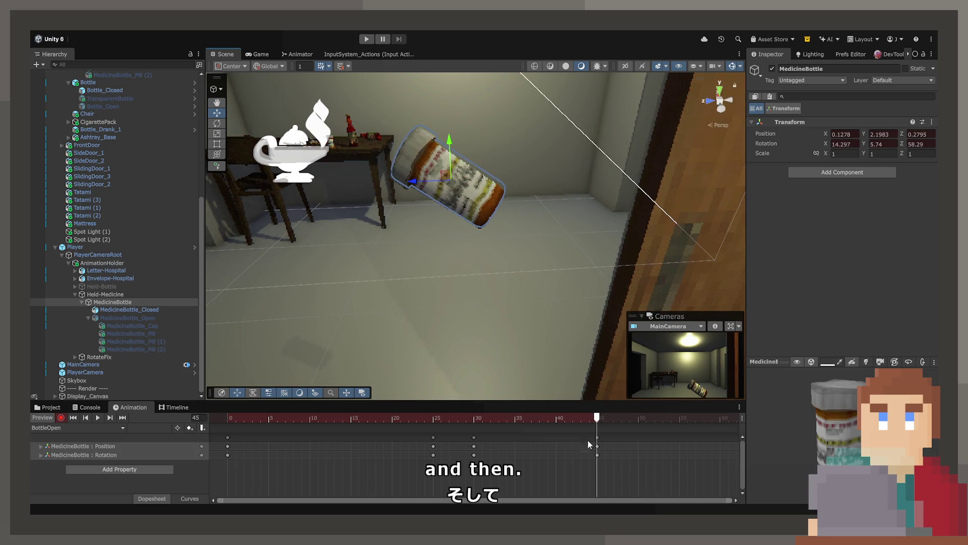
- Hide MedicineBottle_Closed and show MedicineBottle_Open at frame 45
left_click(120, 309)
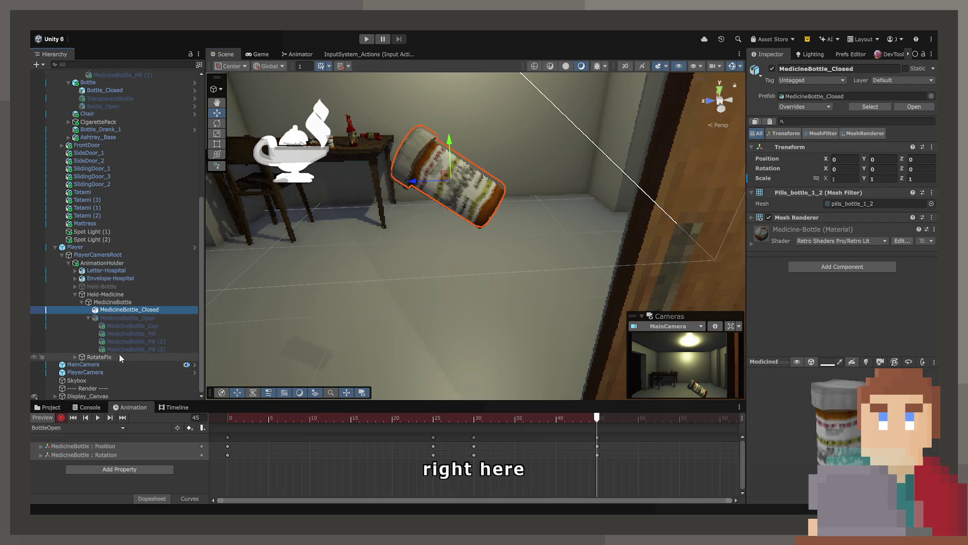
left_click(771, 69)
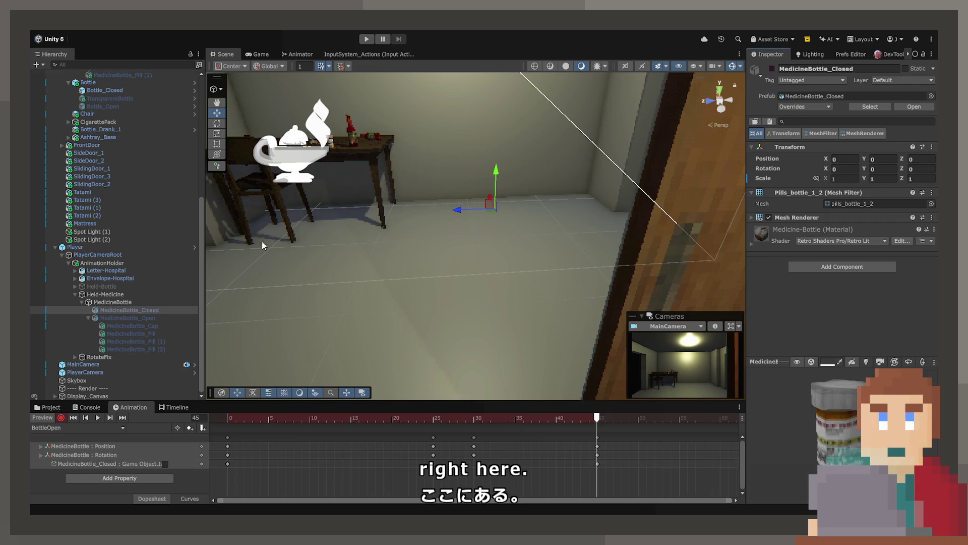
left_click(150, 318)
left_click(770, 69)
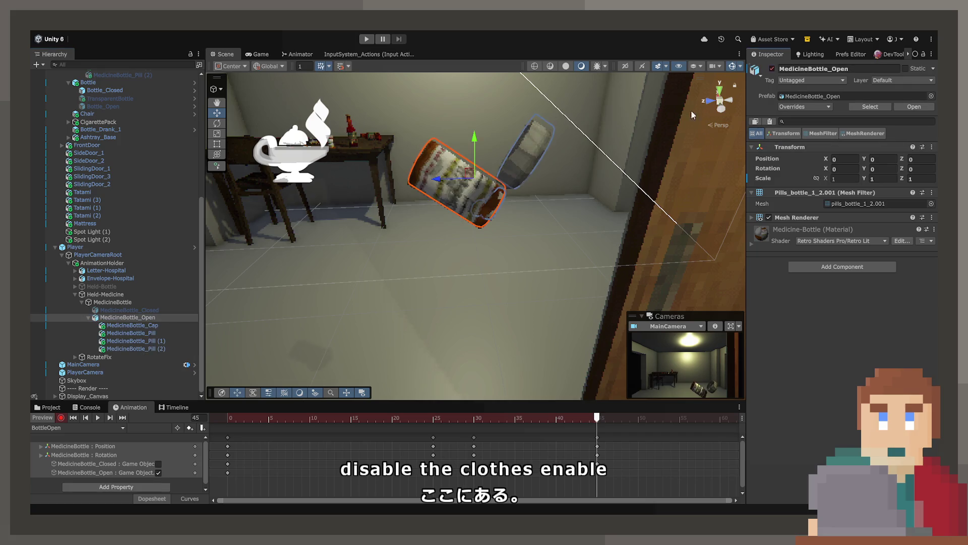
- Stop recording and set MedicineBottle_Cap's Position Y to 0
left_click(151, 334)
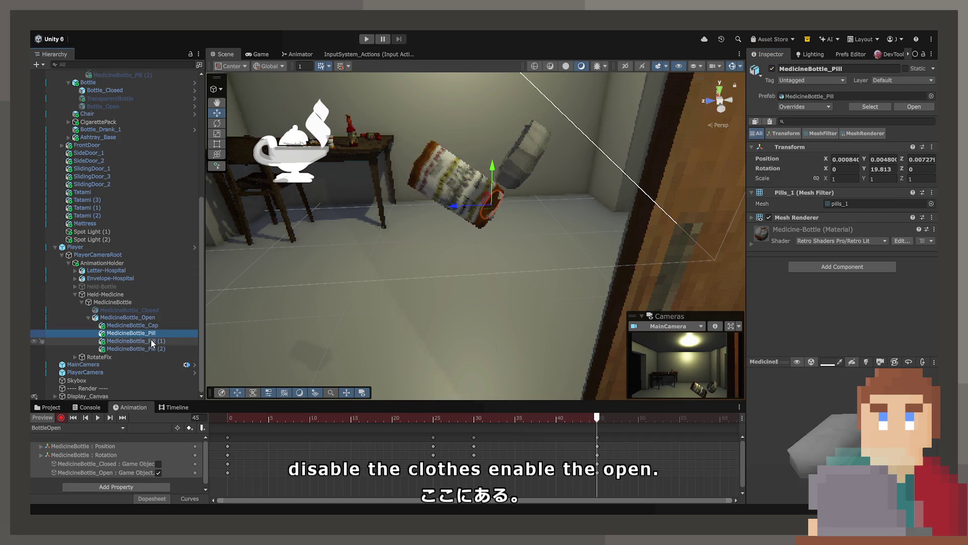
left_click(152, 327)
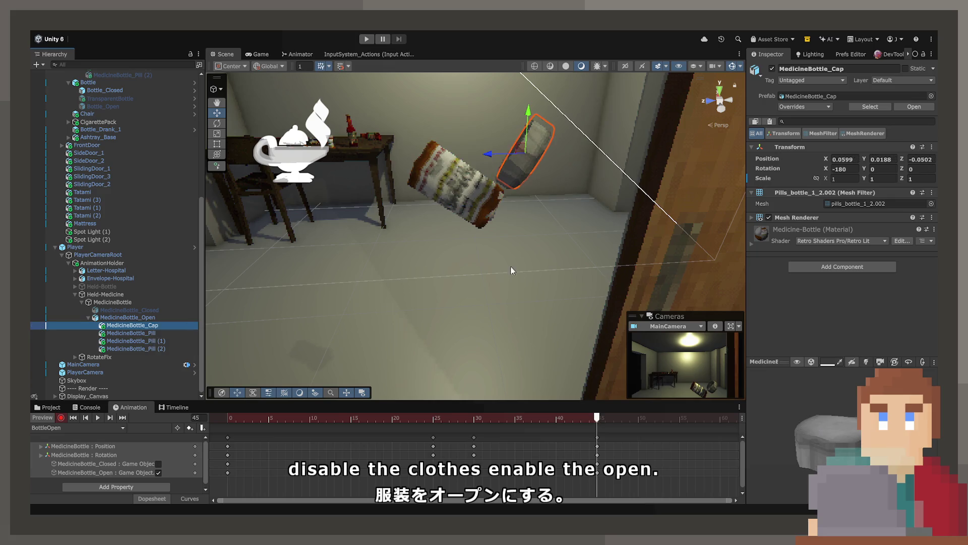
left_click(61, 417)
left_click(852, 159)
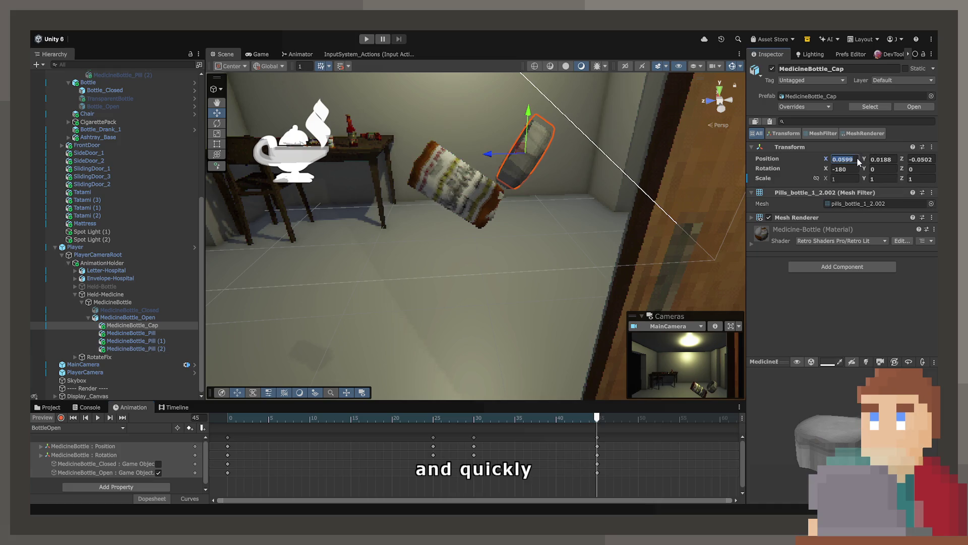
left_click(865, 162)
type("0")
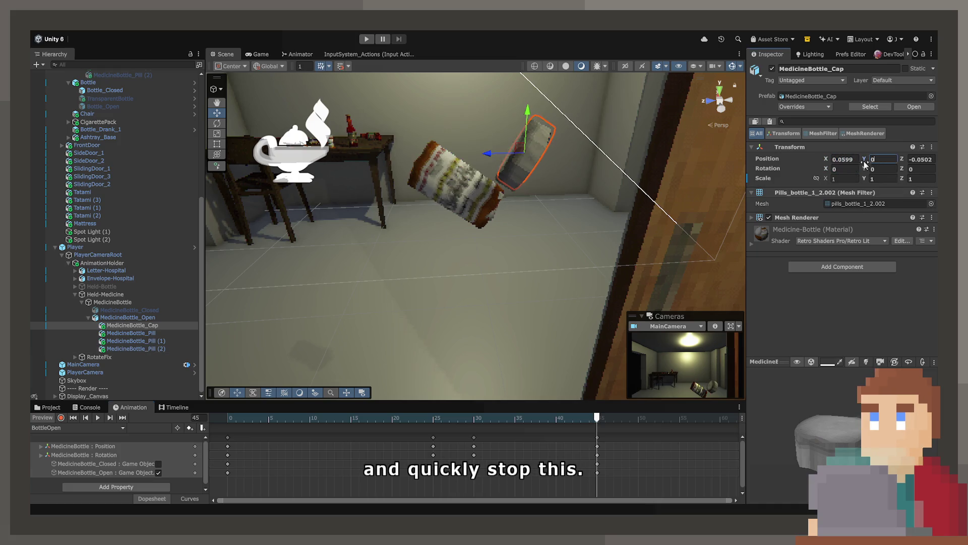
key("Return")
- Set MedicineBottle_Cap's Position Y to 0.09 to seat it on the bottle's end
mouse_move(548, 200)
left_mouse_down()
mouse_move(567, 214)
mouse_move(686, 197)
left_mouse_up()
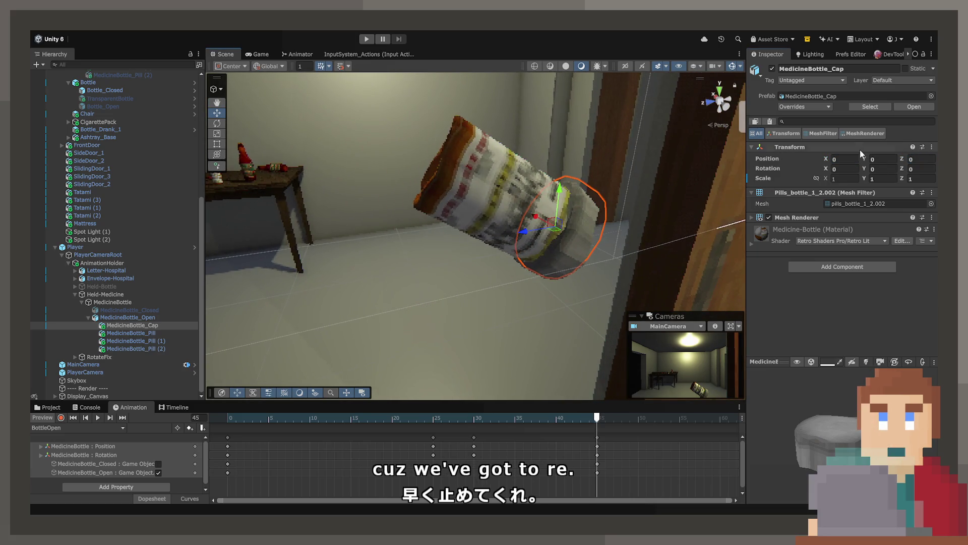
left_click(875, 159)
type("0.1")
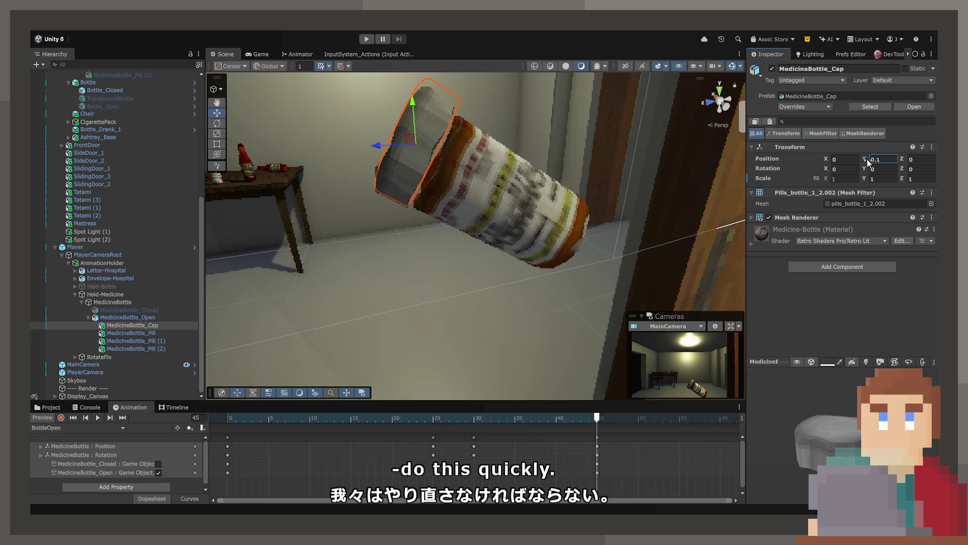
key("BackSpace")
type("1")
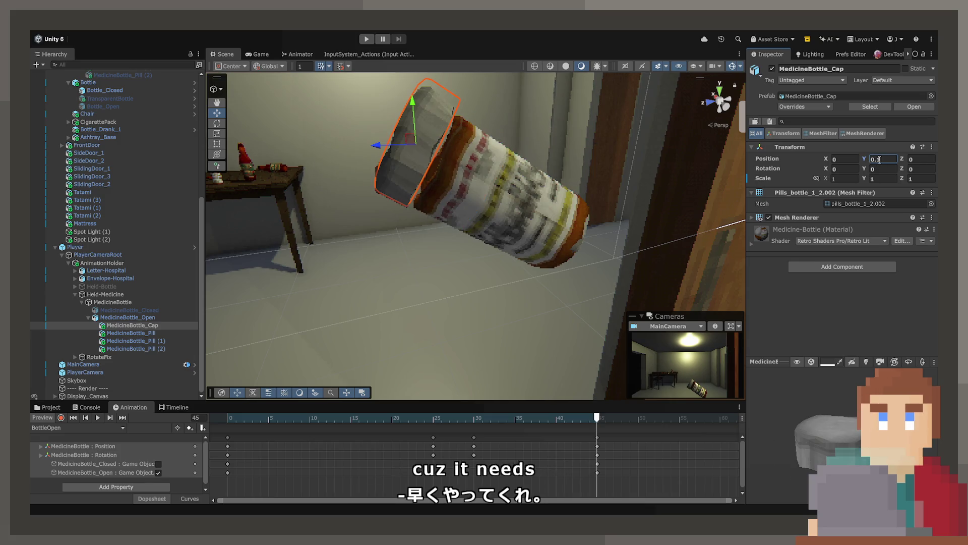
key("BackSpace")
type("0")
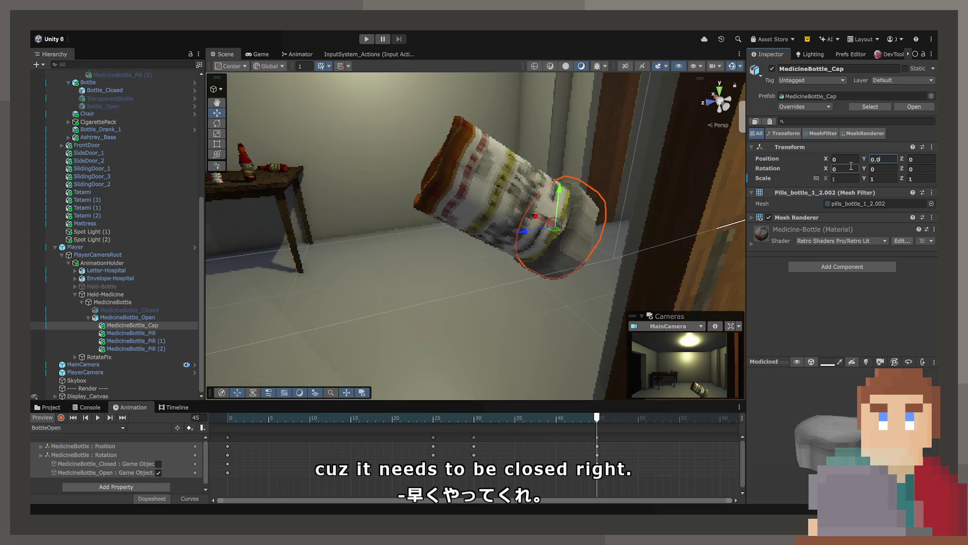
key("BackSpace")
type("8")
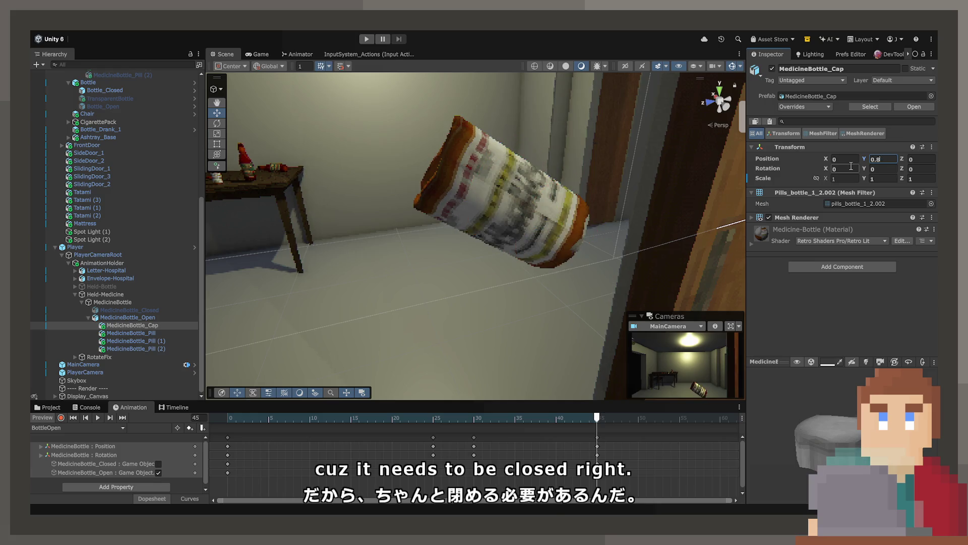
key("BackSpace")
type("9")
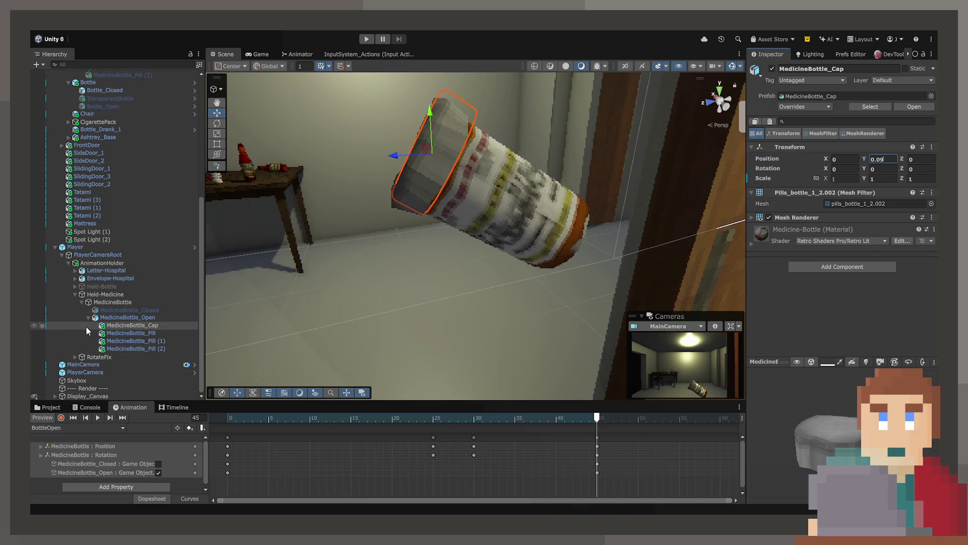
- Re-activate MedicineBottle_Closed and set the cap's Position Y to 0.096 to match it
left_click(109, 310)
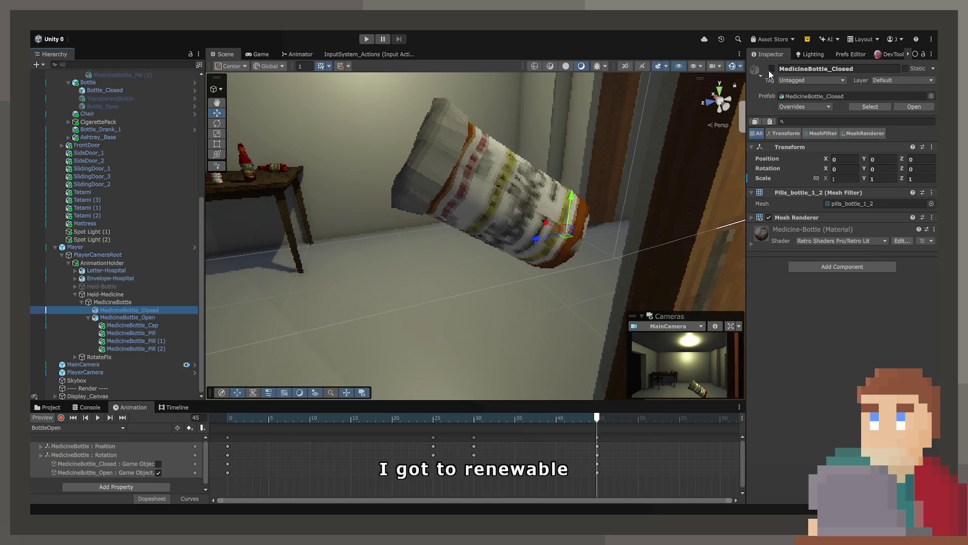
key("alt+shift+a")
left_click(184, 317)
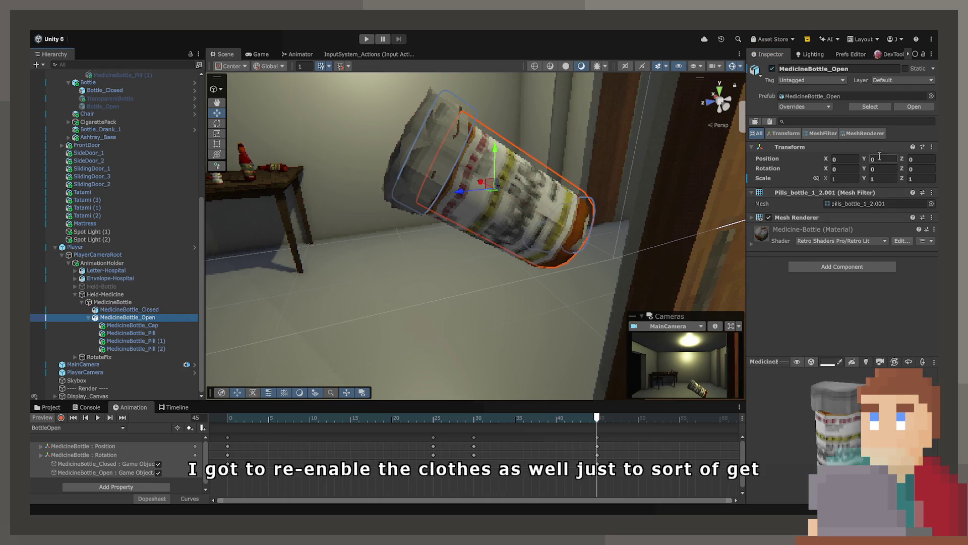
left_click(165, 326)
left_click(883, 159)
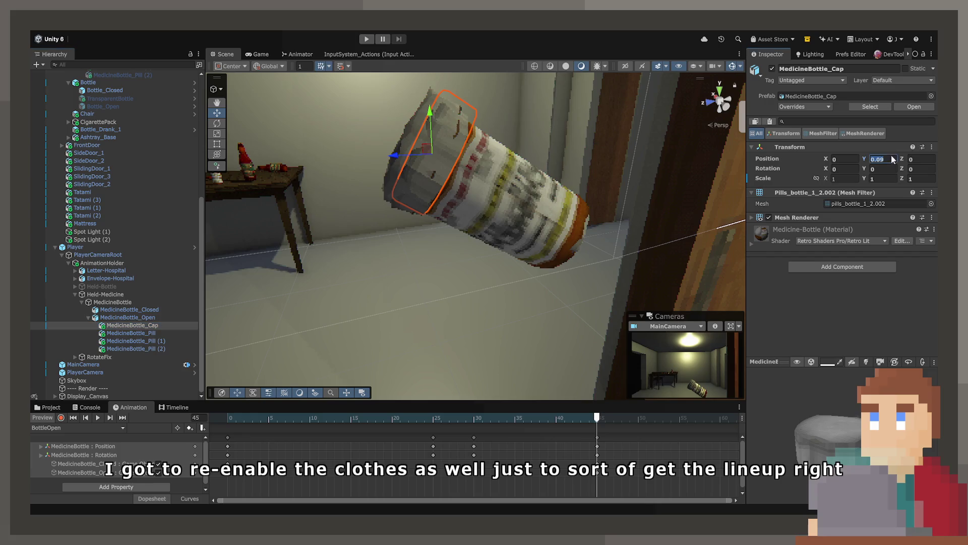
key("BackSpace")
key("BackSpace")
type("1")
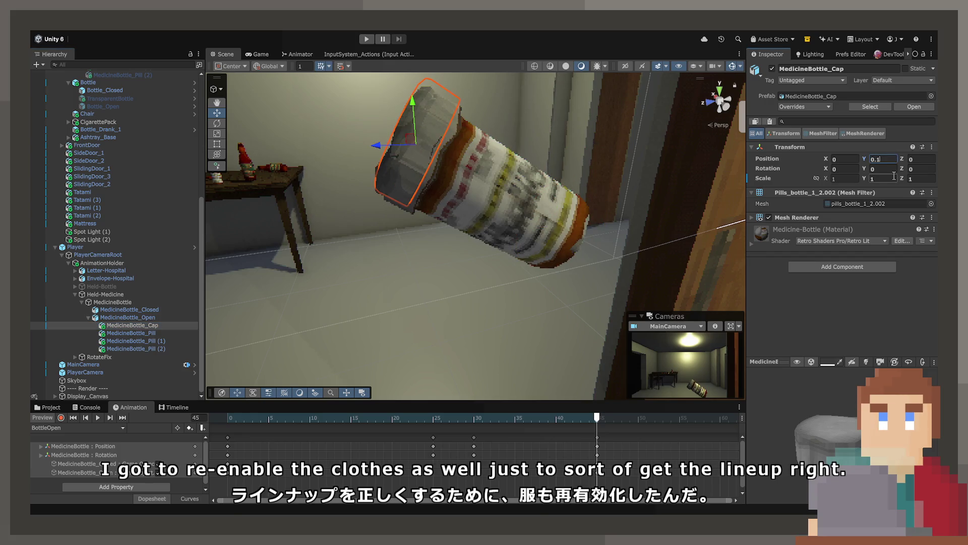
key("BackSpace")
type("99")
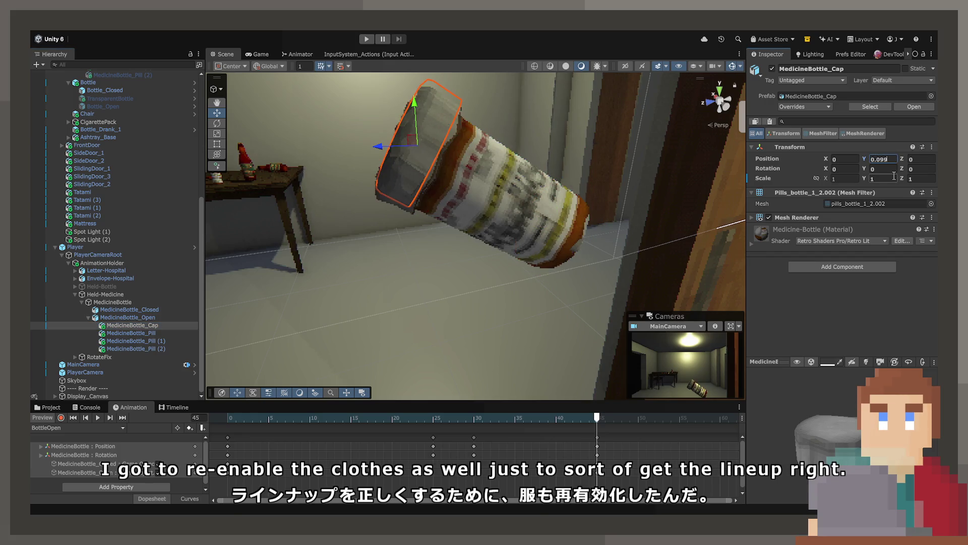
type("7")
key("BackSpace")
key("BackSpace")
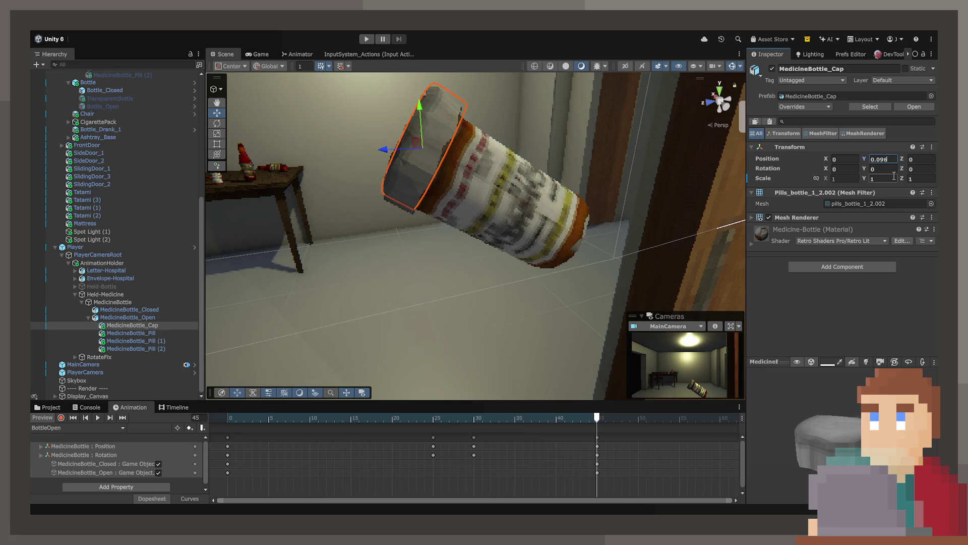
type("6")
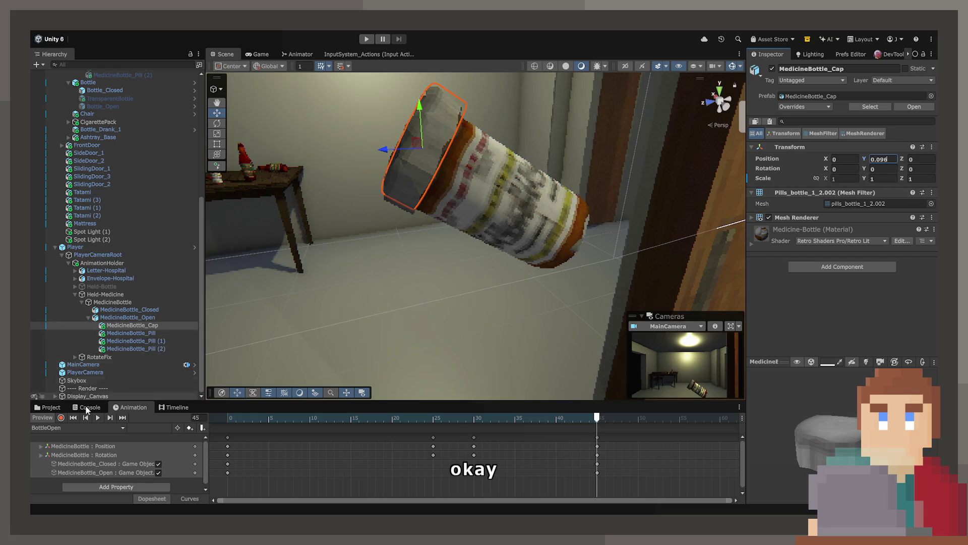
- Hide the closed and open bottles, resume recording, and preview frames 40 to 55
left_click(112, 309)
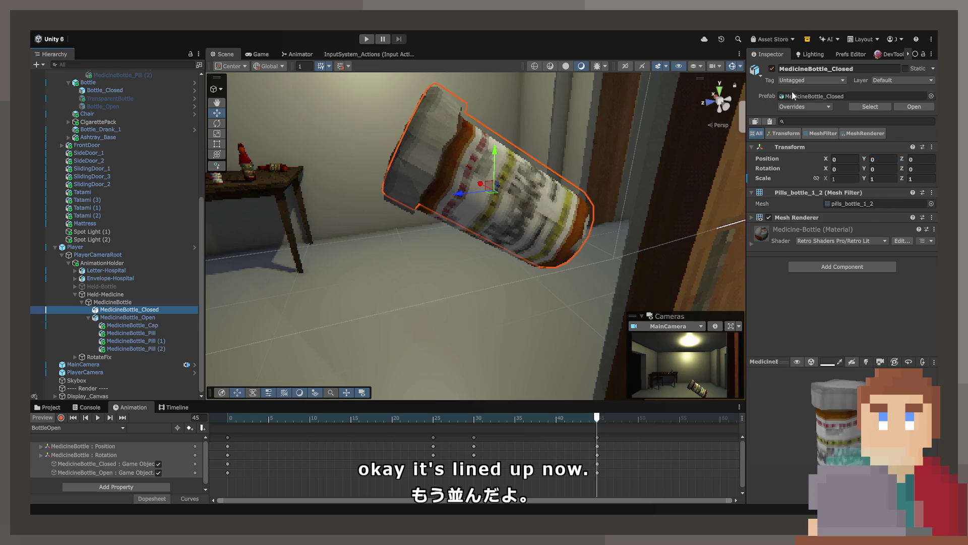
left_click(772, 69)
left_click(159, 320)
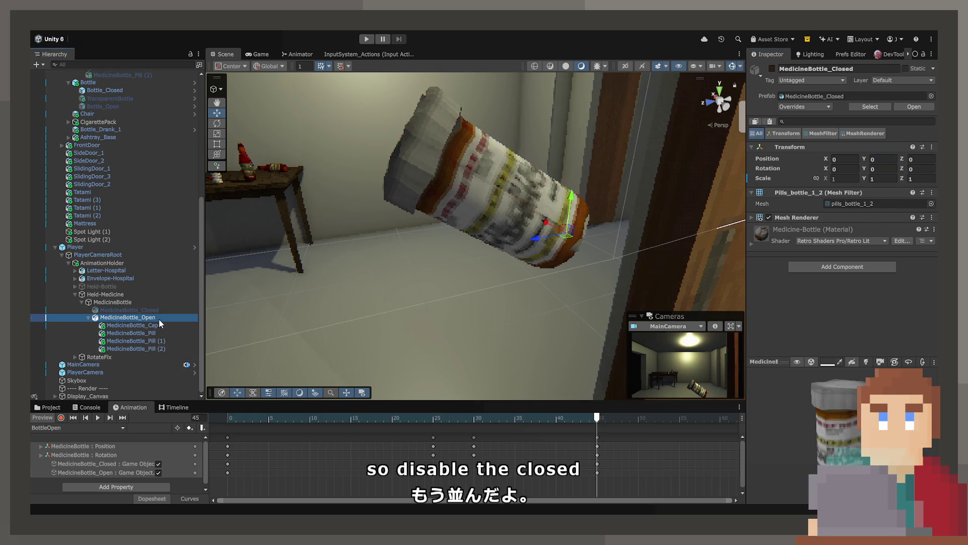
left_click(772, 69)
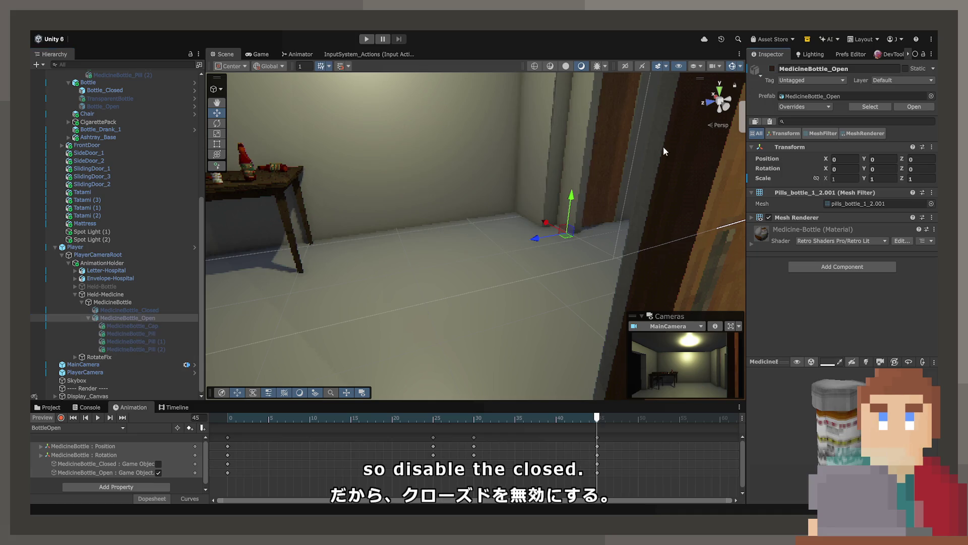
left_click(61, 417)
mouse_move(591, 420)
left_mouse_down()
mouse_move(530, 419)
mouse_move(600, 415)
left_mouse_up()
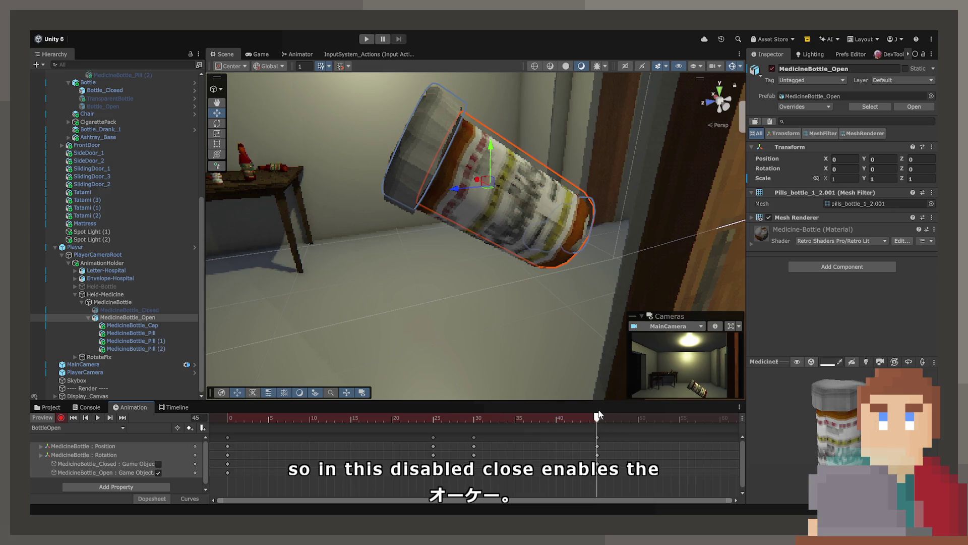
mouse_move(598, 415)
left_mouse_down()
mouse_move(708, 417)
mouse_move(576, 413)
mouse_move(640, 417)
left_mouse_up()
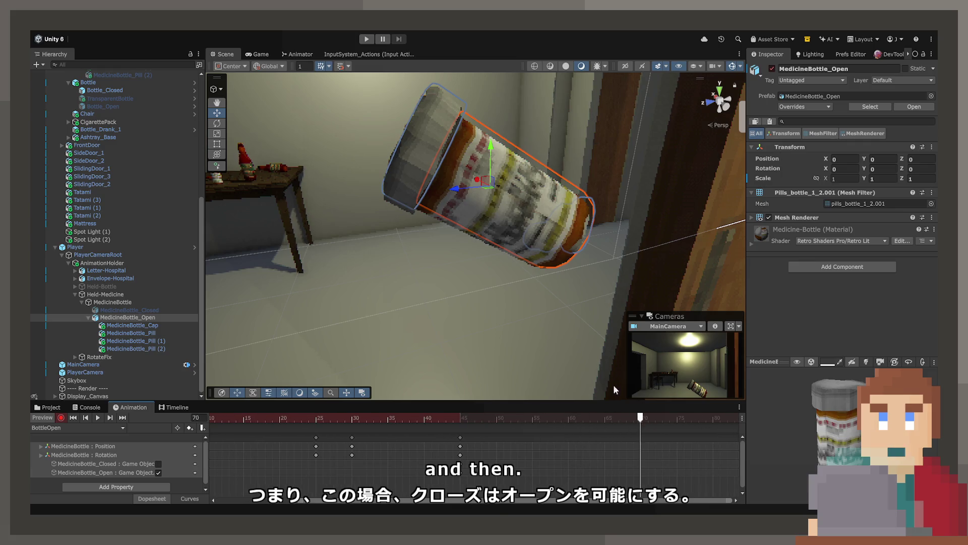
- Paste the frame-30 MedicineBottle keyframes at frame 70
left_click(355, 418)
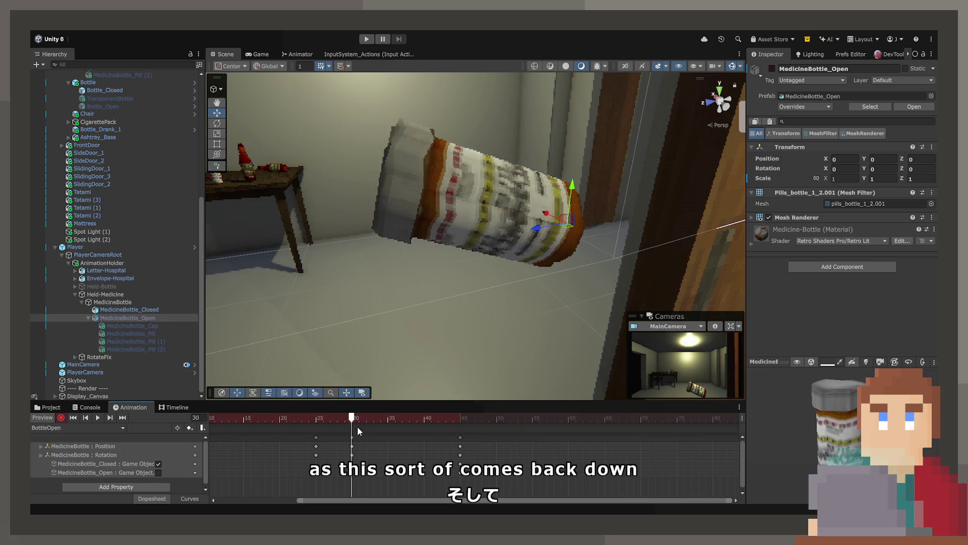
left_click(353, 435)
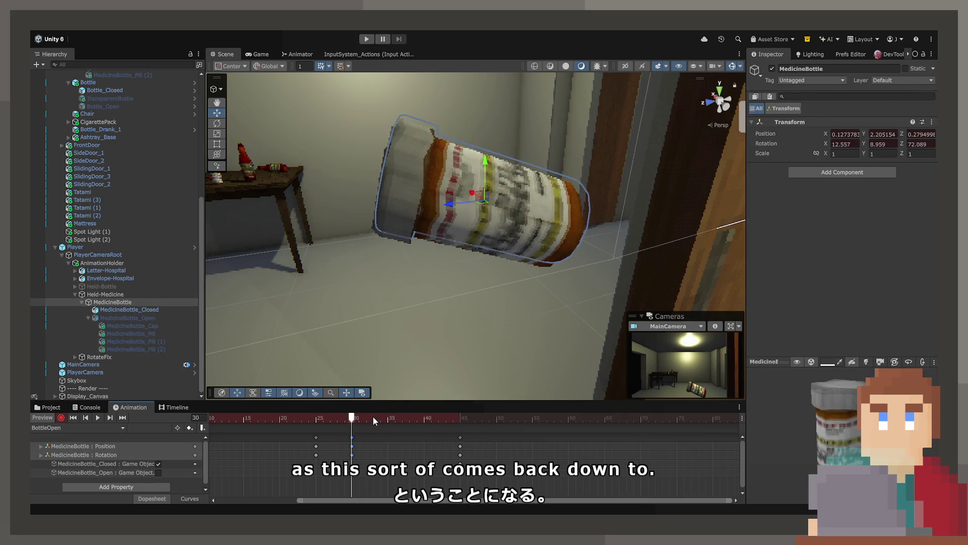
left_click(597, 418)
left_click(639, 419)
key("ctrl+v")
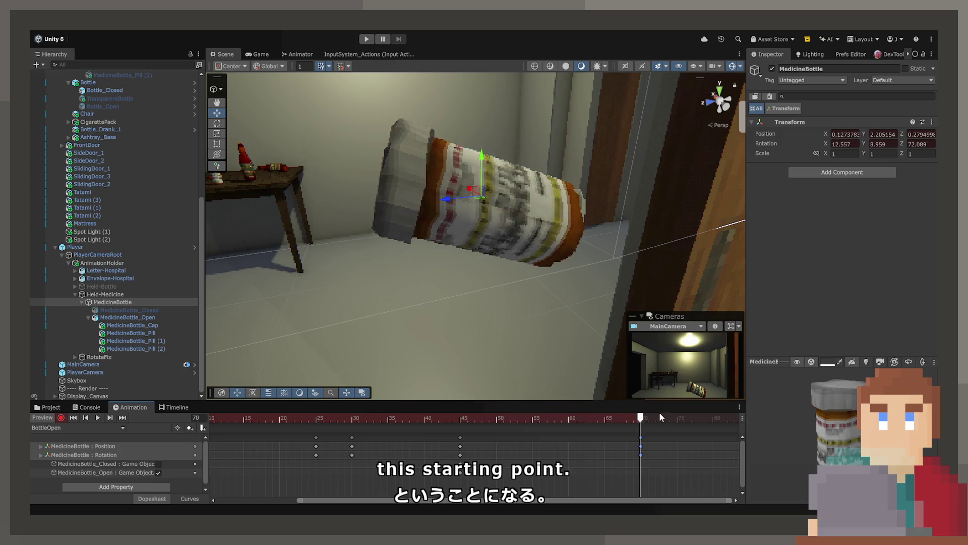
left_click(521, 196)
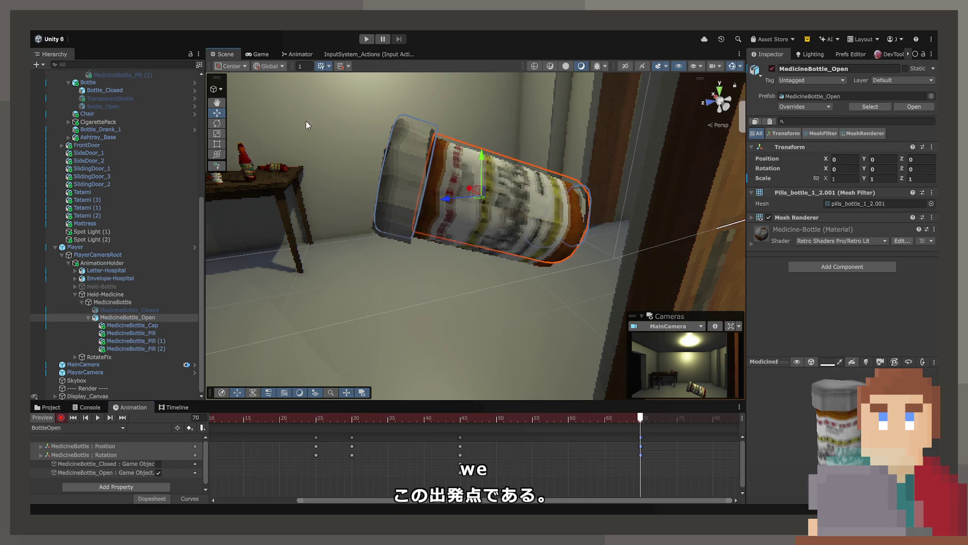
- Set pivot rotation to Local and twist MedicineBottle_Cap around its Y axis
left_click(268, 64)
left_click(276, 92)
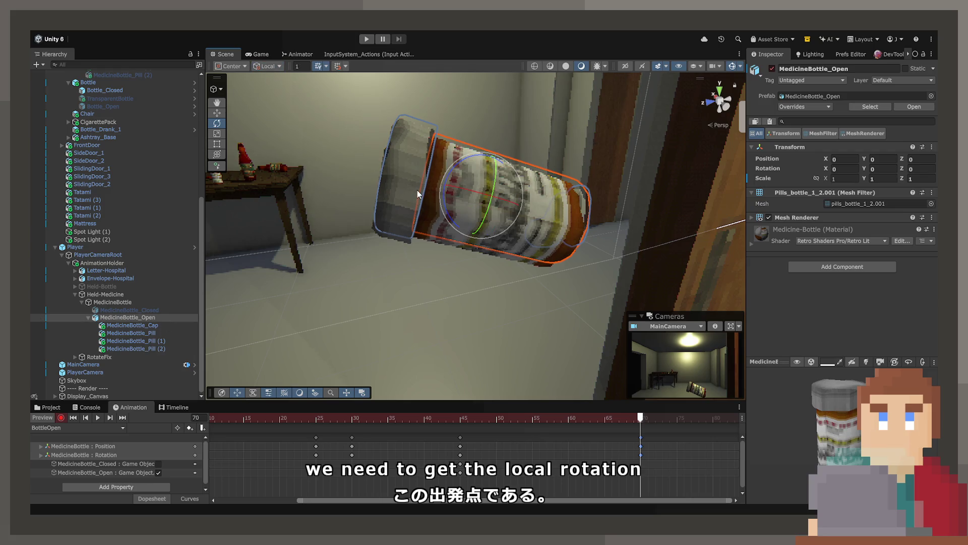
left_click(417, 176)
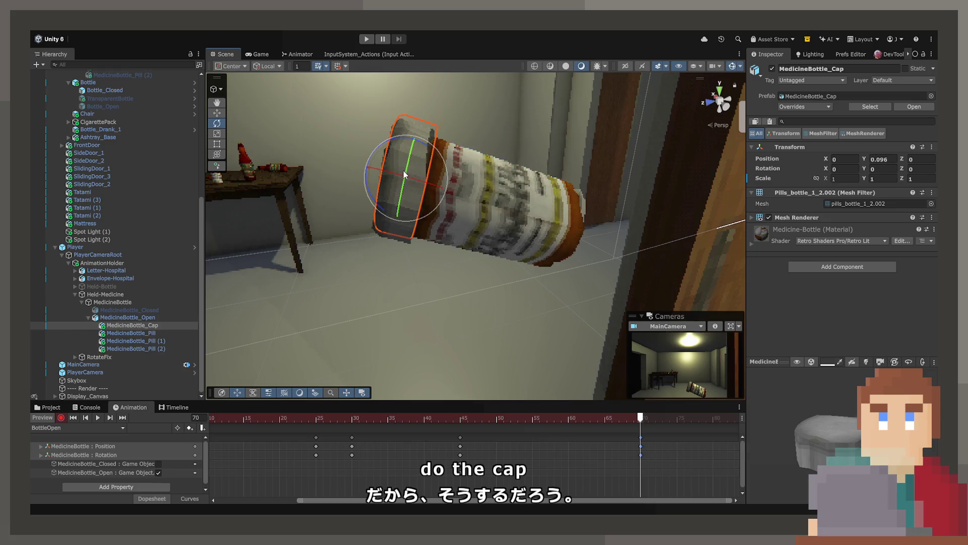
left_click_drag(409, 173, 419, 110)
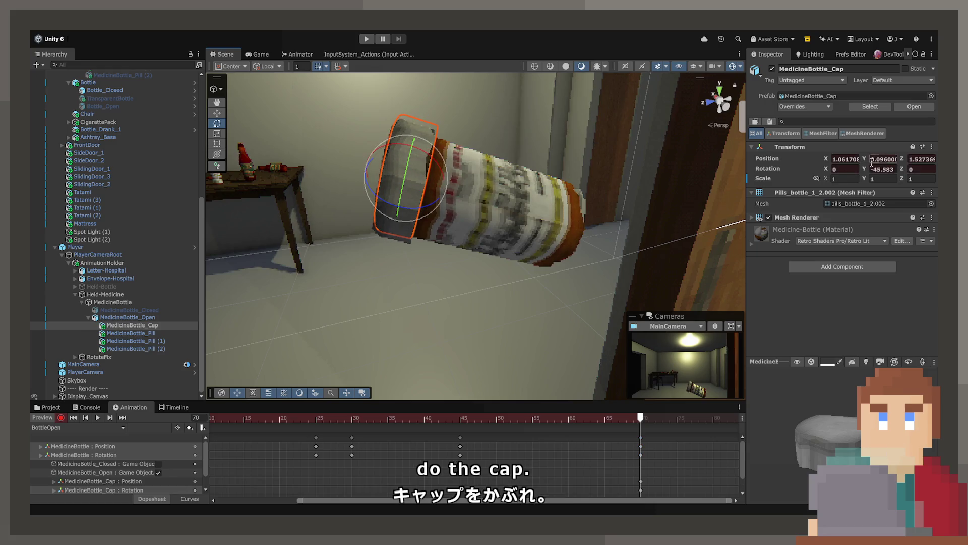
mouse_move(411, 168)
left_mouse_down()
mouse_move(426, 137)
mouse_move(432, 183)
mouse_move(408, 171)
mouse_move(411, 151)
left_mouse_up()
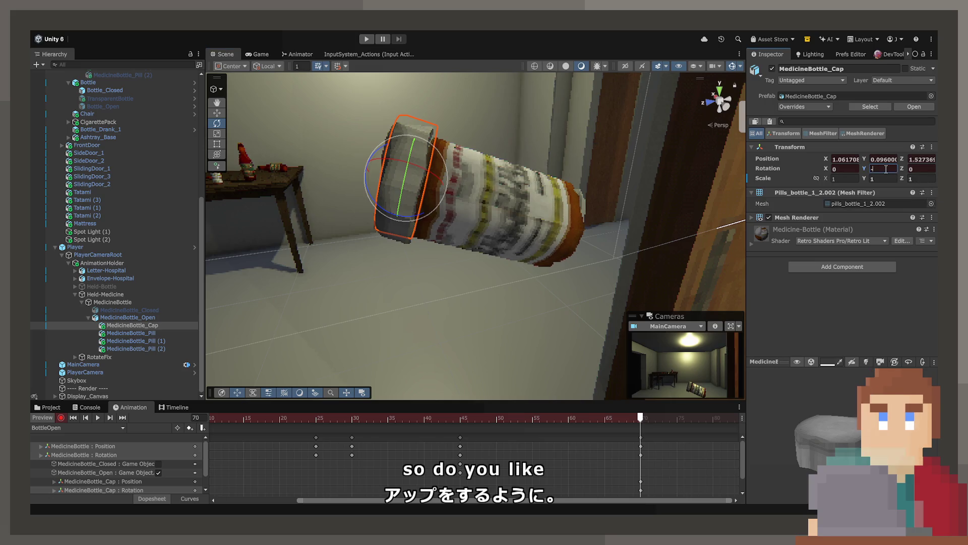
type("-30")
- Set MedicineBottle_Open's Rotation Y to 30
left_click(501, 198)
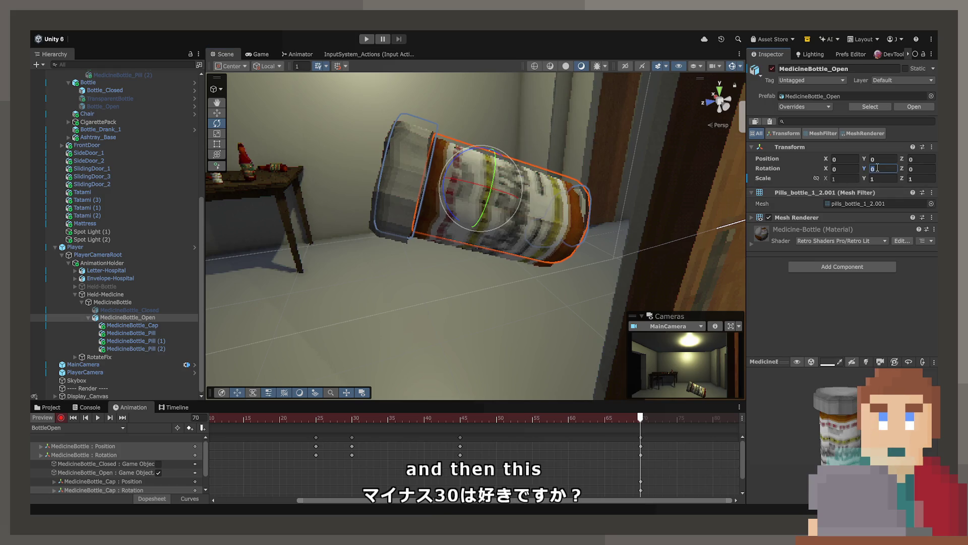
left_click_drag(493, 172, 488, 192)
left_click(893, 168)
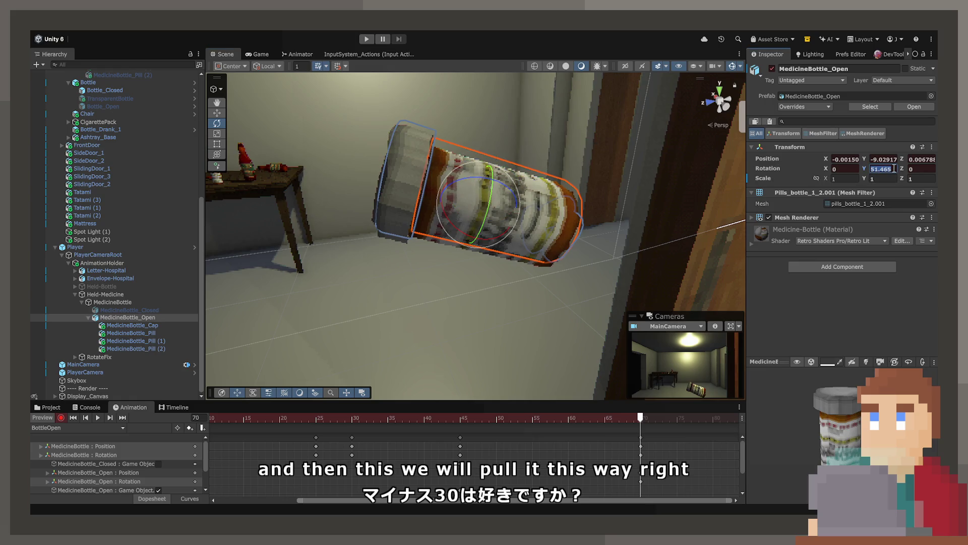
type("5")
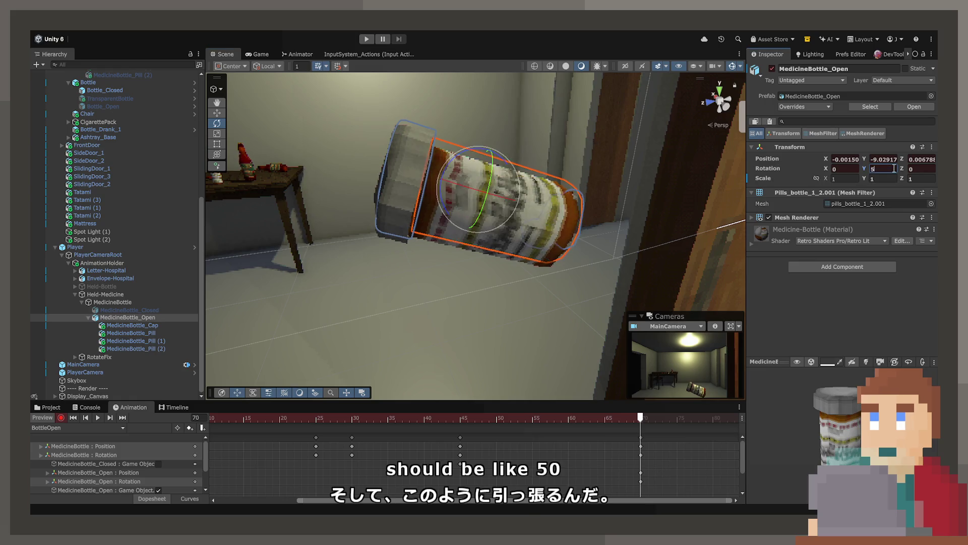
key("BackSpace")
type("30")
- Set MedicineBottle_Cap's Rotation Y to -60 and preview the twist
left_click(169, 328)
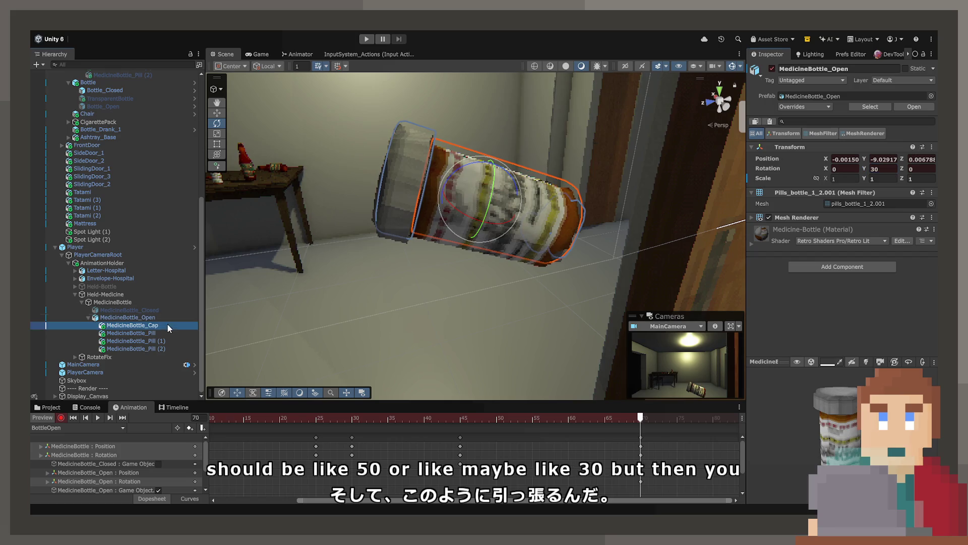
left_click(894, 169)
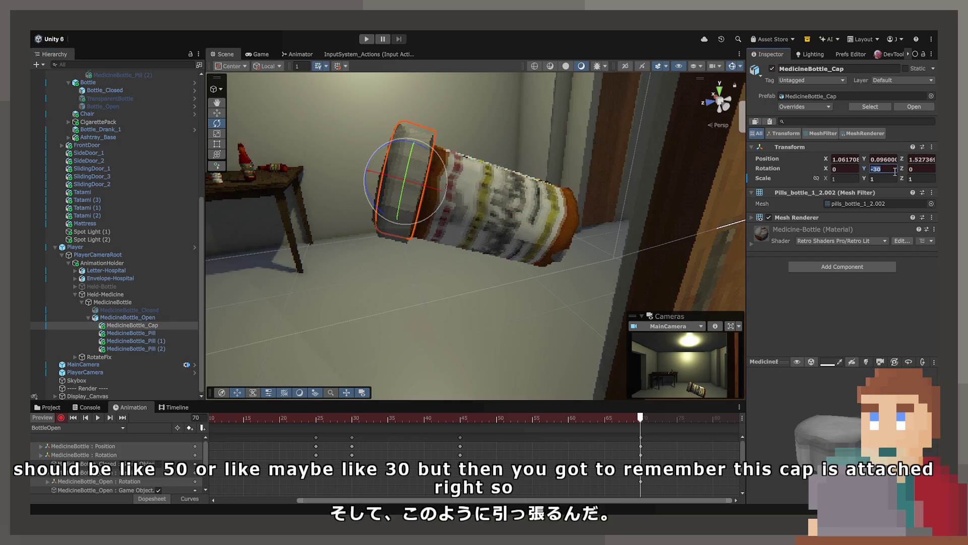
type("-60")
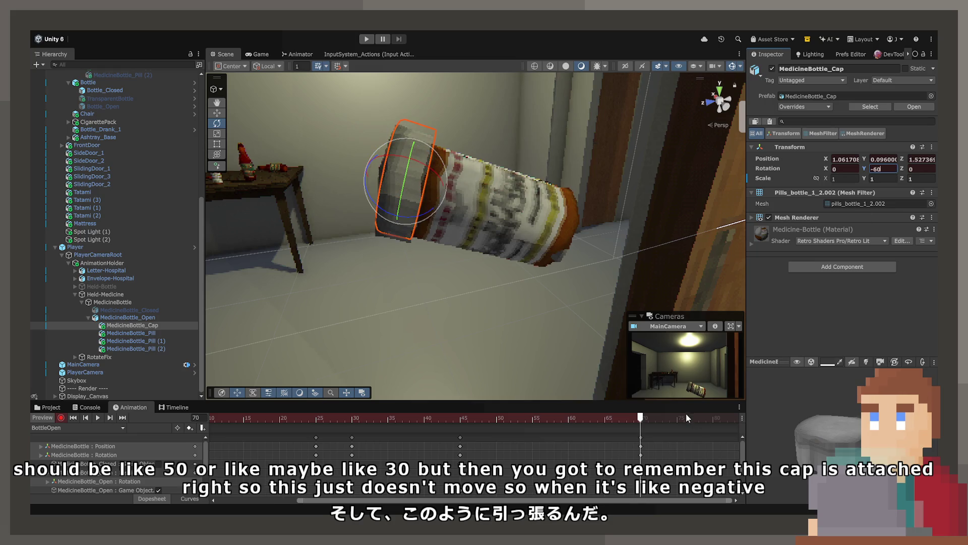
left_click_drag(685, 418, 449, 422)
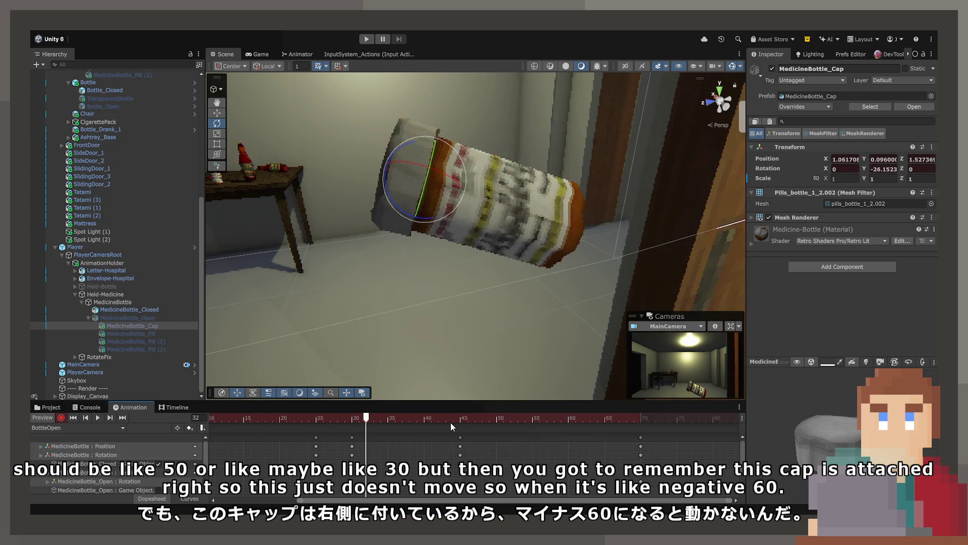
mouse_move(450, 422)
left_mouse_down()
mouse_move(638, 417)
mouse_move(461, 433)
left_mouse_up()
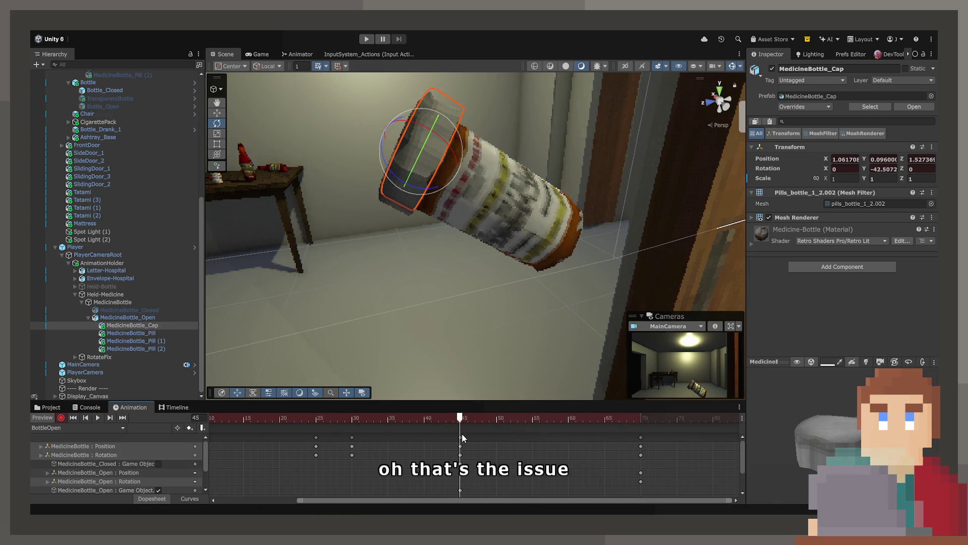
left_click(894, 168)
type("0")
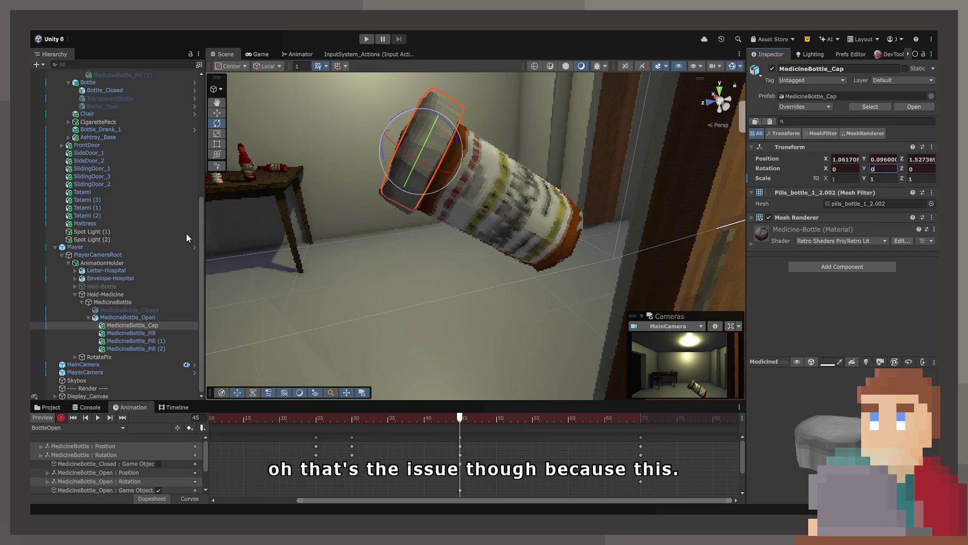
left_click(158, 334)
left_click(156, 318)
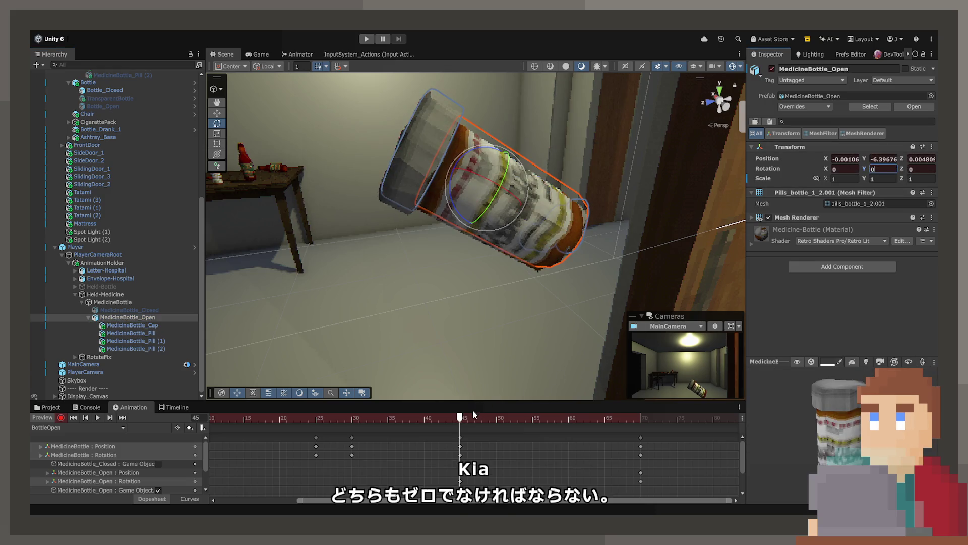
left_click_drag(454, 418, 382, 420)
key("space")
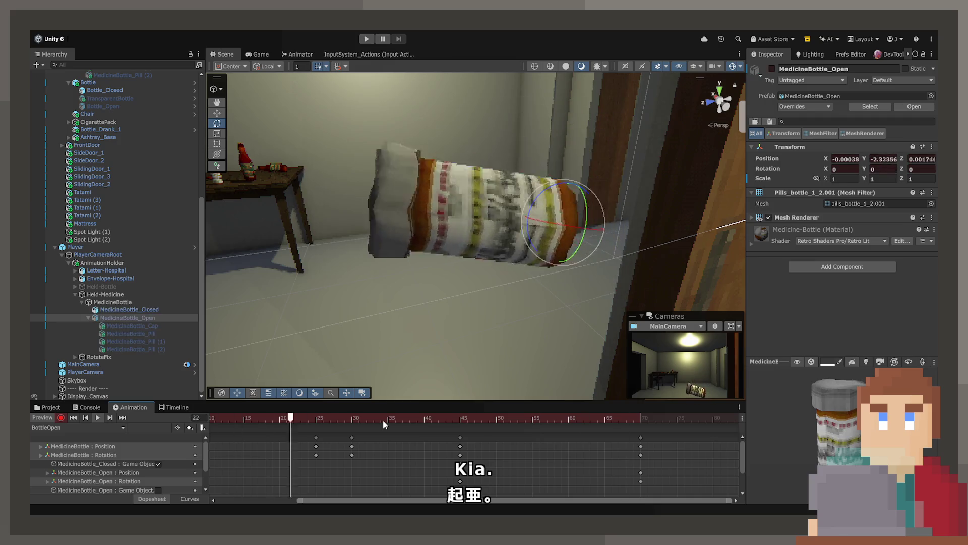
- In the Game view, compare MedicineBottle's poses at frames 55 and 70
left_click(253, 56)
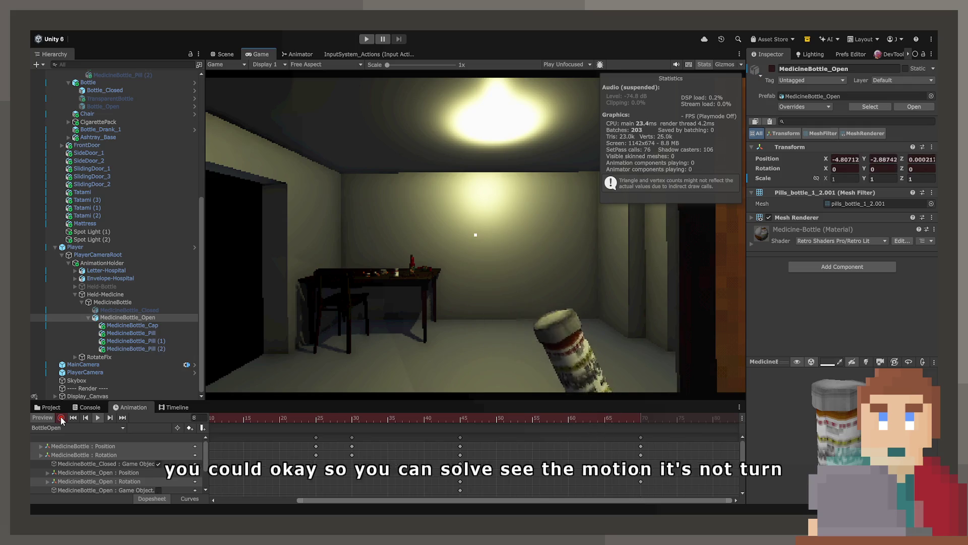
left_click(640, 420)
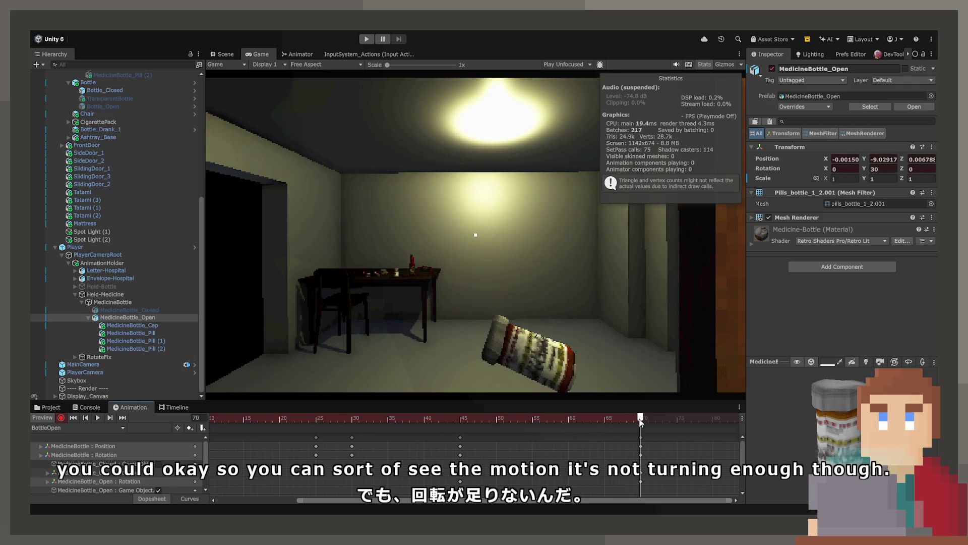
left_click(122, 304)
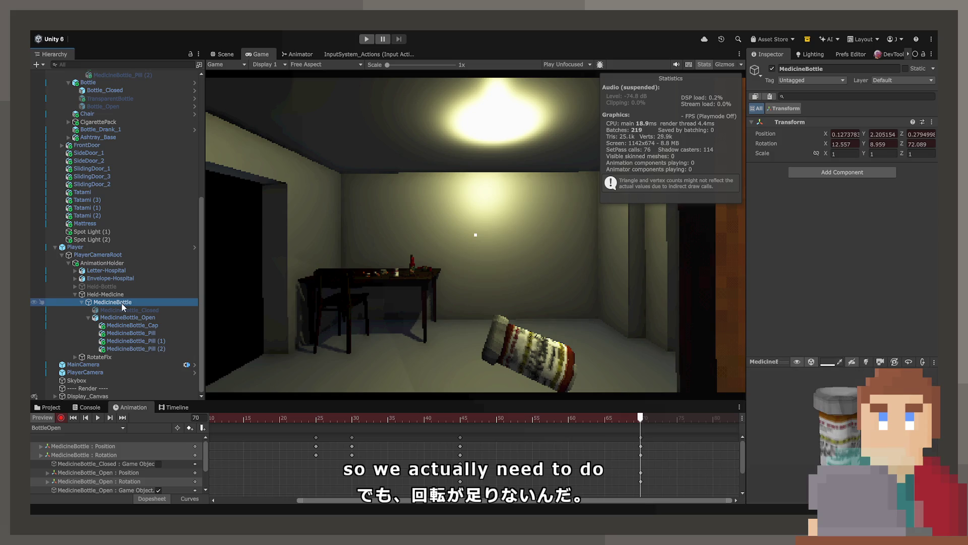
mouse_move(441, 426)
left_mouse_down()
mouse_move(460, 420)
mouse_move(335, 420)
mouse_move(532, 426)
left_mouse_up()
left_click(640, 420)
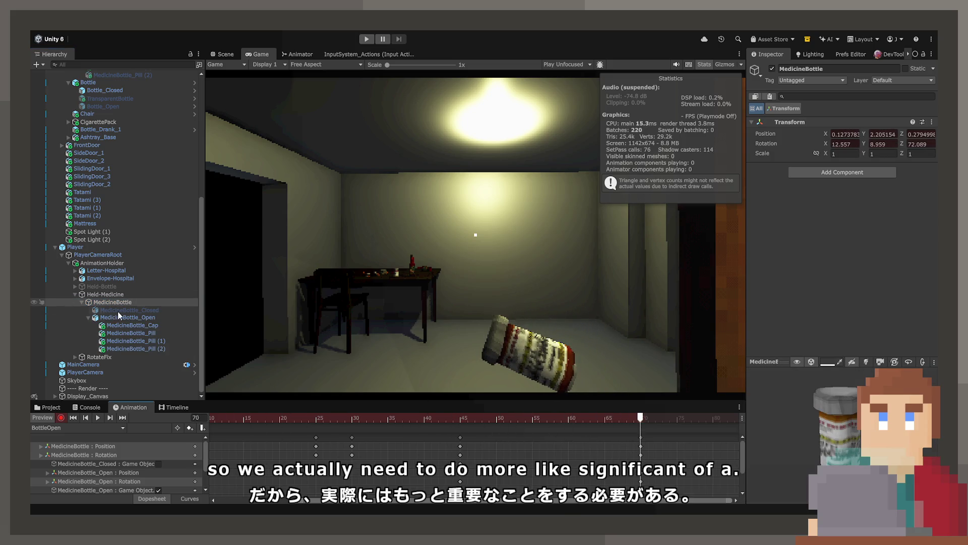
- Set MedicineBottle_Cap's Rotation Y to -200 and review the twist from frame 45
left_click(136, 318)
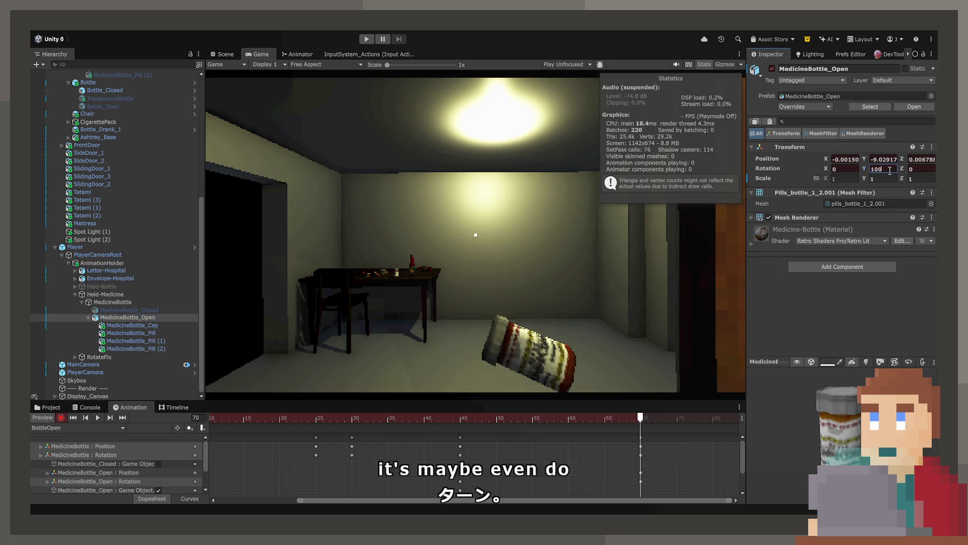
left_click(132, 325)
left_click(890, 170)
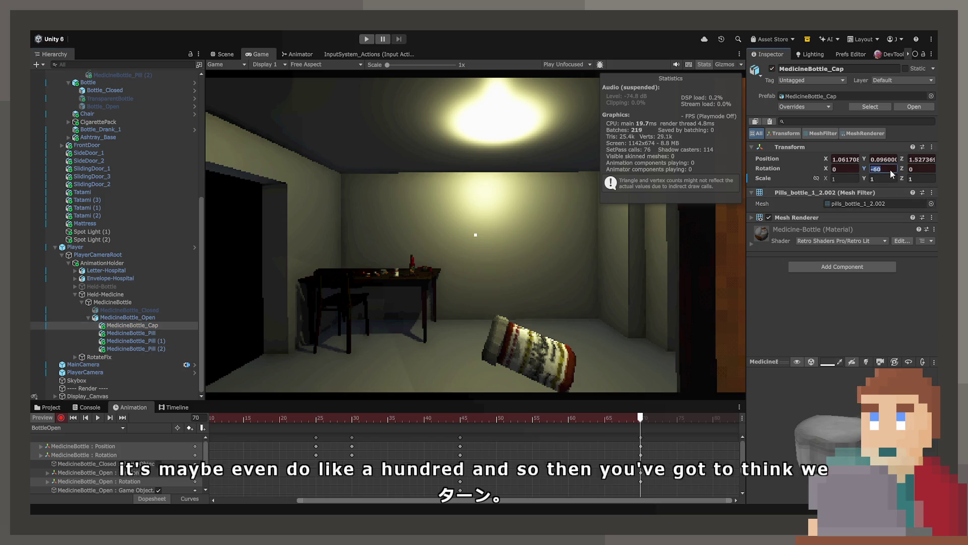
type("-200")
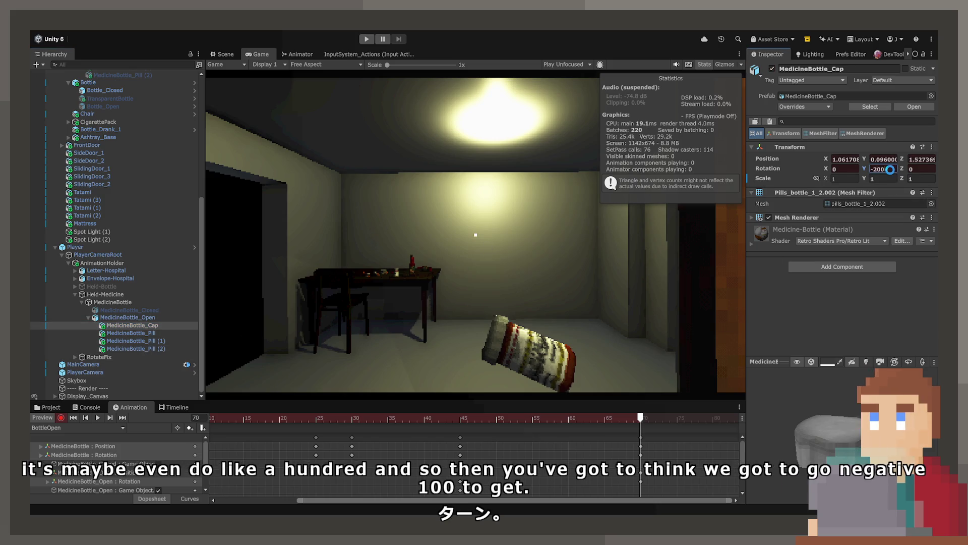
left_click_drag(547, 416, 453, 419)
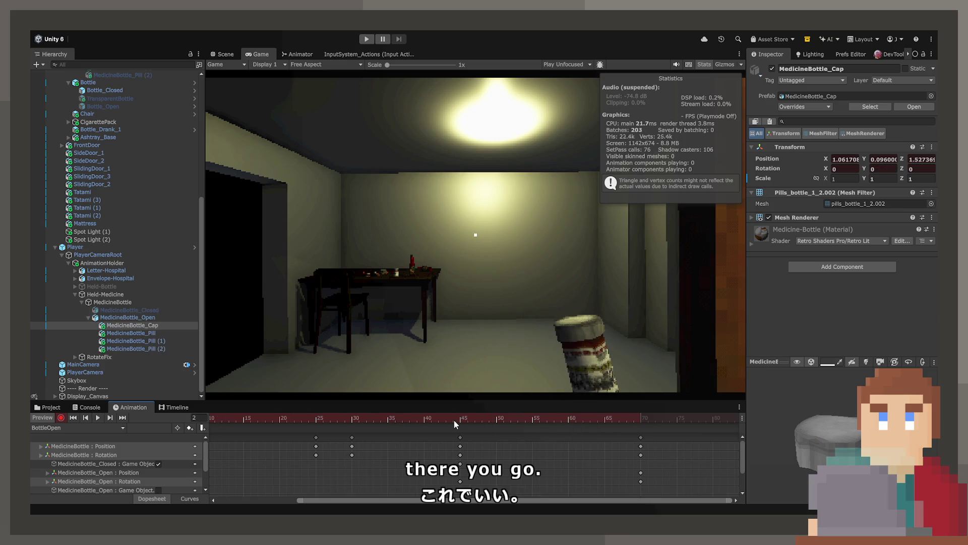
mouse_move(561, 430)
left_mouse_down()
mouse_move(461, 429)
mouse_move(621, 428)
mouse_move(460, 443)
left_mouse_up()
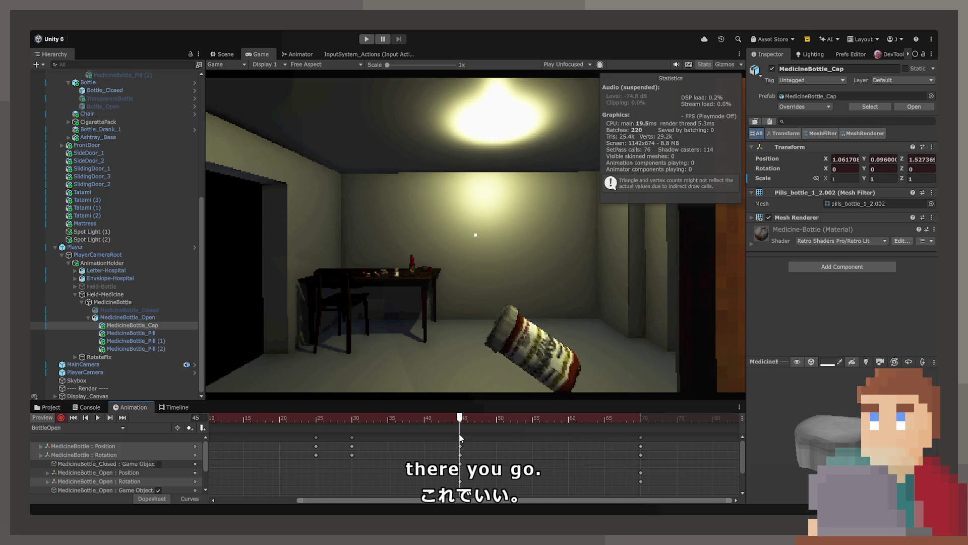
left_click(459, 438)
left_click(460, 445)
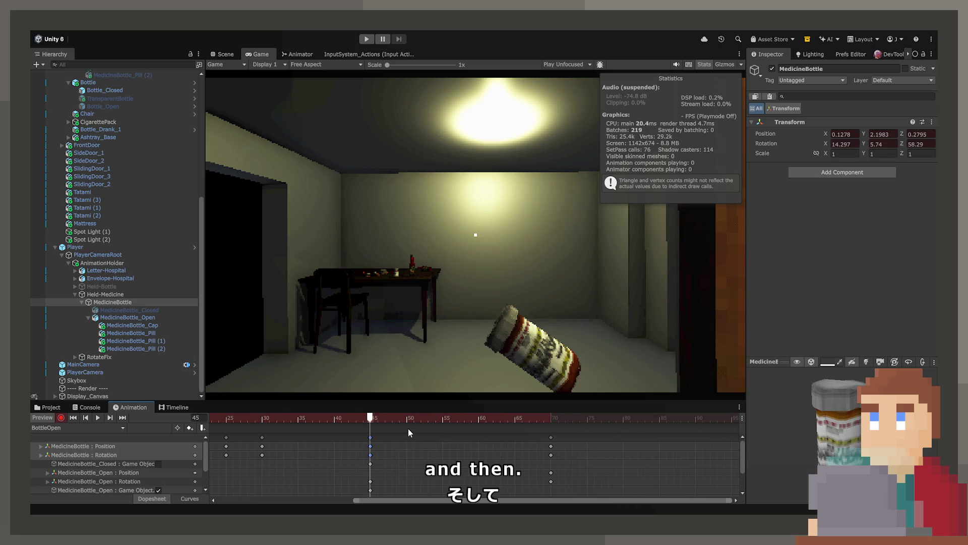
- Move to frame 110, display MedicineBottle_Open's transform, then return to frame 85
left_click_drag(410, 417, 551, 417)
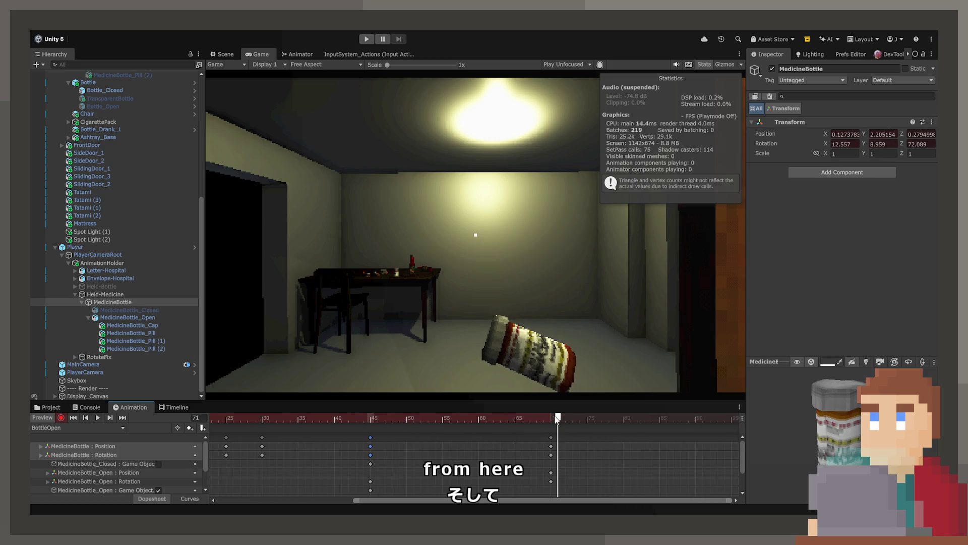
scroll(439, 447, "right", 2)
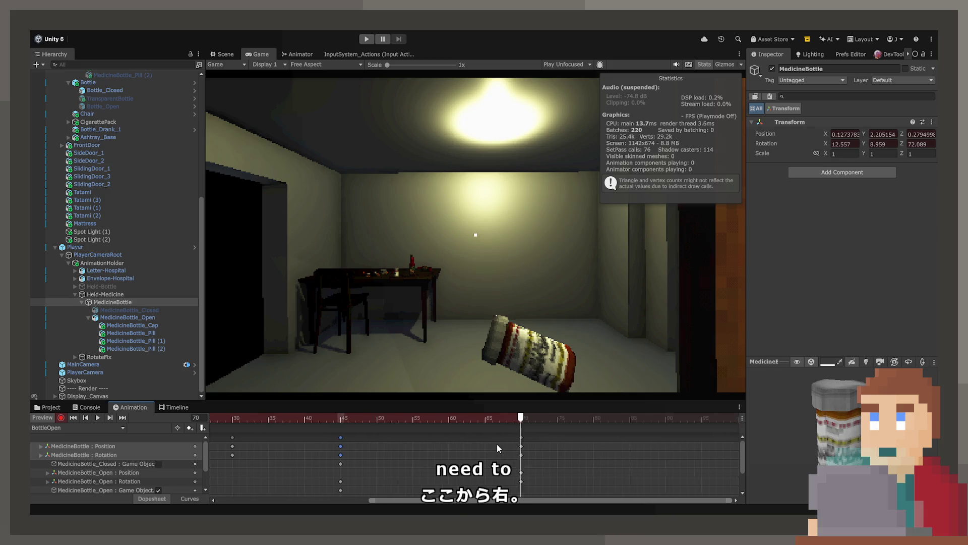
scroll(410, 432, "right", 5)
key("period")
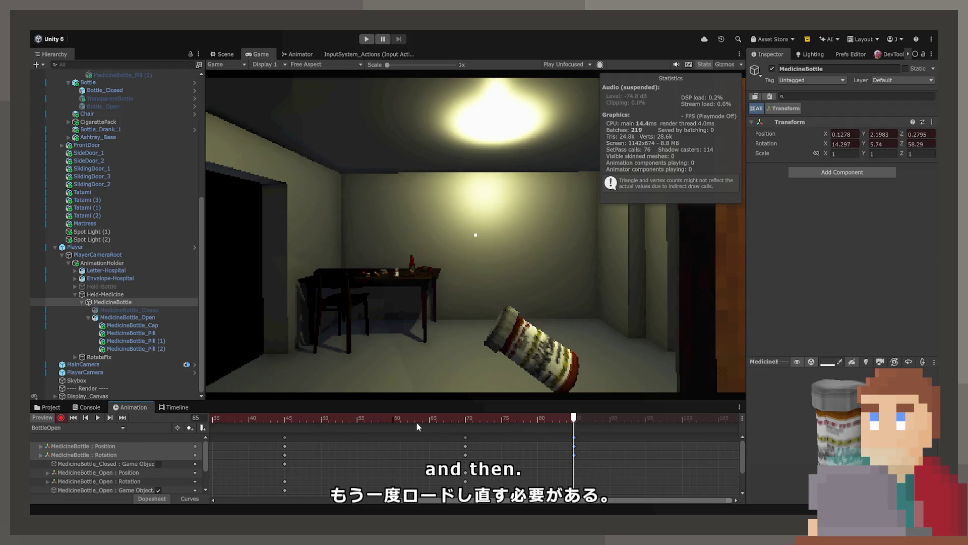
scroll(428, 432, "right", 3)
mouse_move(499, 422)
left_mouse_down()
mouse_move(484, 420)
mouse_move(524, 419)
left_mouse_up()
left_click(664, 420)
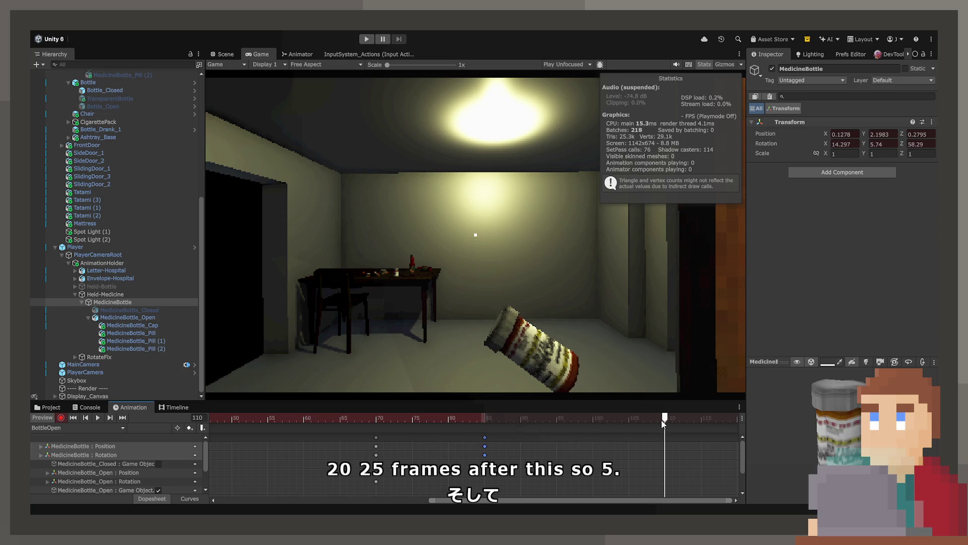
left_click(145, 317)
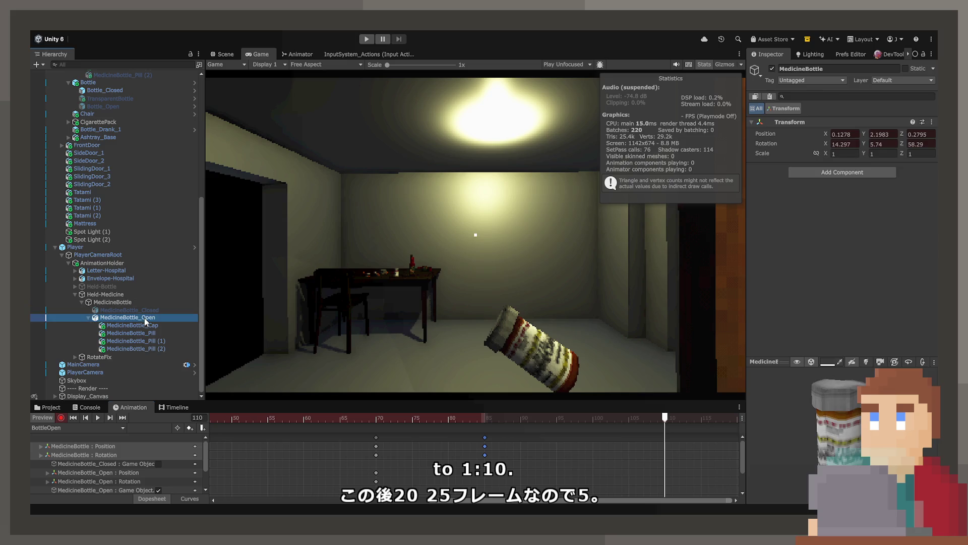
left_click(485, 418)
- Delete the MedicineBottle_Open and MedicineBottle_Cap Position tracks
left_click(377, 472)
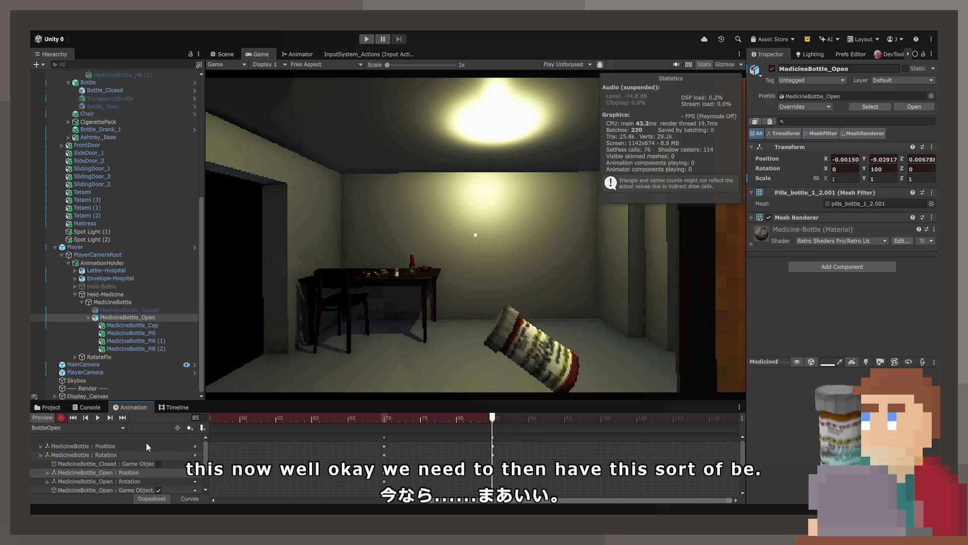
scroll(146, 442, "down", 2)
scroll(143, 462, "up", 2)
left_click(142, 463)
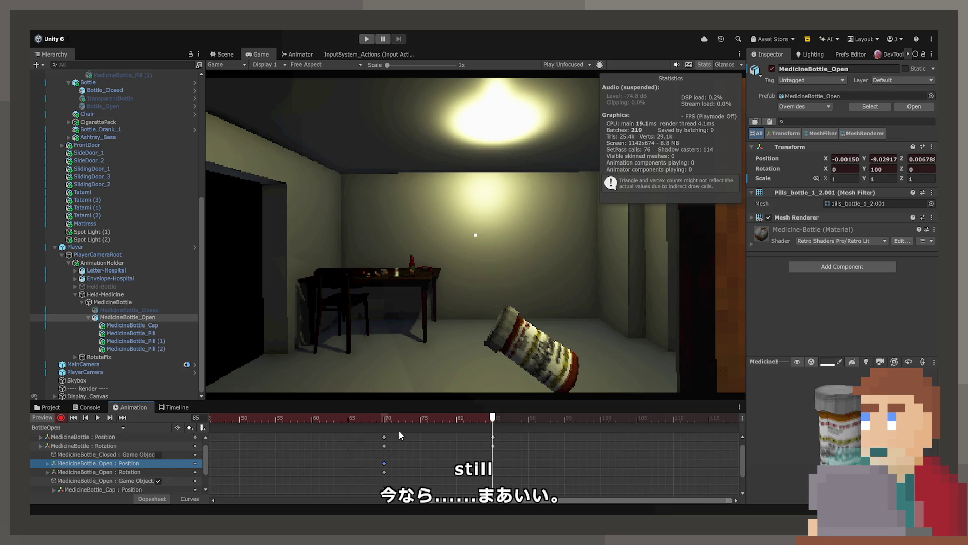
left_click_drag(353, 471, 470, 471)
scroll(713, 464, "left", 5)
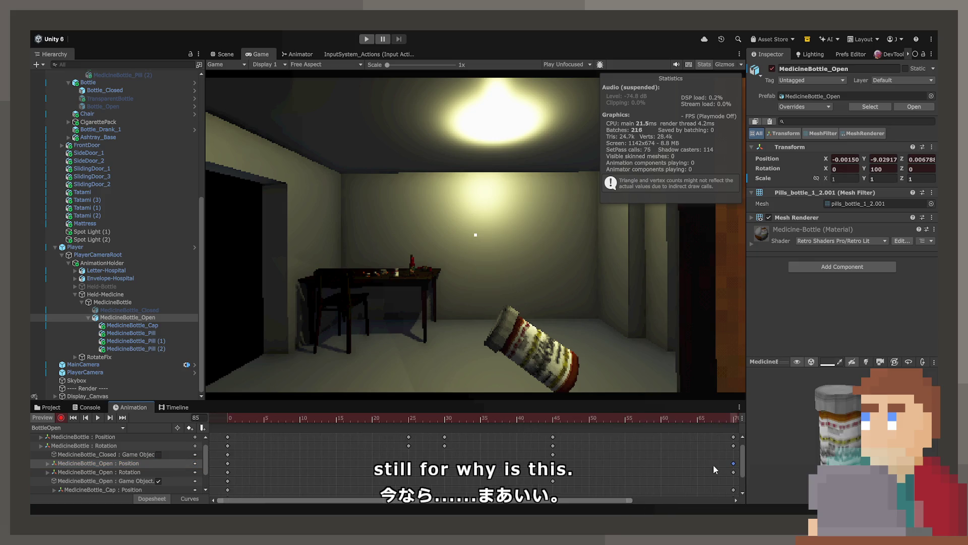
left_click(169, 464)
mouse_move(609, 464)
left_mouse_down()
mouse_move(246, 470)
mouse_move(229, 461)
left_mouse_up()
key("Delete")
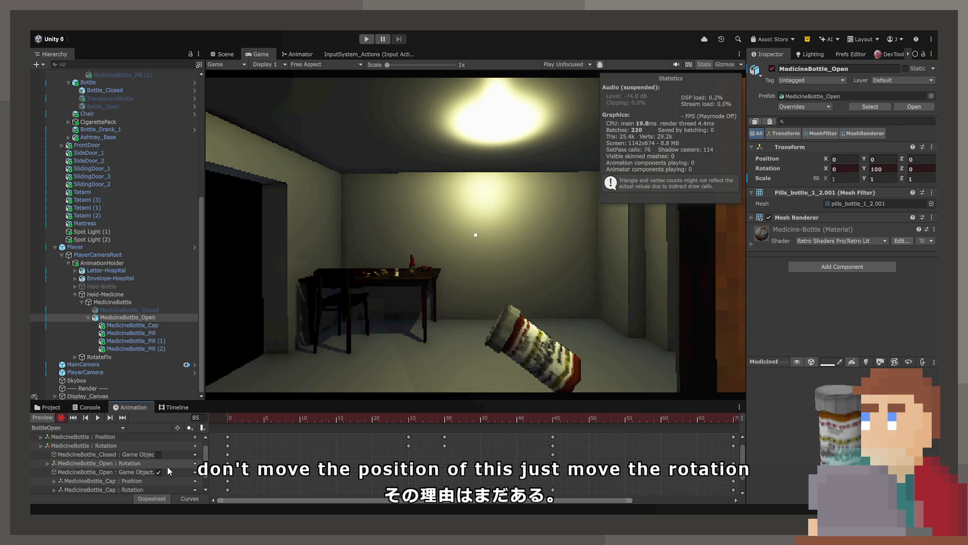
left_click(168, 461)
left_click(161, 480)
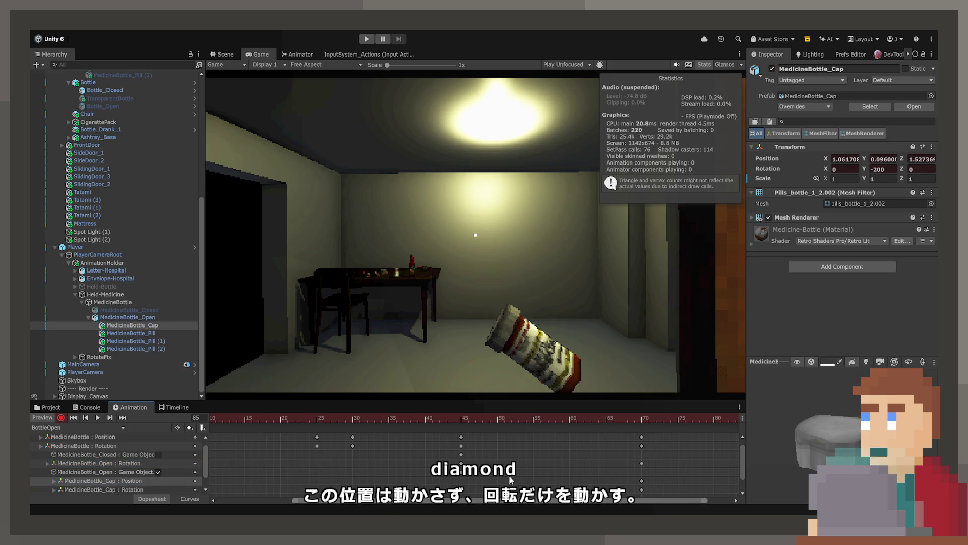
scroll(572, 479, "left", 3)
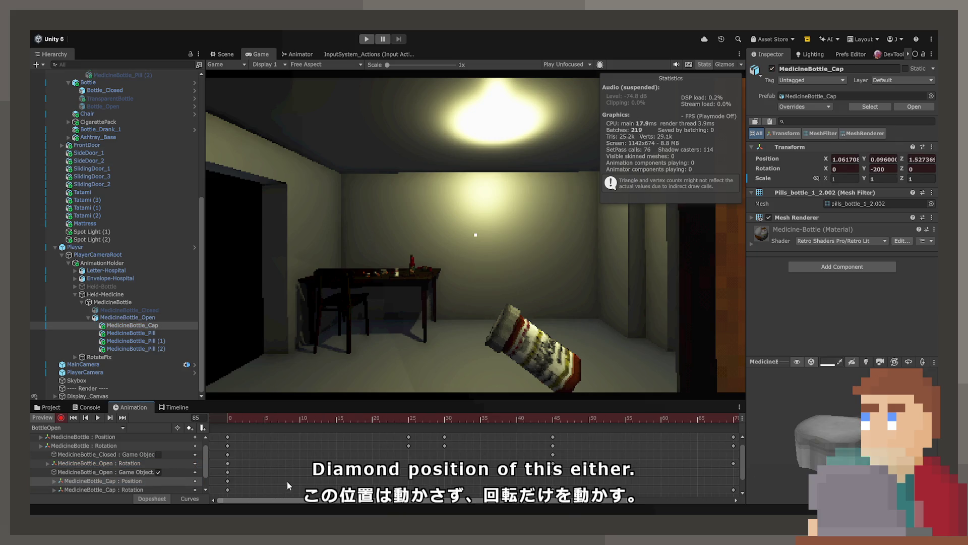
key("Delete")
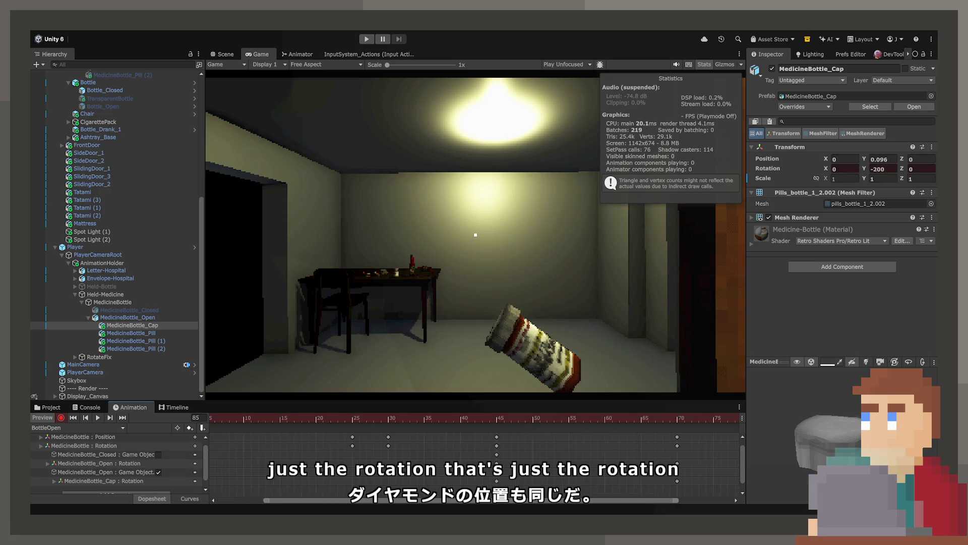
- Copy the frame-70 rotation keys of the open bottle and cap to frame 85
scroll(474, 458, "right", 1)
left_click(576, 463)
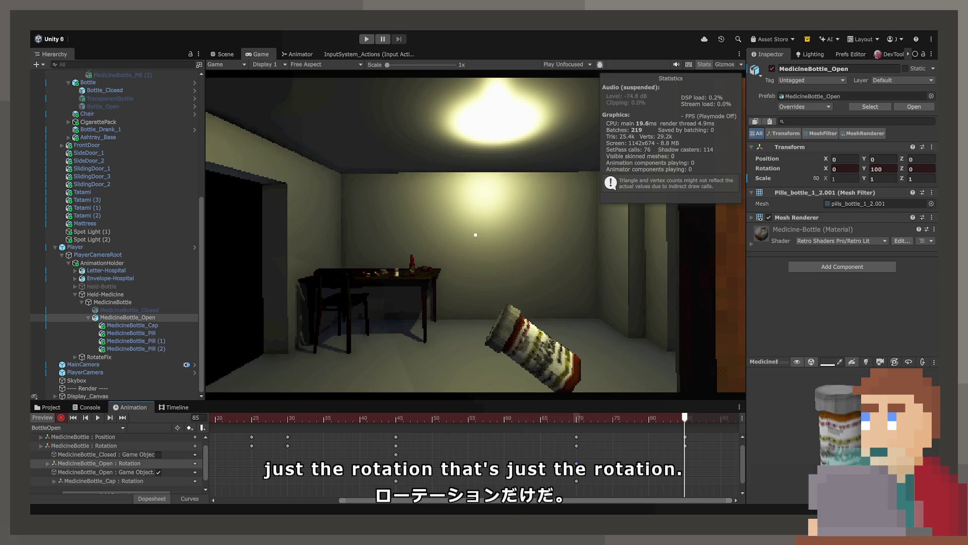
left_click(576, 481, "shift")
key("ctrl+c")
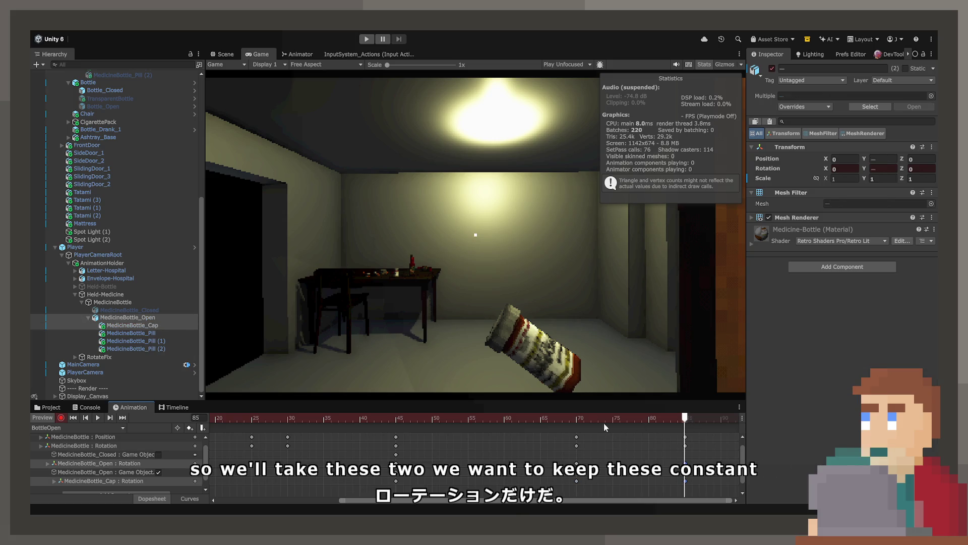
key("ctrl+v")
- At frame 110, set MedicineBottle_Open Rotation Y to 200 and the cap to -400
left_click(699, 417)
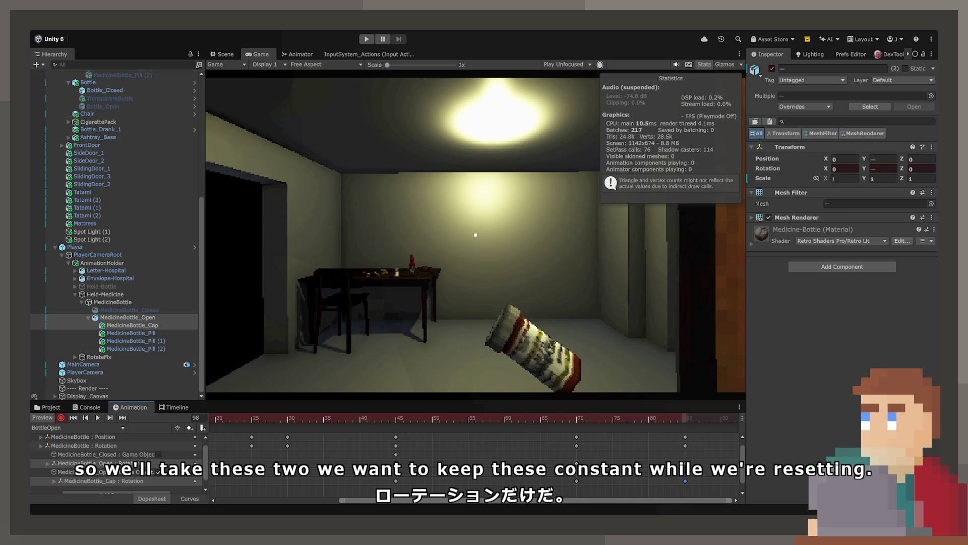
scroll(628, 459, "down", 2)
left_click(669, 418)
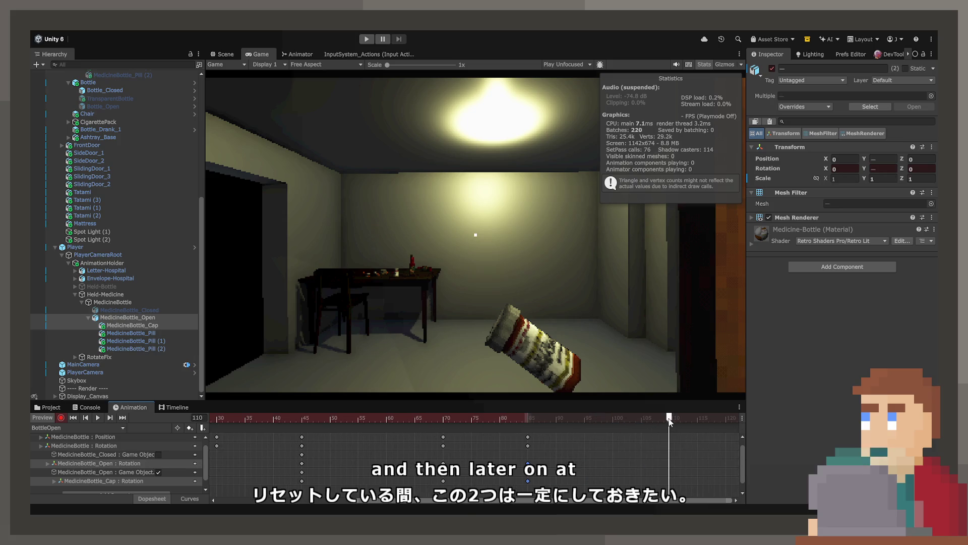
left_click(132, 318)
type("200")
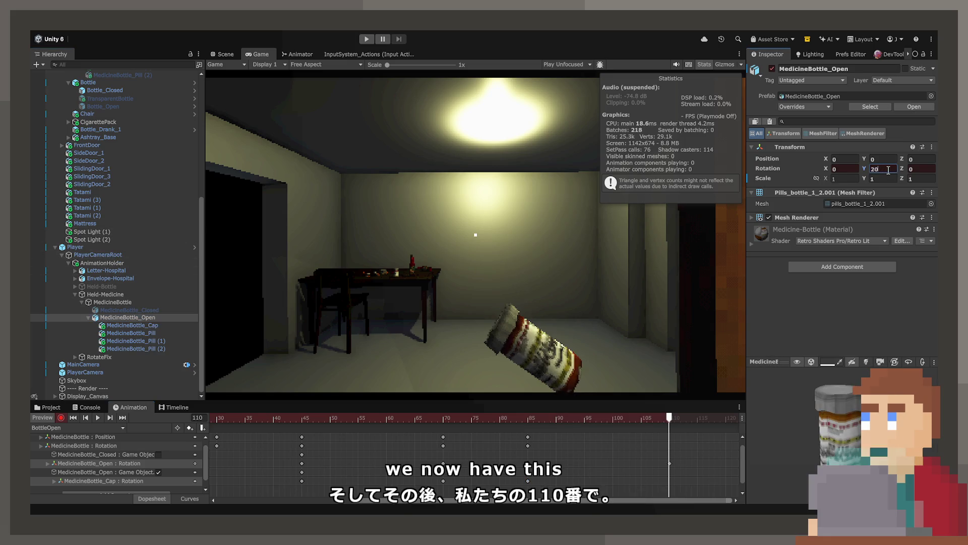
left_click(133, 325)
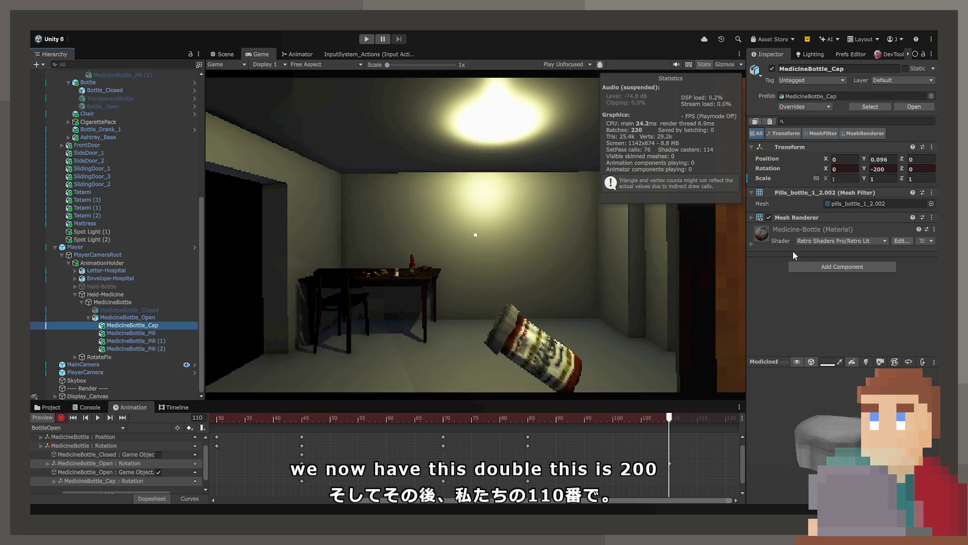
type("-40")
key("Return")
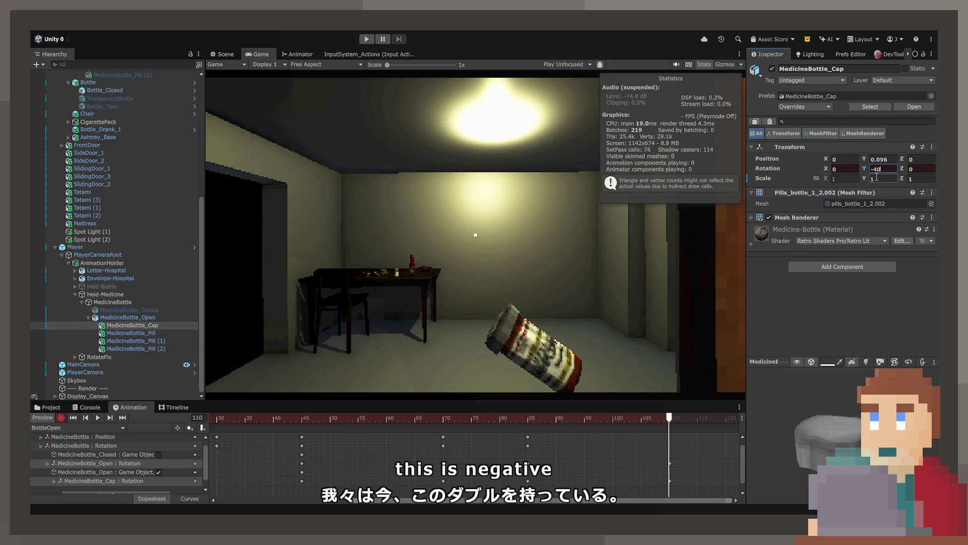
key("Return")
- Copy MedicineBottle's frame-70 keys to frame 110
mouse_move(669, 418)
left_mouse_down()
mouse_move(444, 431)
mouse_move(668, 419)
mouse_move(142, 426)
left_mouse_up()
left_click(443, 437)
key("ctrl+c")
key("ctrl+v")
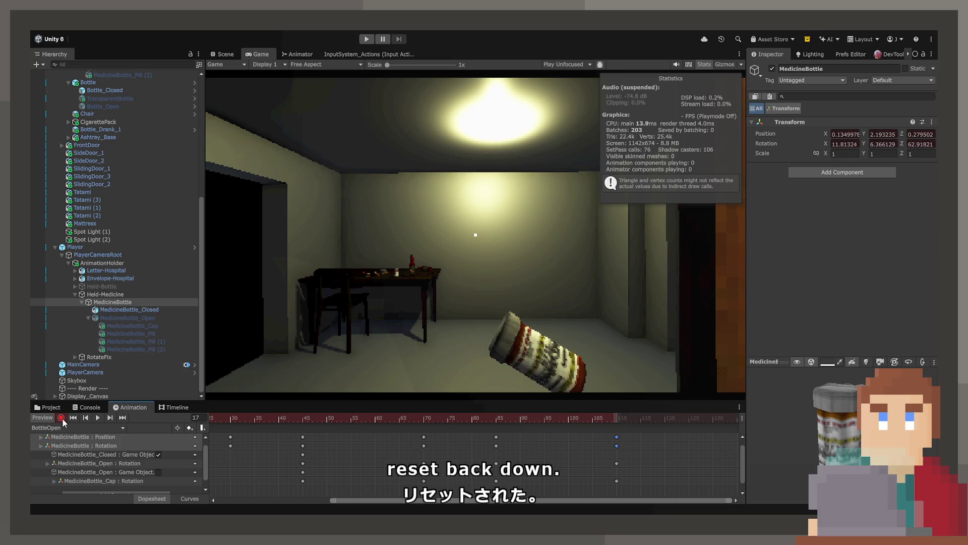
- Play the BottleOpen preview and scrub through the twists to check them
left_click(97, 417)
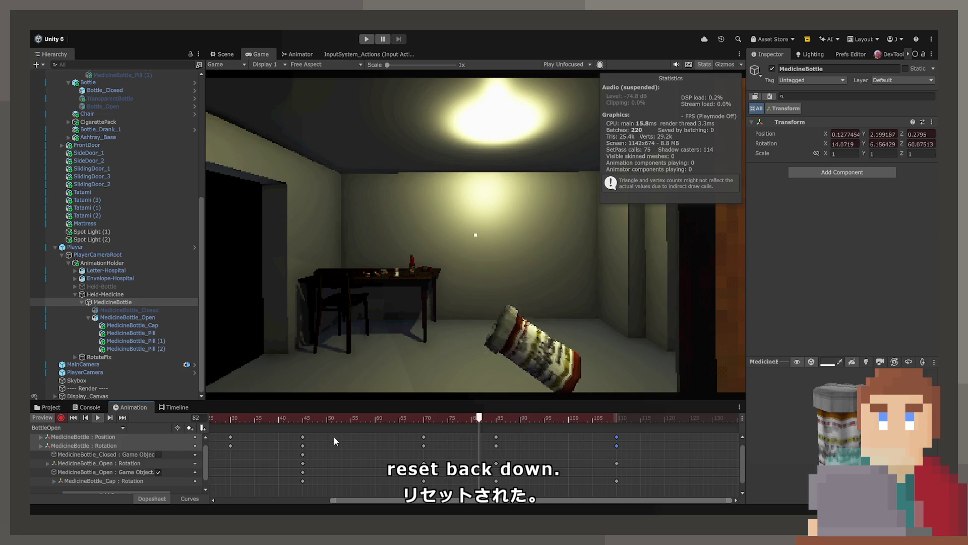
left_click(98, 417)
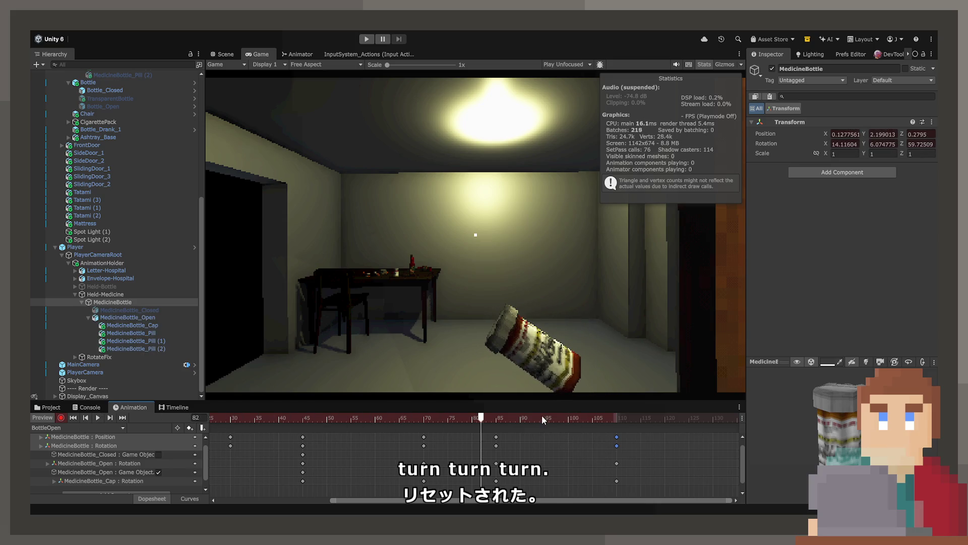
mouse_move(541, 416)
left_mouse_down()
mouse_move(398, 418)
mouse_move(609, 425)
left_mouse_up()
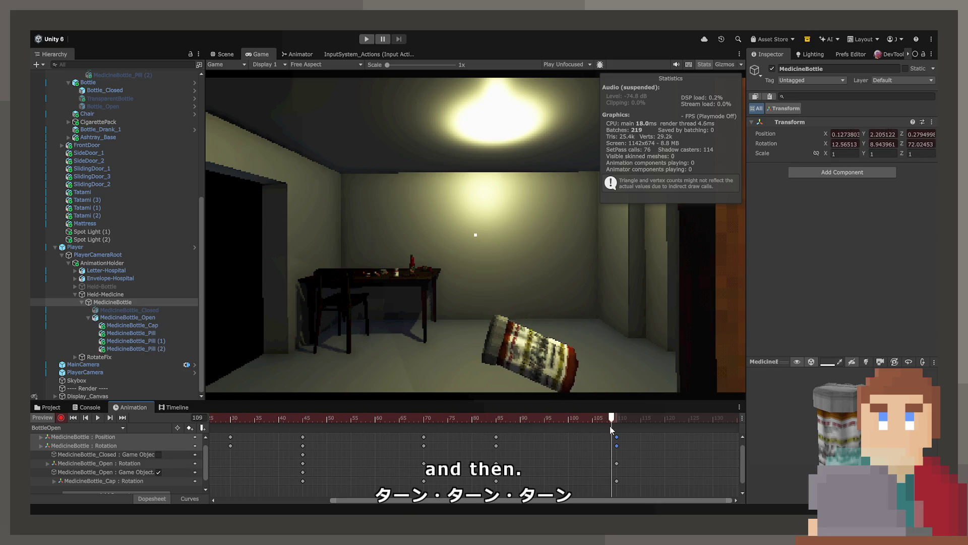
- Select the frame-85 position key and the bottle and cap rotation keys in the dopesheet
left_click(493, 433)
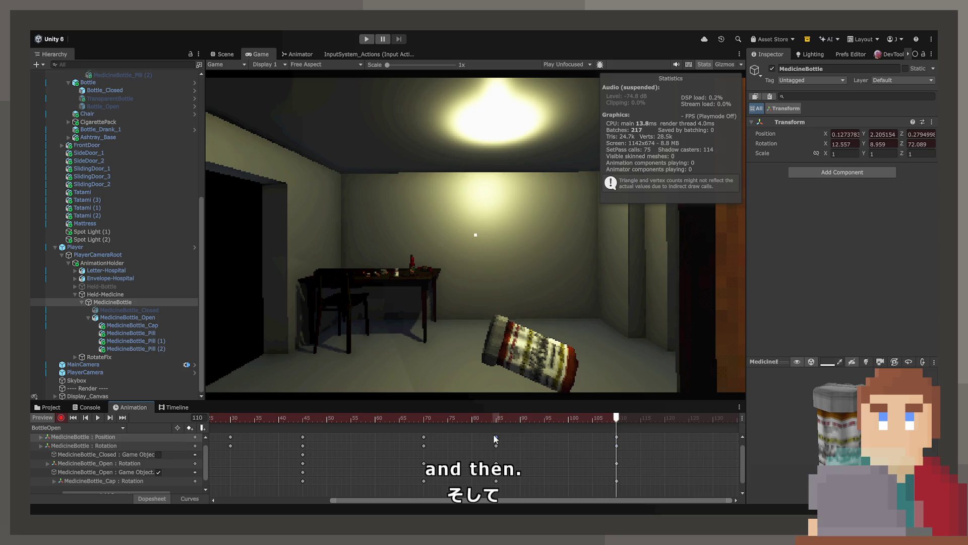
left_click_drag(620, 438, 497, 437)
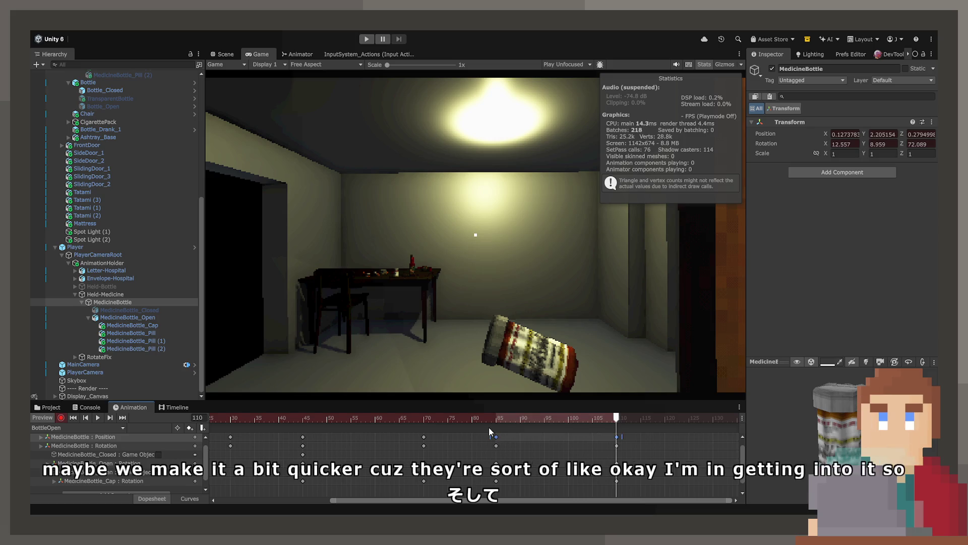
scroll(492, 437, "right", 1)
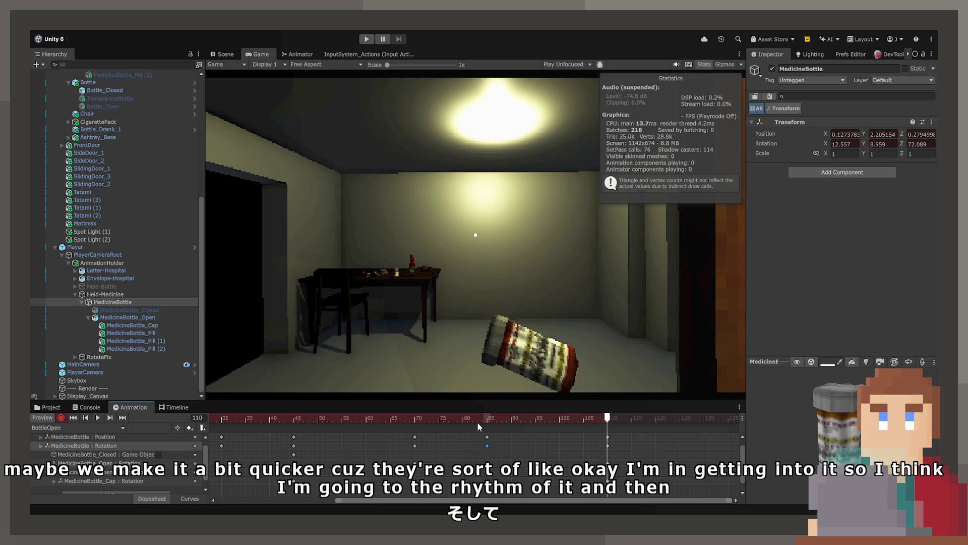
key("comma")
key("comma")
key("comma")
left_click(489, 442)
left_click(487, 445, "shift")
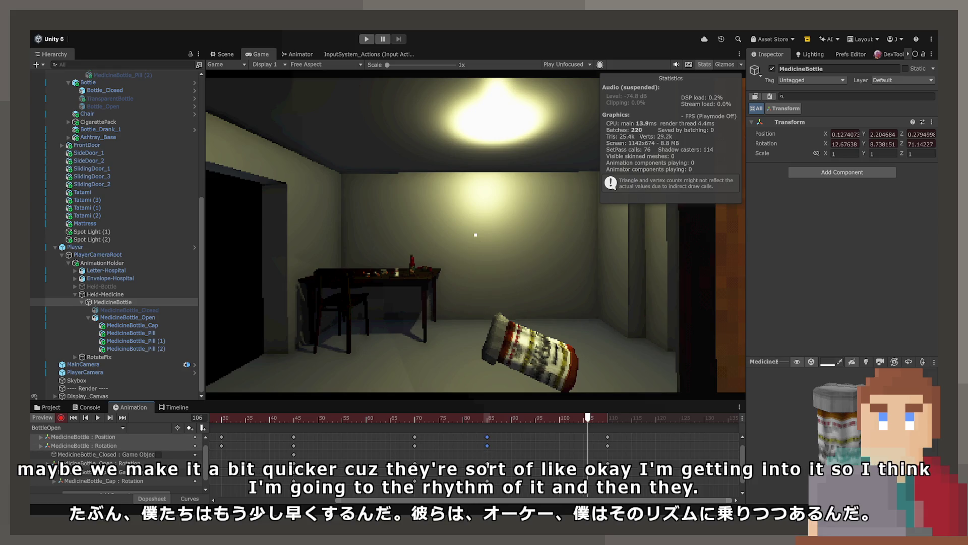
left_click(487, 481, "shift")
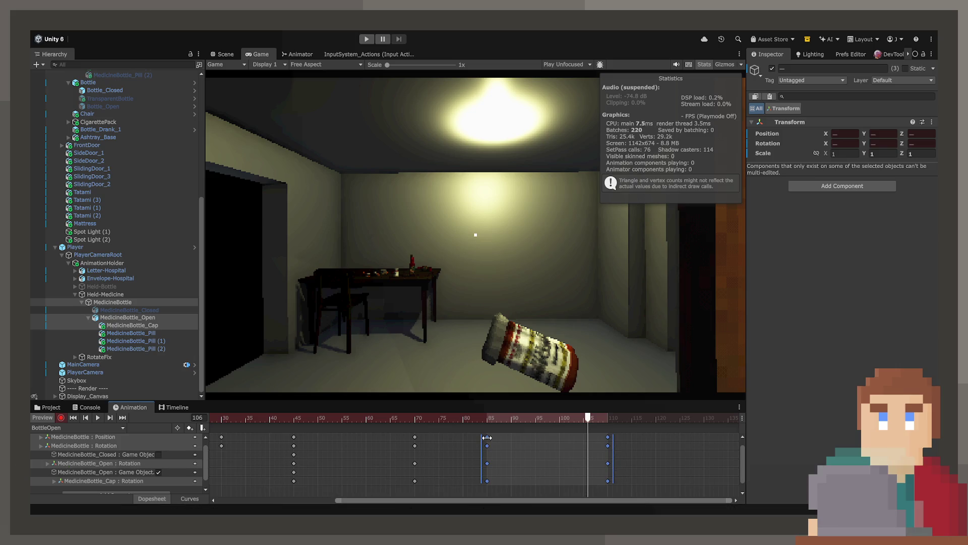
- Pull the bottle, open bottle and cap's final keys from frame 110 back to about frame 100
left_click(607, 437)
left_click_drag(607, 437, 600, 441)
key("ctrl+z")
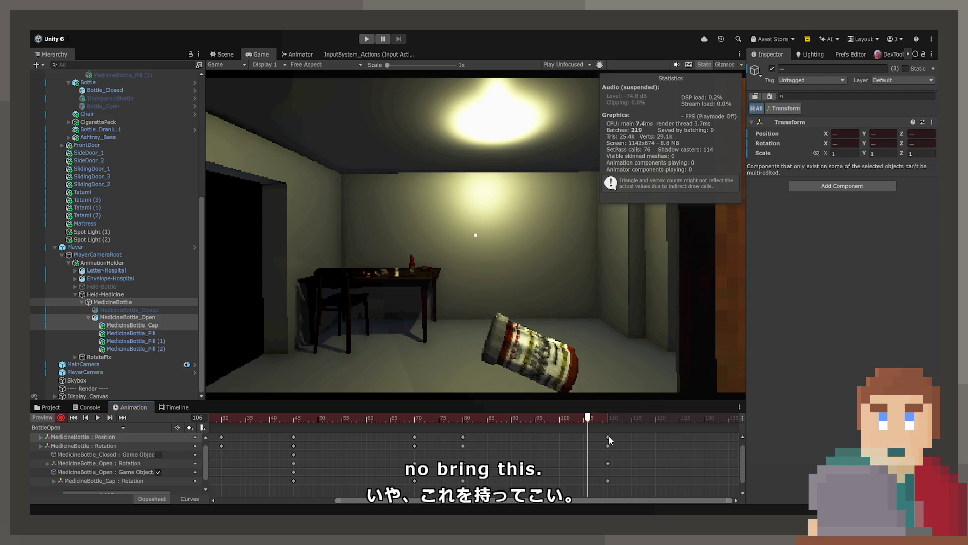
left_click(608, 437)
left_click(607, 445, "shift")
left_click(607, 463, "shift")
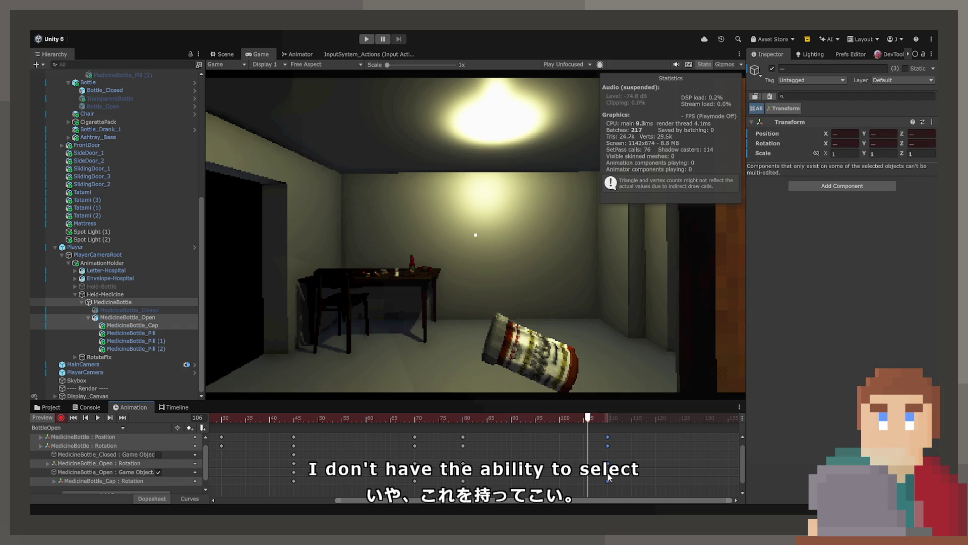
left_click(607, 480, "shift")
mouse_move(607, 441)
left_mouse_down()
mouse_move(556, 437)
mouse_move(558, 429)
mouse_move(530, 420)
mouse_move(324, 419)
mouse_move(549, 435)
mouse_move(295, 443)
left_mouse_up()
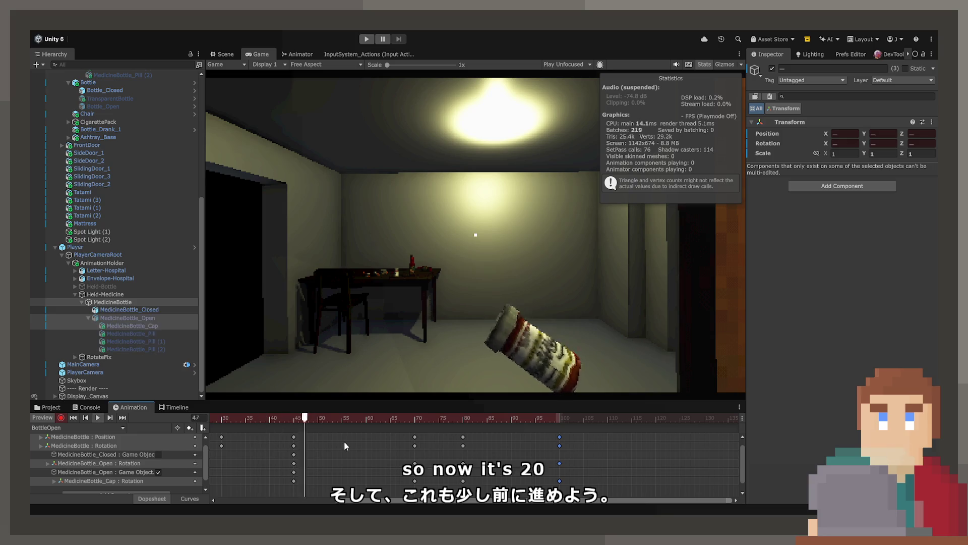
- Preview the quicker twist, select the MedicineBottle frame-80 keys and move to frame 110
key("space")
left_click_drag(554, 419, 452, 418)
left_click(462, 437)
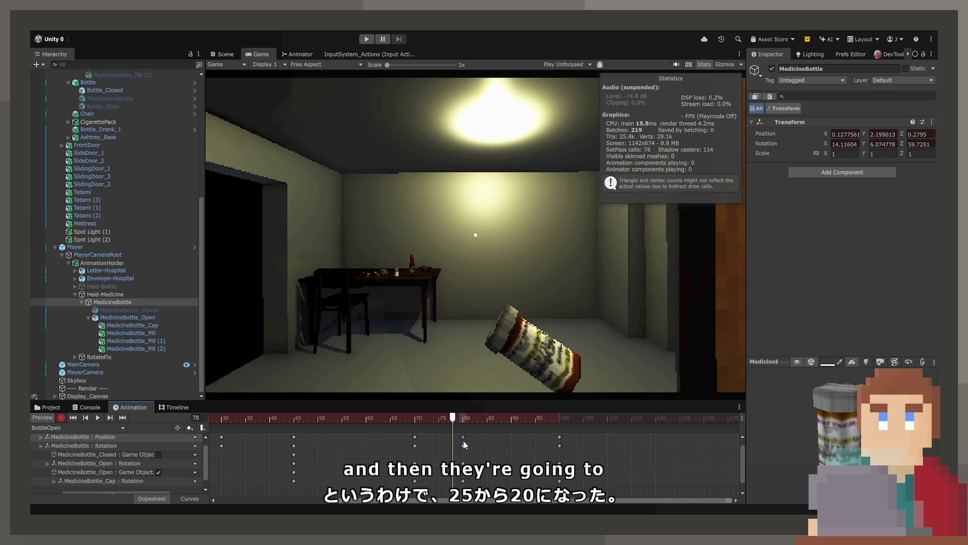
left_click(463, 445, "shift")
left_click(463, 463, "shift")
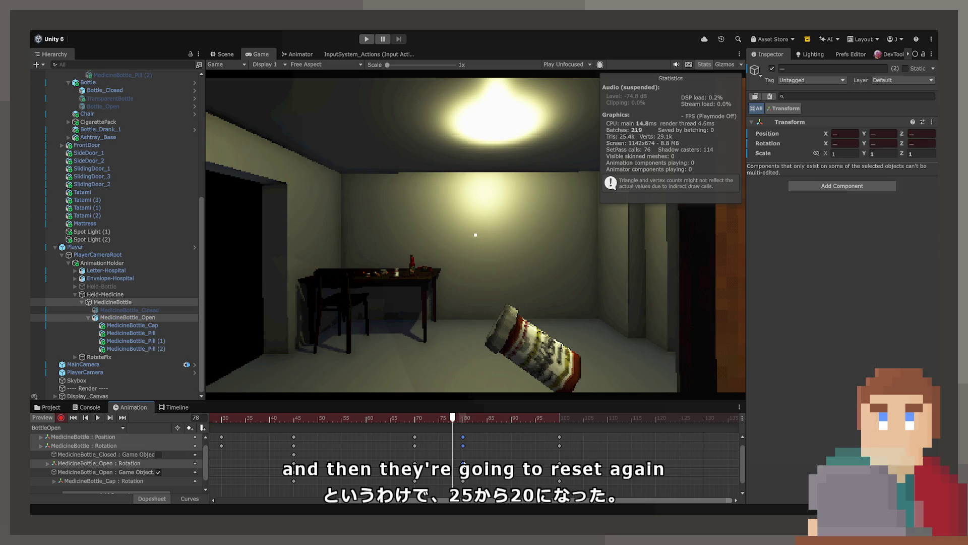
left_click(463, 447)
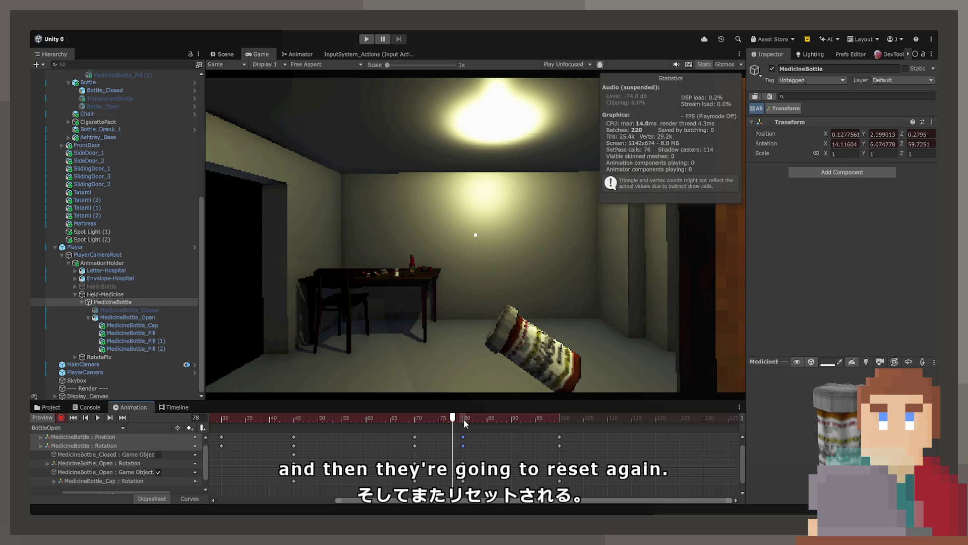
left_click(609, 418)
- Paste the bottle keys at frame 110 and copy the frame-100 Open and Cap rotation keys there
key("ctrl+v")
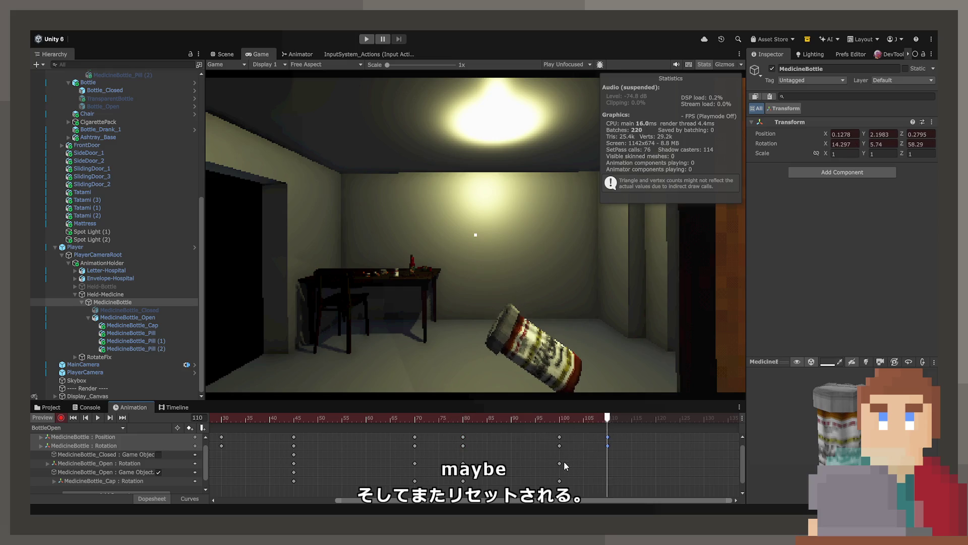
left_click_drag(563, 465, 554, 485)
key("ctrl+c")
key("ctrl+v")
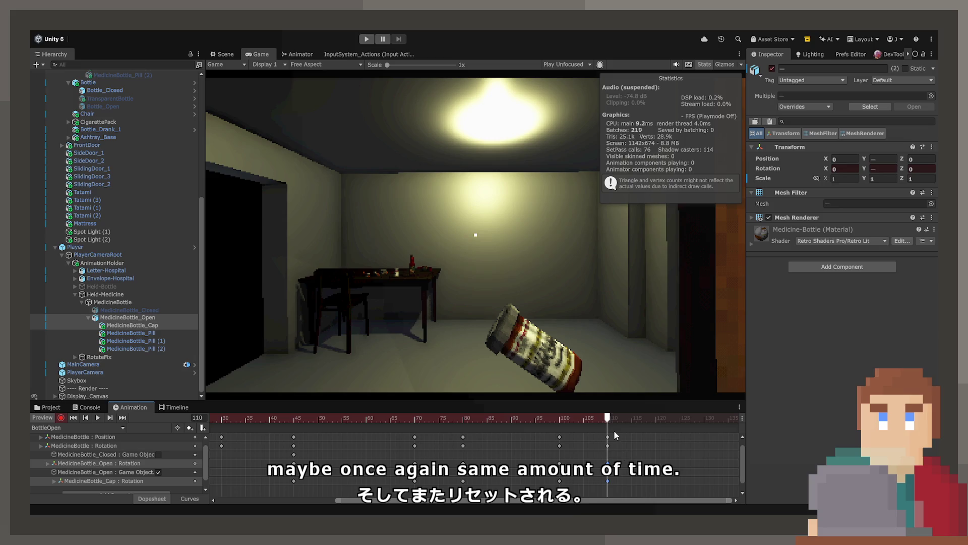
- Check the bottle's frame-100 keys and preview the motion after frame 100
left_click_drag(554, 418, 587, 419)
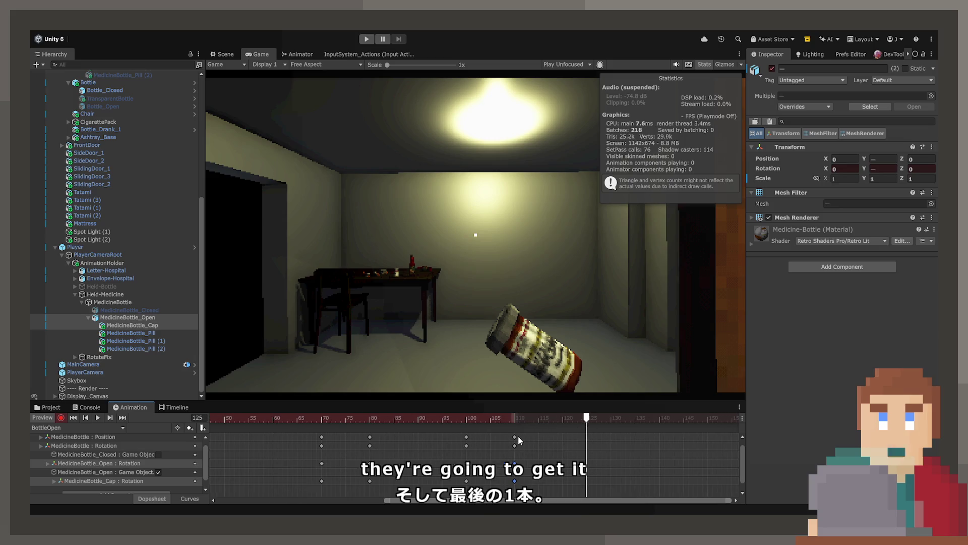
left_click(468, 440)
left_click(467, 437)
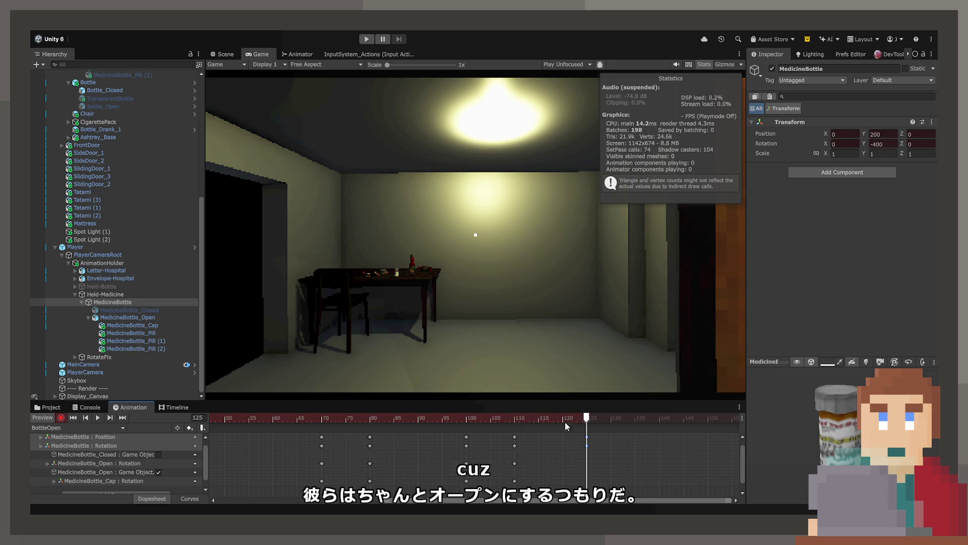
left_click(473, 434)
left_click(469, 418)
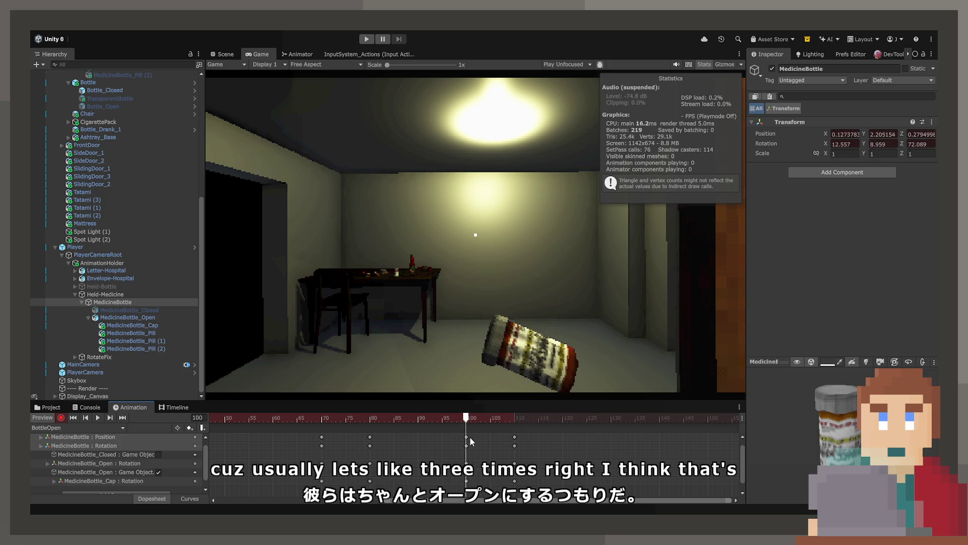
left_click(467, 442)
left_click(479, 428)
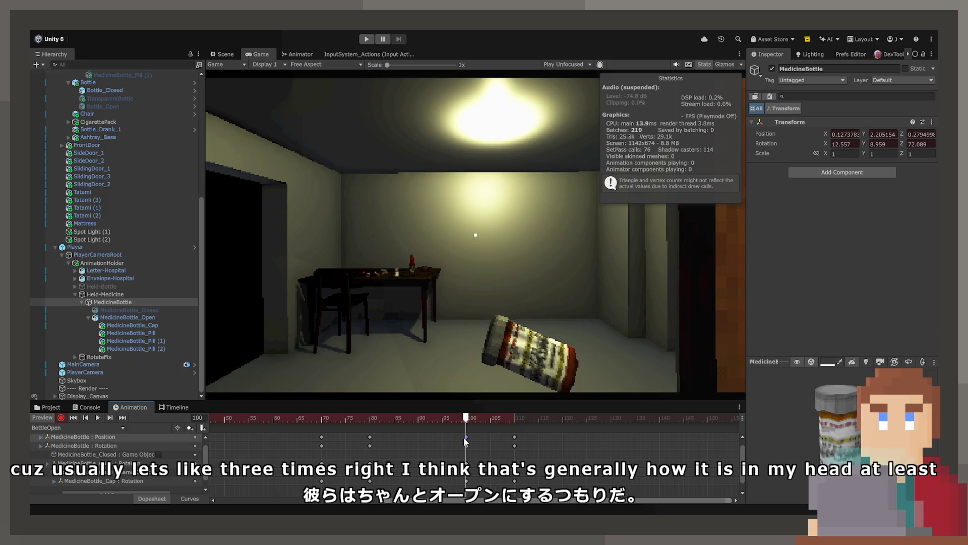
left_click(466, 445, "shift")
left_click_drag(467, 418, 539, 418)
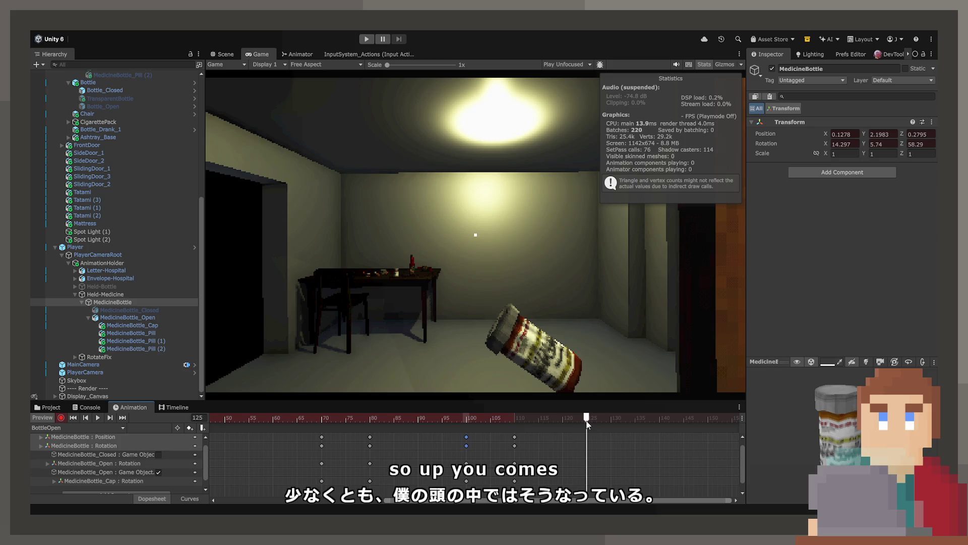
- Copy the Open and Cap frame-110 rotation keys to frame 125
left_click(515, 462)
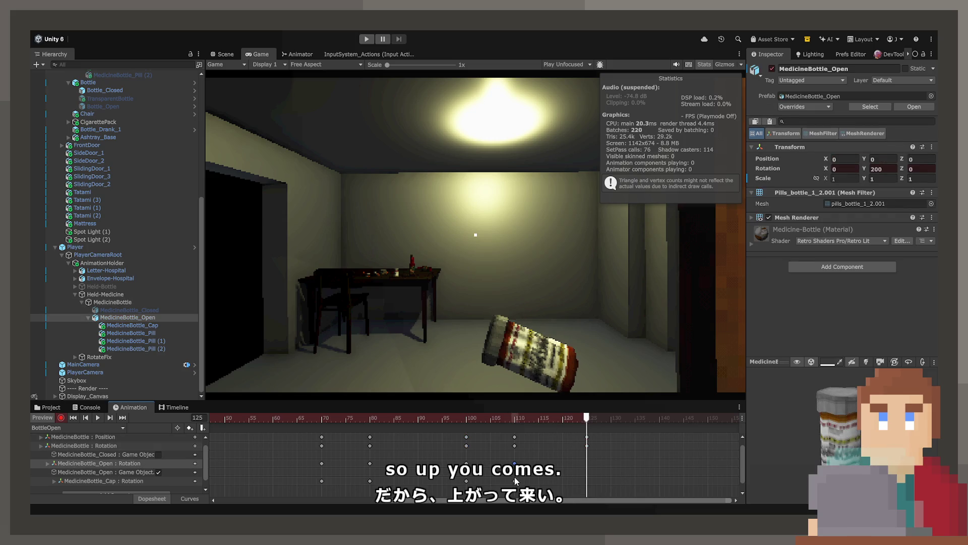
left_click(514, 479, "shift")
key("ctrl+c")
key("ctrl+v")
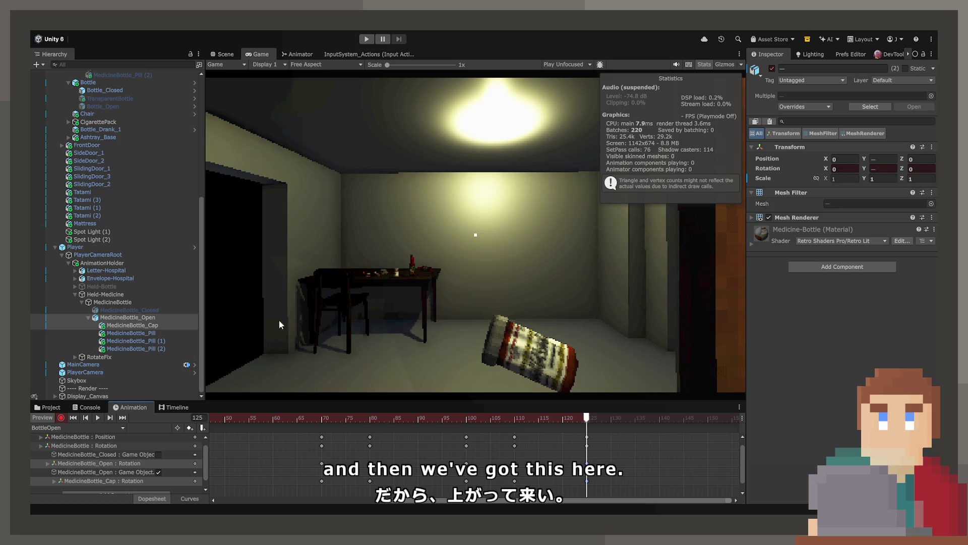
- At frame 125, set MedicineBottle_Open Rotation Y to 250 and MedicineBottle_Cap to -500
left_click(171, 317)
left_click(884, 169)
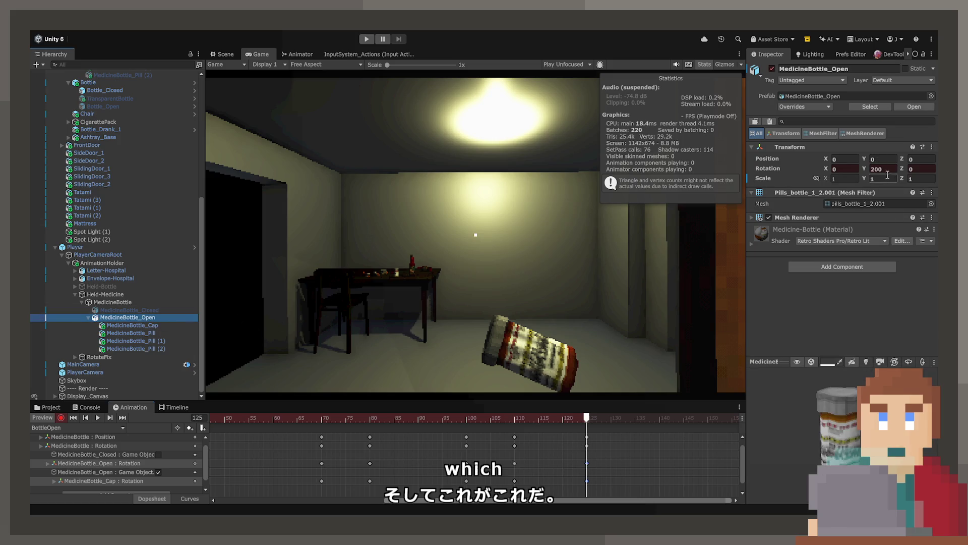
type("250")
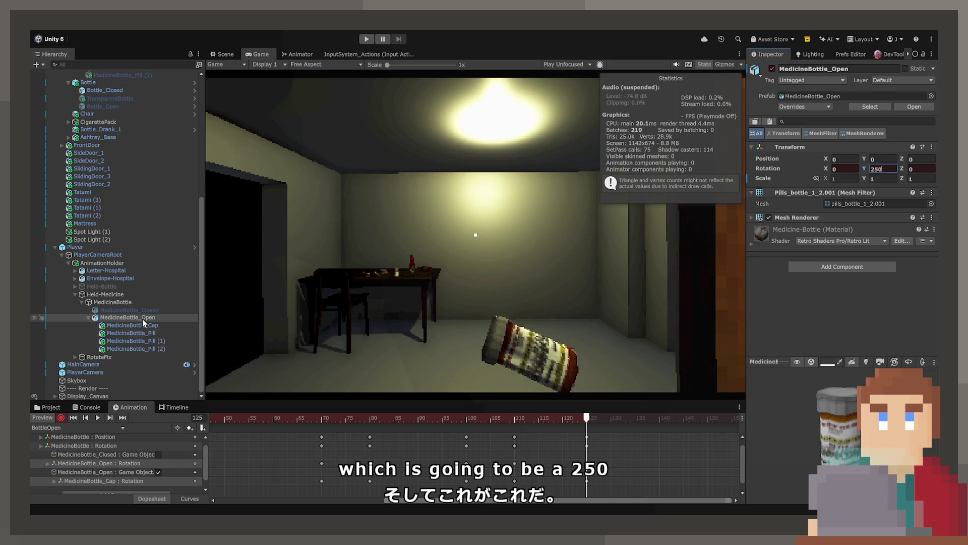
left_click(150, 327)
left_click(888, 171)
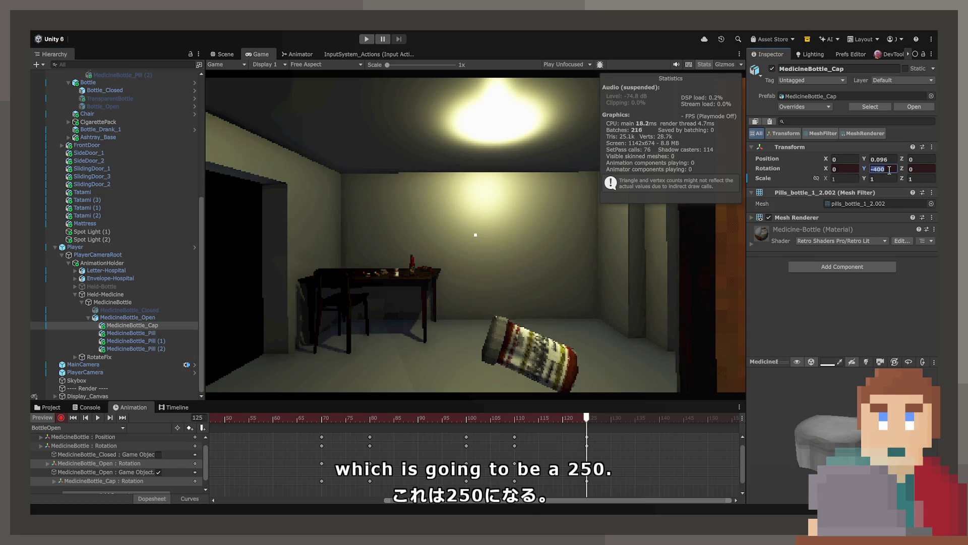
type("-500")
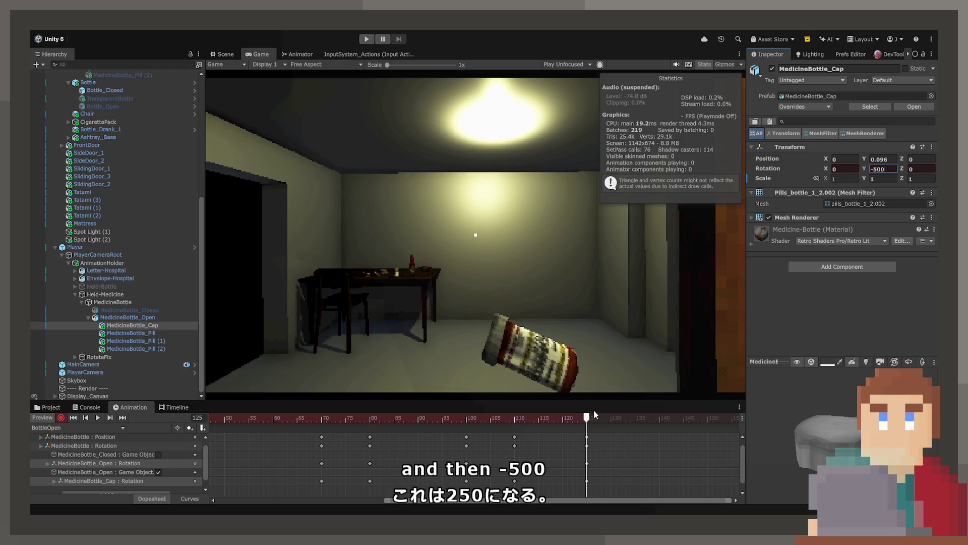
mouse_move(589, 420)
left_mouse_down()
mouse_move(504, 429)
mouse_move(588, 436)
mouse_move(564, 434)
left_mouse_up()
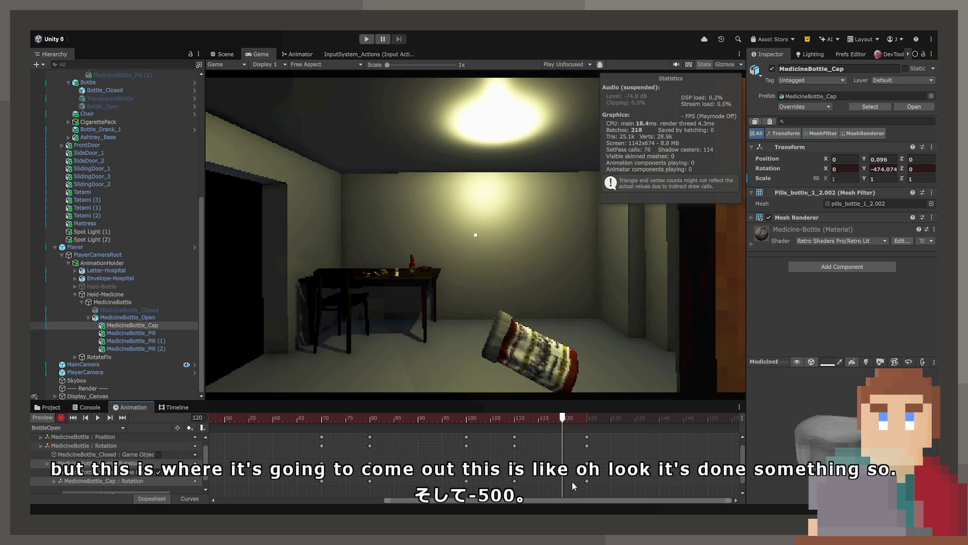
- At frame 140, drag MedicineBottle_Cap off the bottle and down toward the floor in the Scene view
left_click(177, 325)
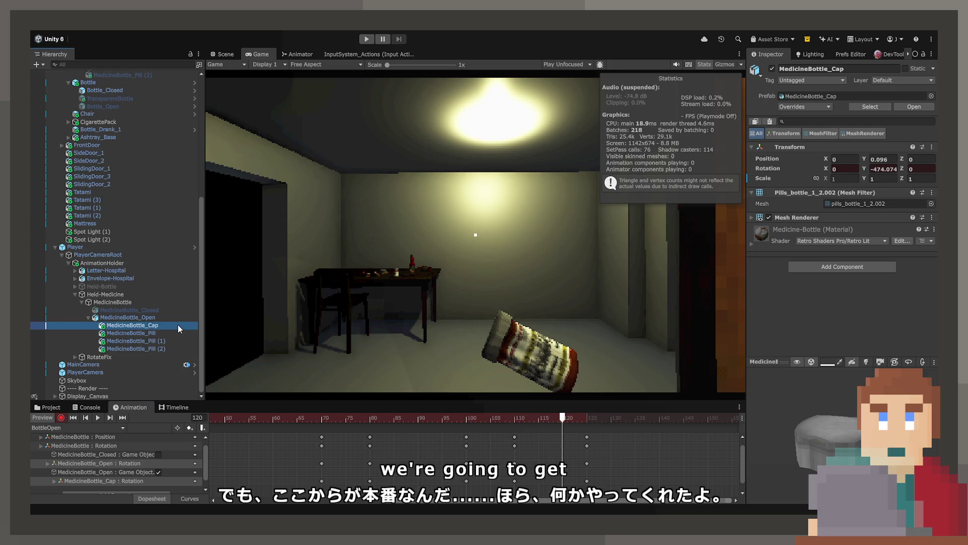
left_click(891, 161)
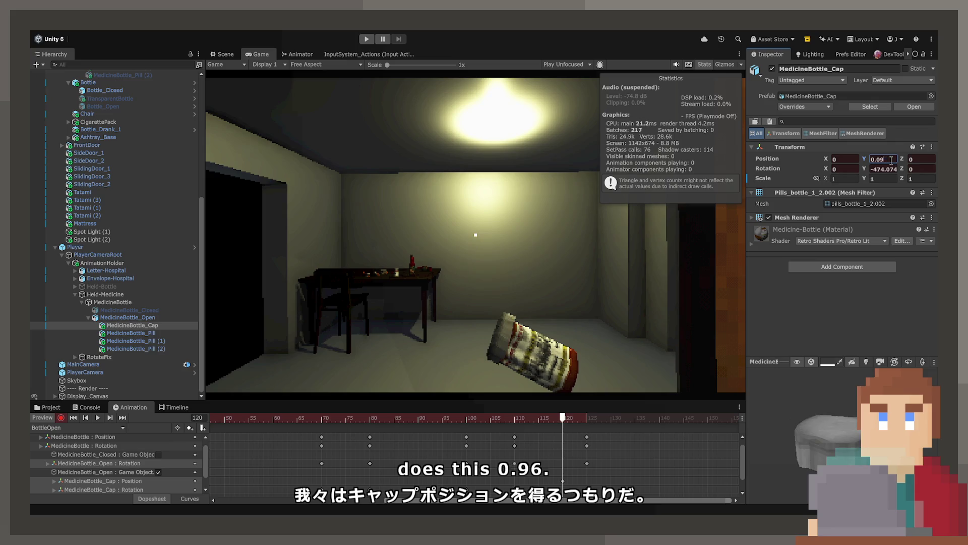
type("6")
left_click(605, 418)
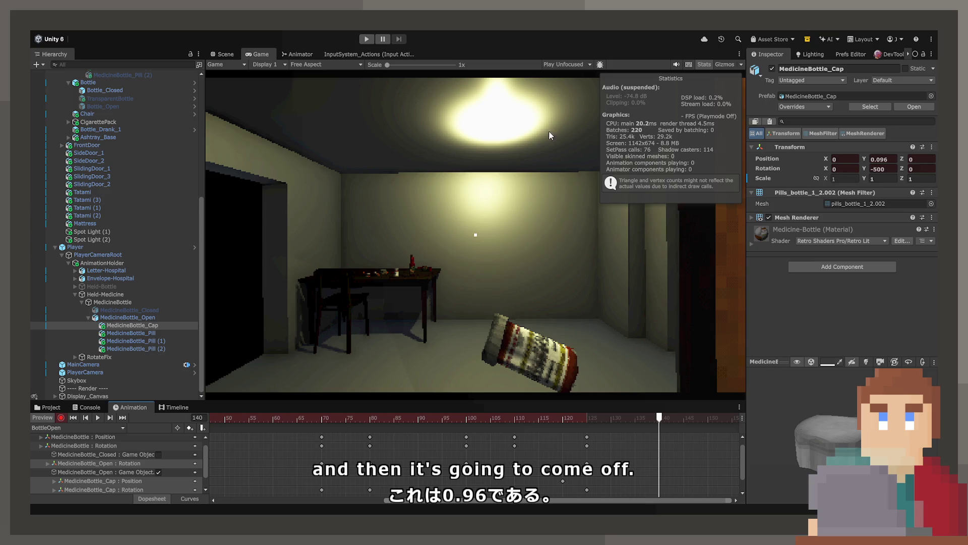
key("ctrl+1")
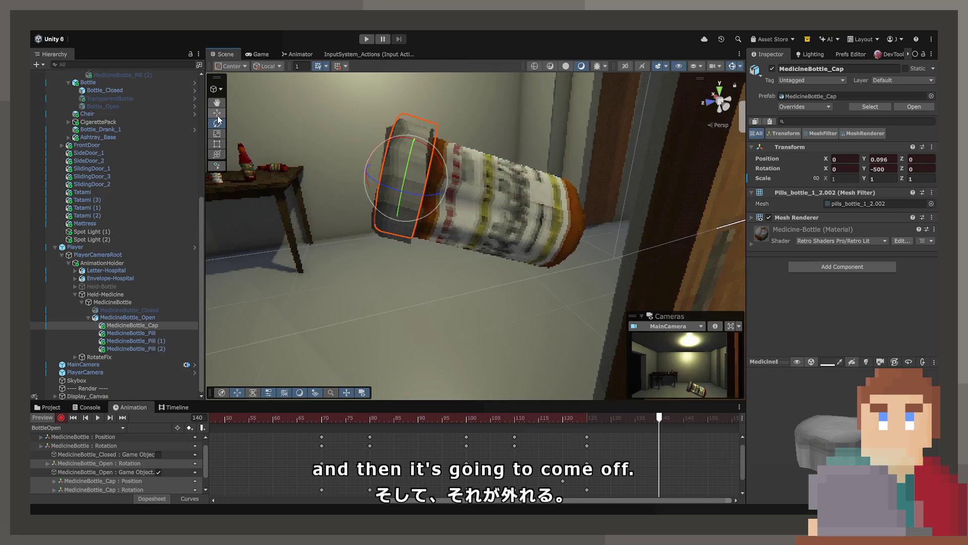
left_click(217, 114)
key("f")
mouse_move(464, 181)
left_mouse_down()
mouse_move(376, 166)
mouse_move(365, 119)
mouse_move(323, 124)
left_mouse_up()
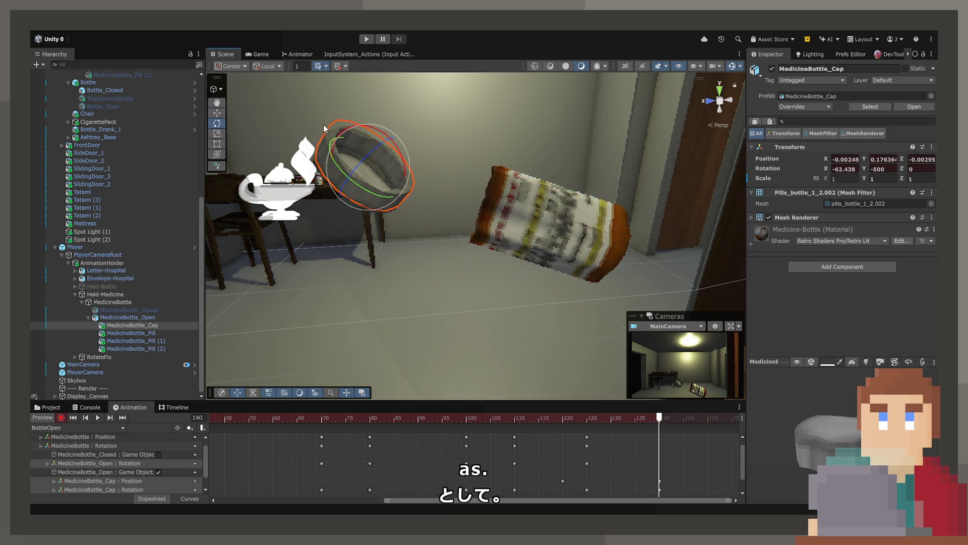
left_click(218, 113)
mouse_move(377, 164)
left_mouse_down()
mouse_move(403, 217)
mouse_move(384, 269)
mouse_move(364, 257)
mouse_move(334, 266)
mouse_move(626, 408)
left_mouse_up()
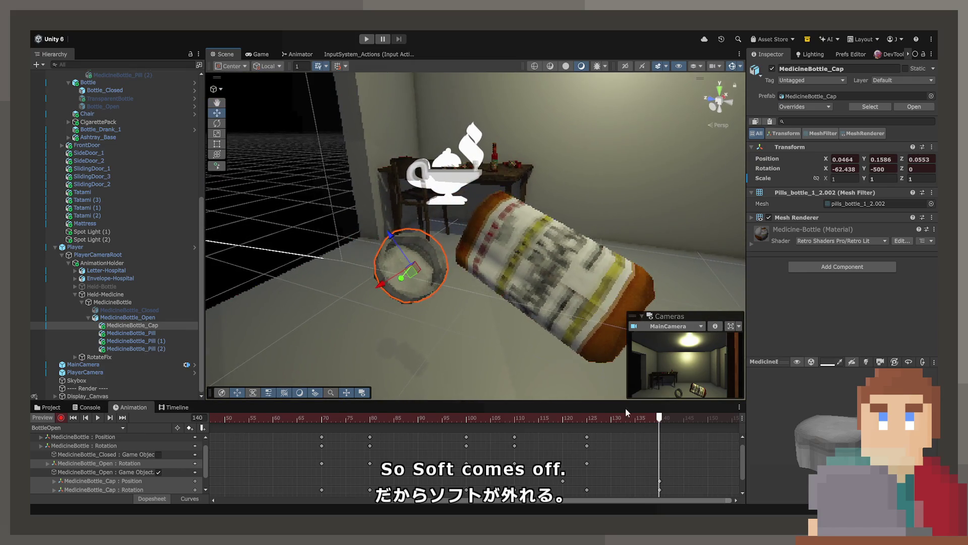
- Rewind to the start and play back the bottle-opening animation in the Game view
left_click(248, 418)
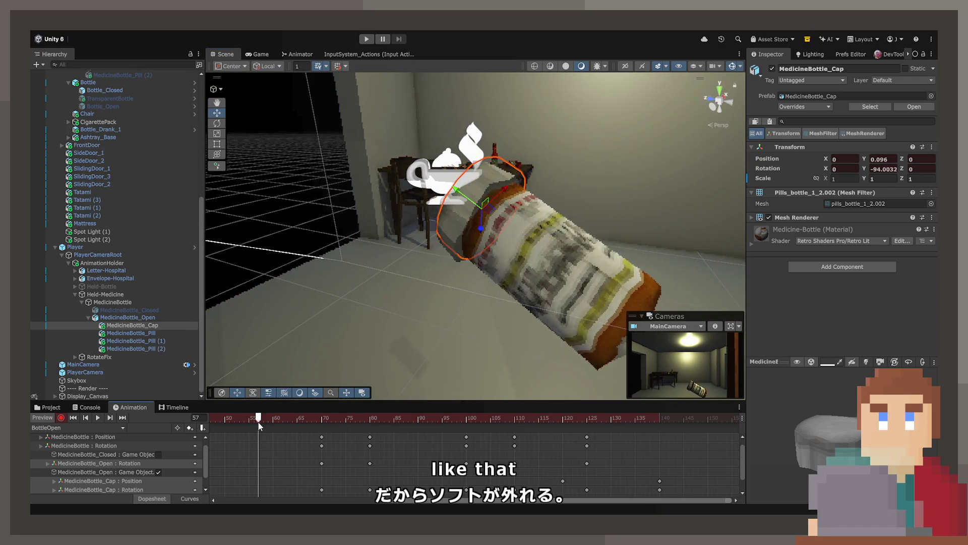
left_click(76, 418)
left_click(257, 54)
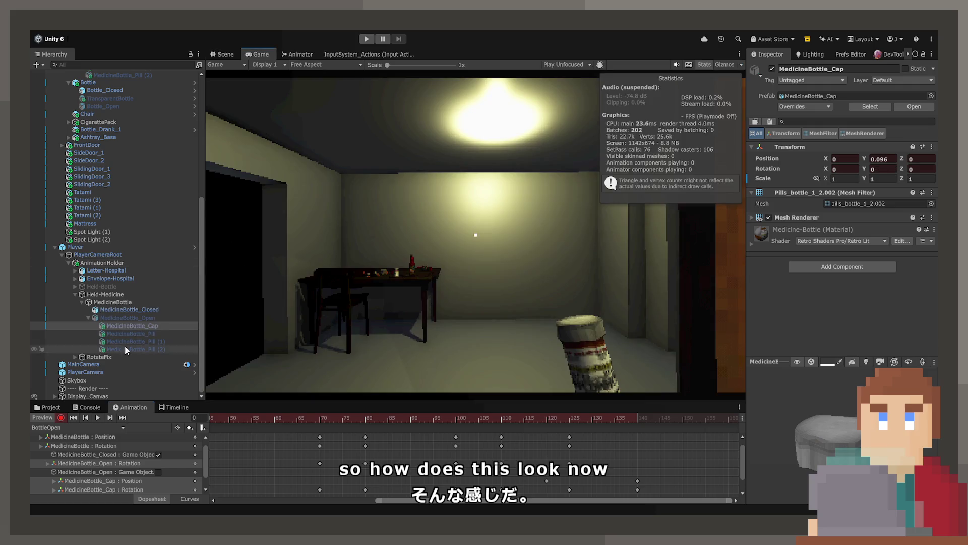
left_click(97, 418)
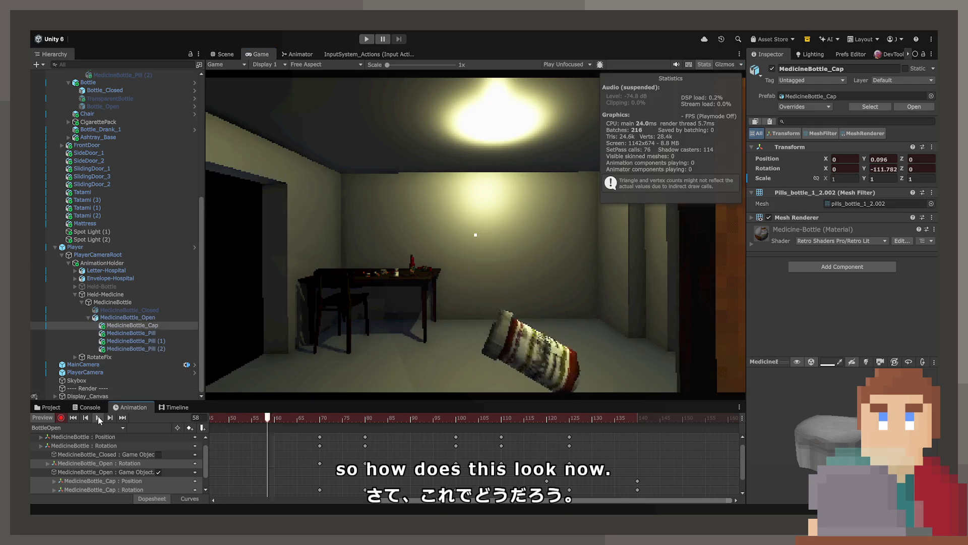
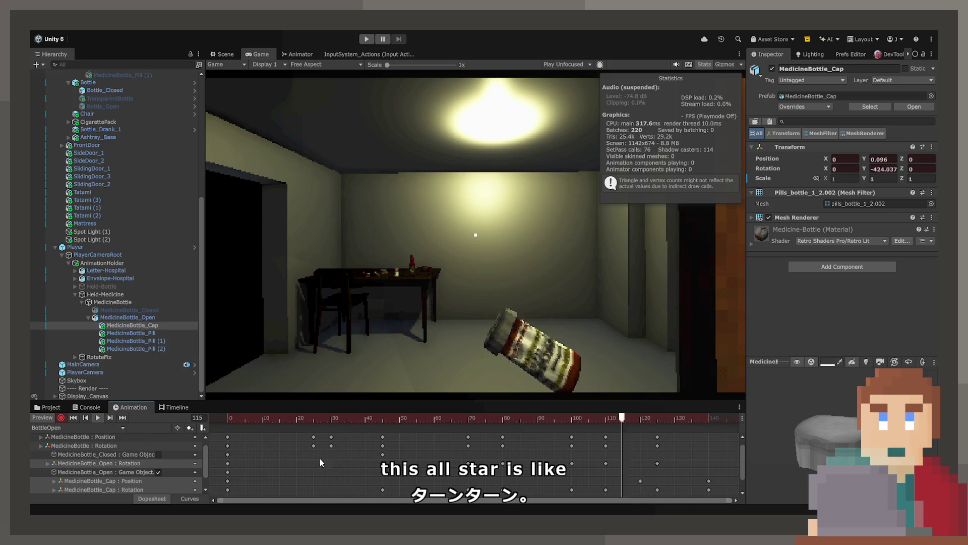
- Select the bottle keys from about frame 25 through 140, trying and undoing an earlier shift
key("ctrl+a")
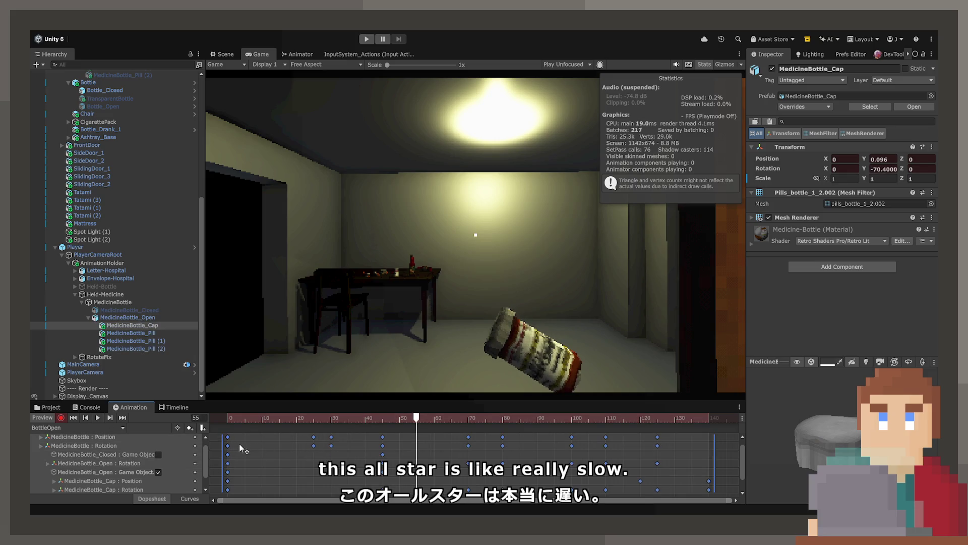
scroll(742, 459, "up", 1)
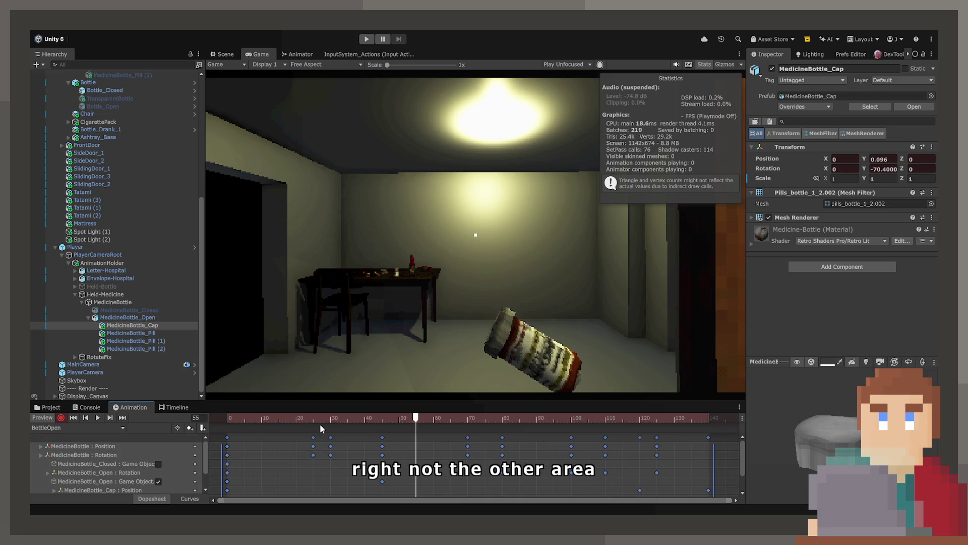
left_click(314, 441)
left_click(313, 445)
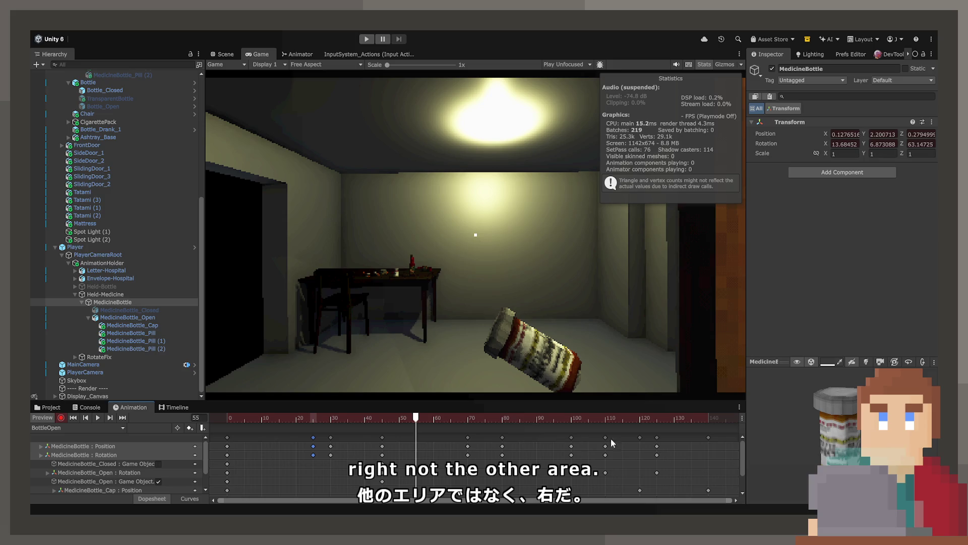
left_click(709, 437, "shift")
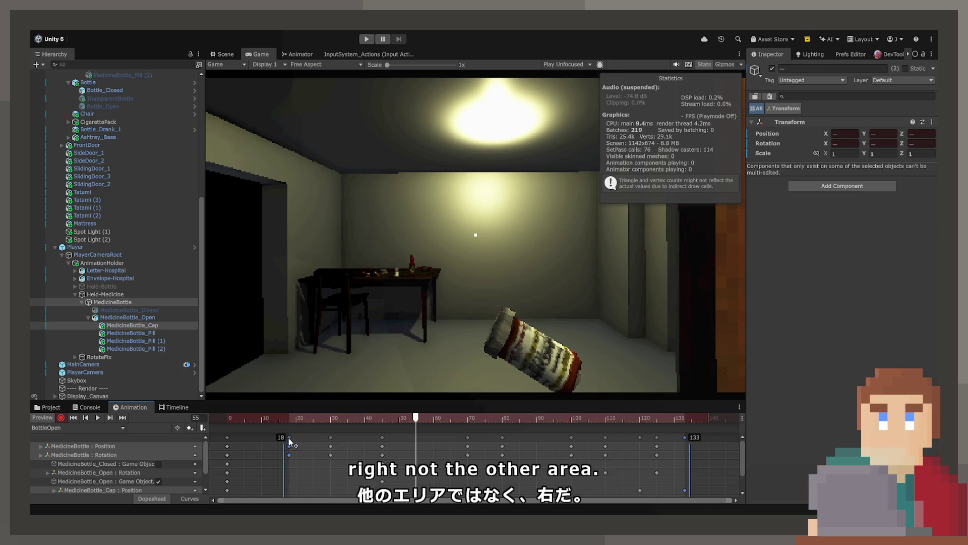
left_click(309, 443)
left_click(312, 446)
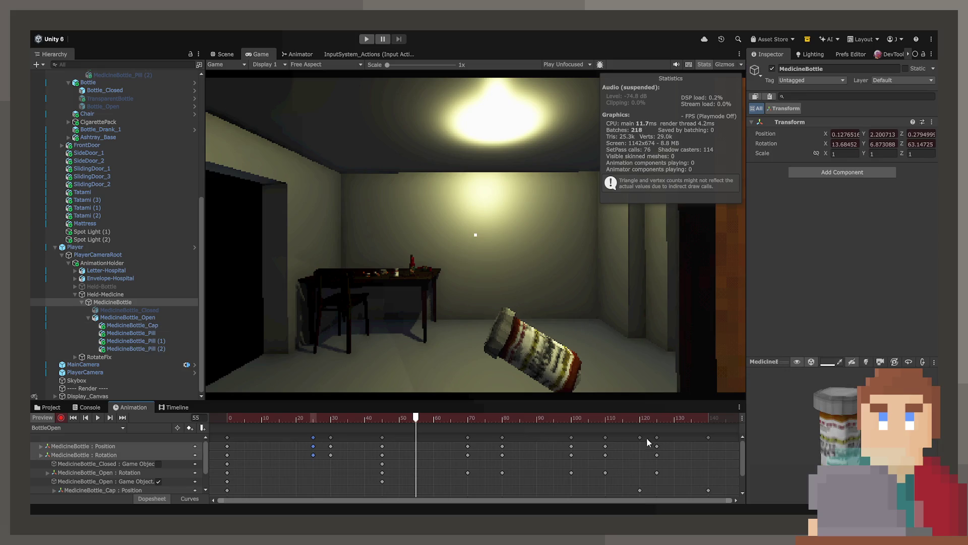
left_click(708, 438, "shift")
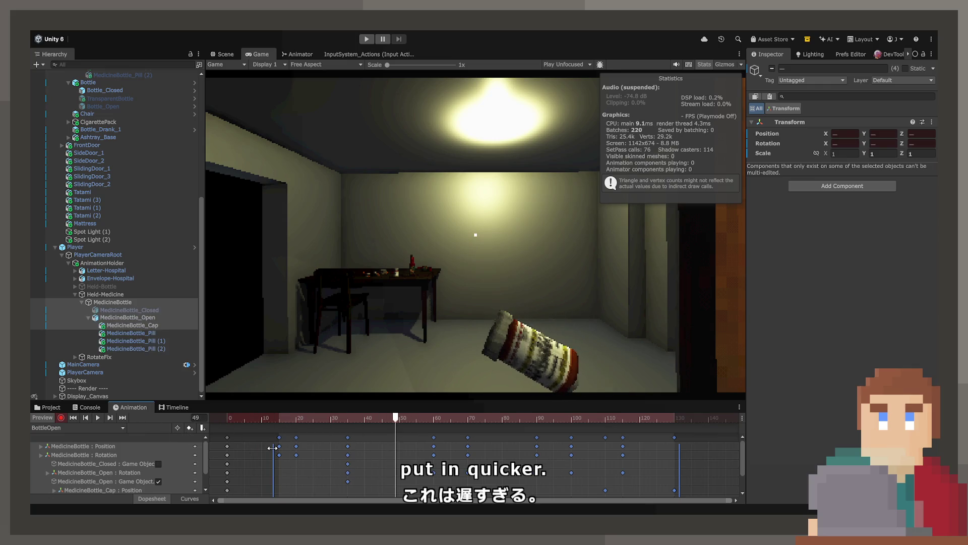
key("ctrl+z")
left_click_drag(313, 442, 295, 442)
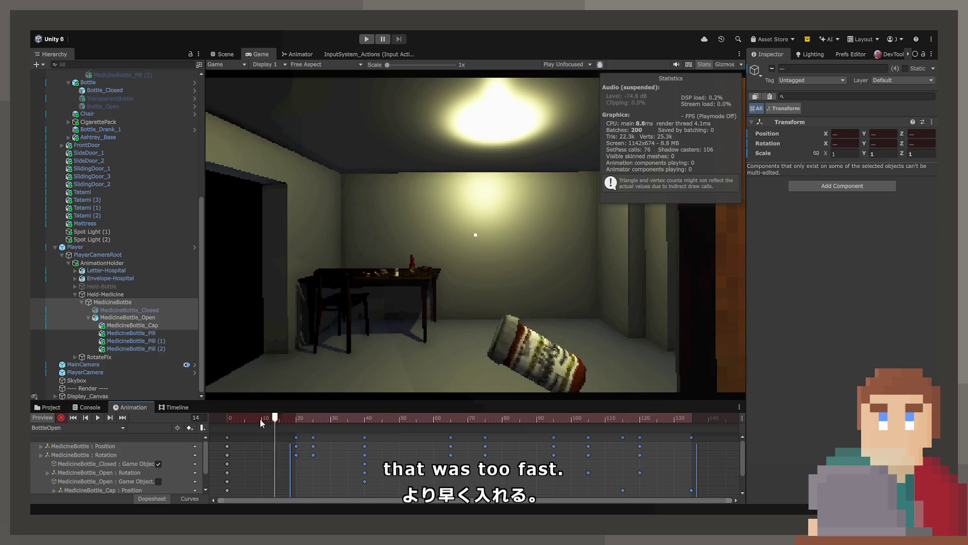
key("ctrl+z")
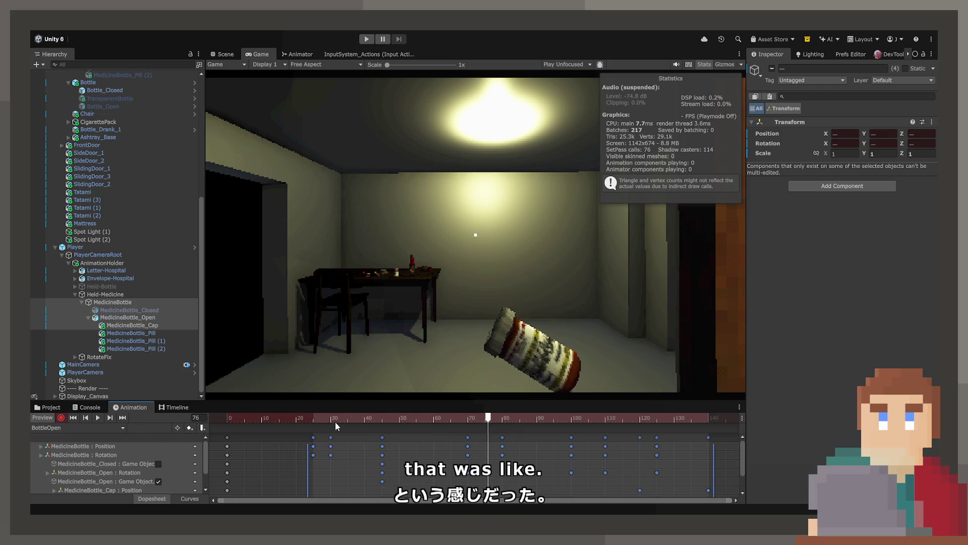
- Reselect keys from frame 30 through 140 and test a five-frame later shift, then undo it
mouse_move(309, 419)
left_mouse_down()
mouse_move(404, 422)
mouse_move(350, 423)
left_mouse_up()
left_click(382, 437)
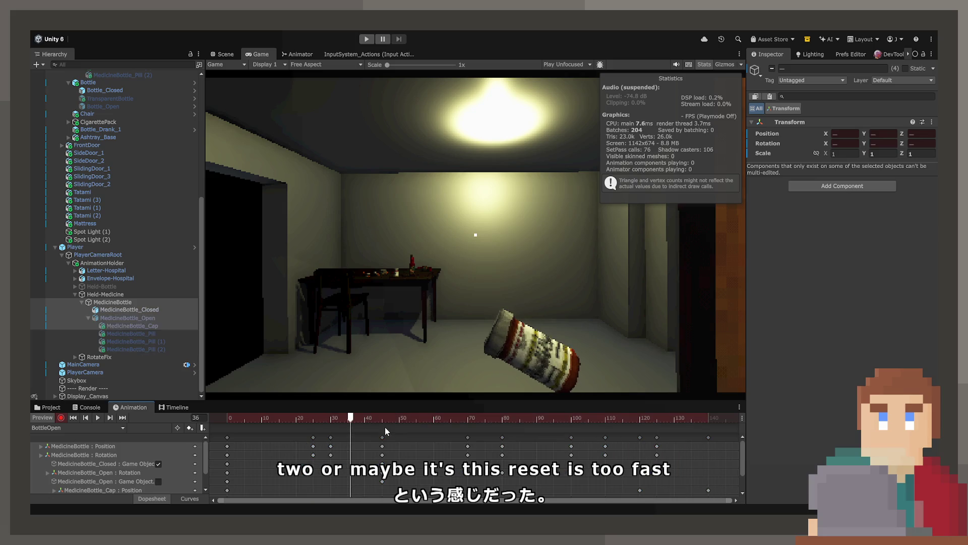
left_click(330, 437, "shift")
left_click(709, 437, "shift")
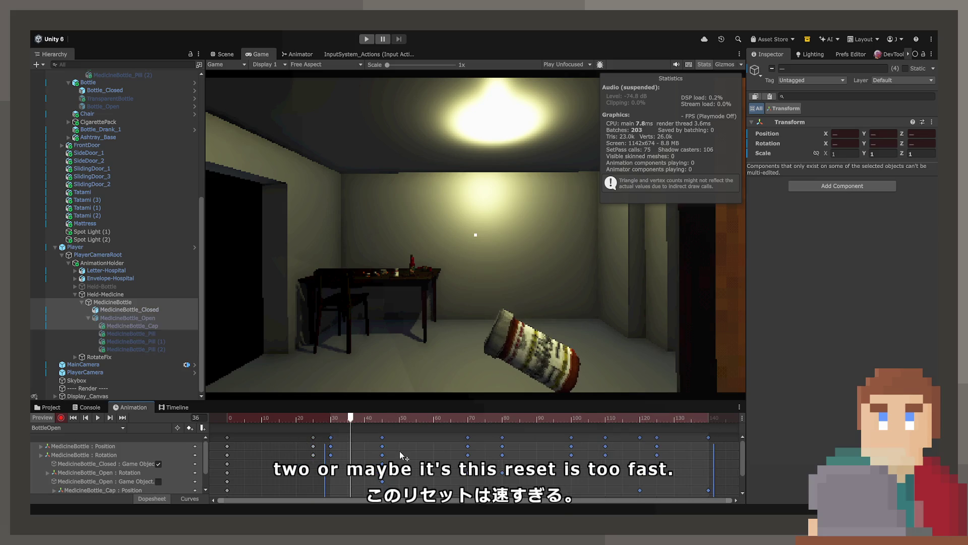
left_click_drag(337, 444, 354, 443)
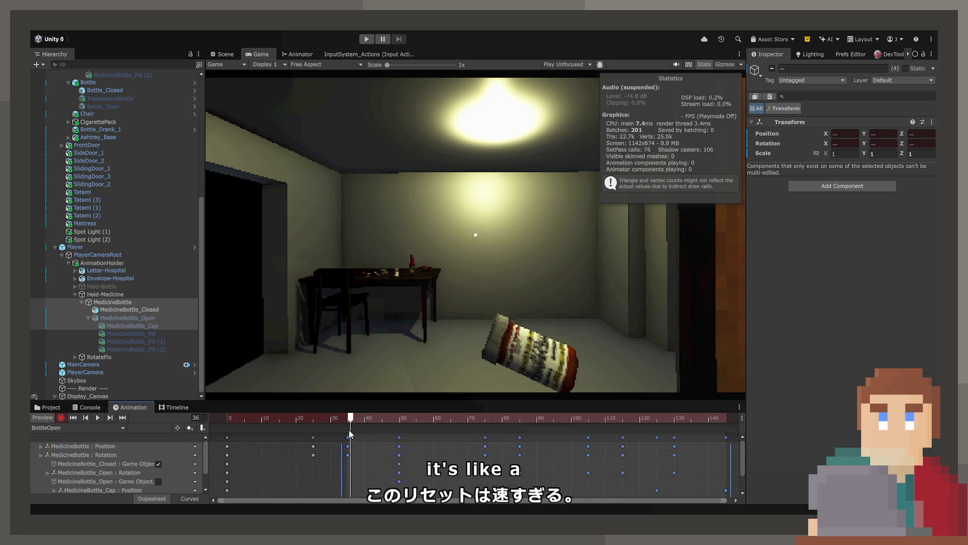
left_click(97, 417)
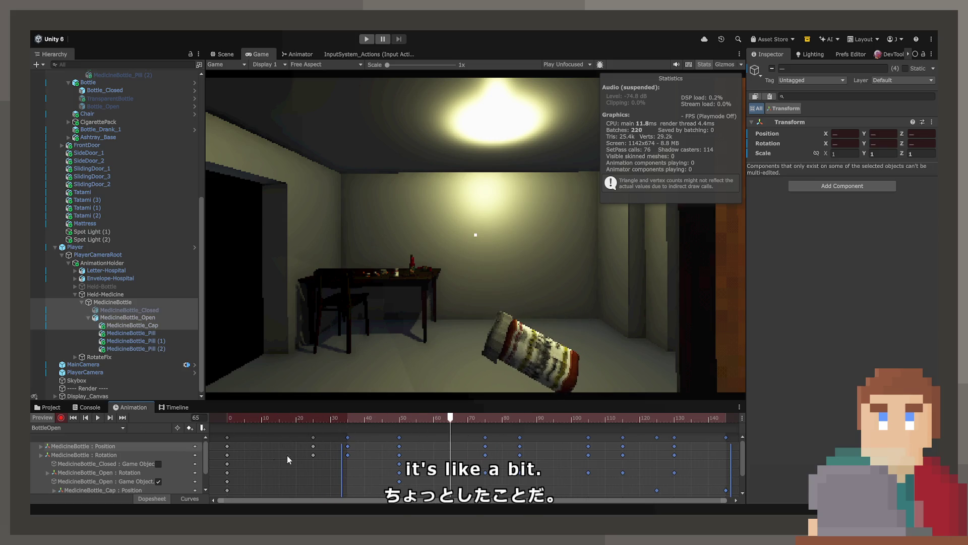
key("ctrl+z")
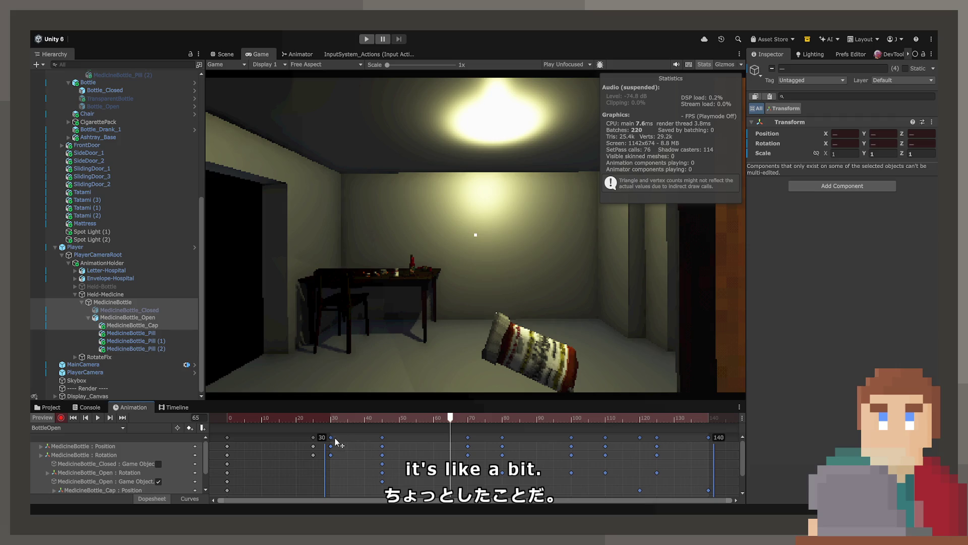
- Push the keys from frame 24 onward a few frames later and preview the clip
left_click_drag(333, 439, 340, 437)
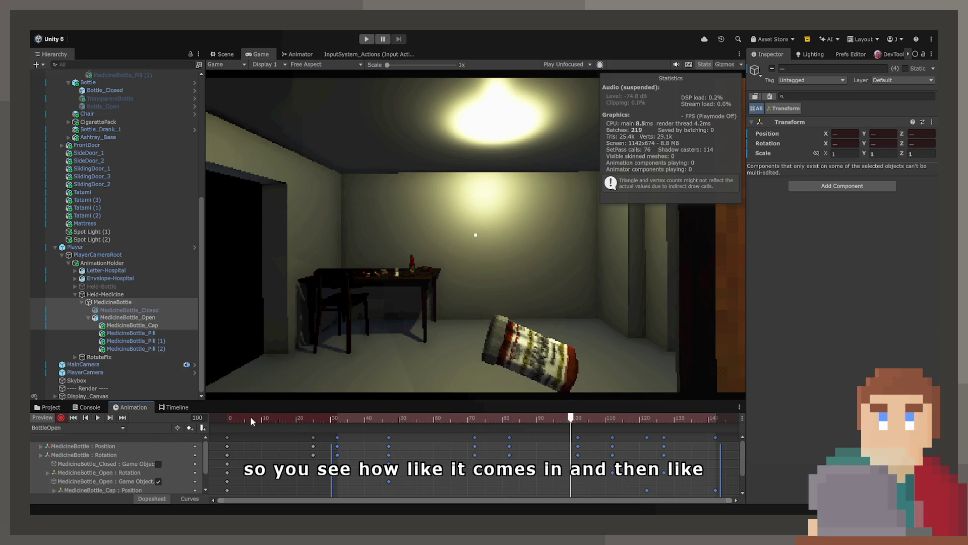
left_click(313, 437, "shift")
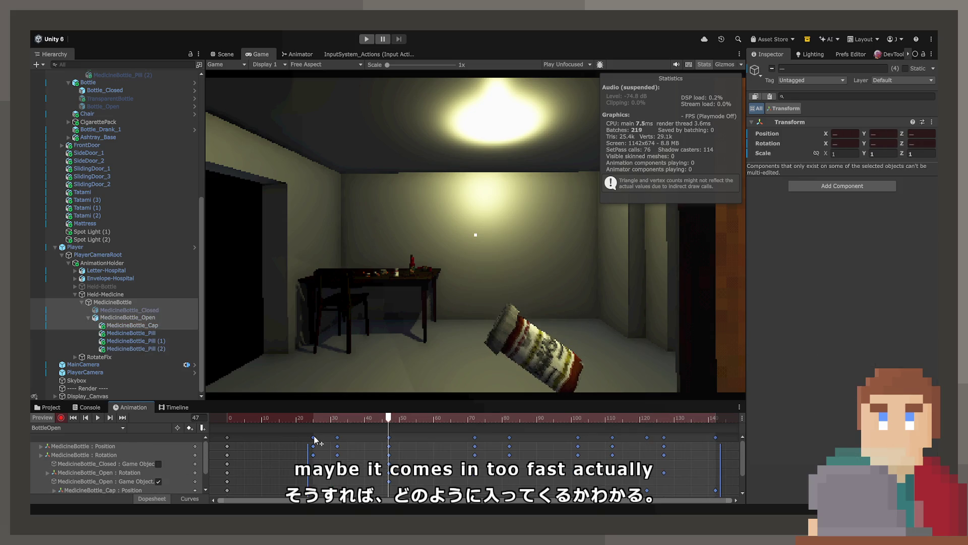
left_click_drag(314, 440, 326, 446)
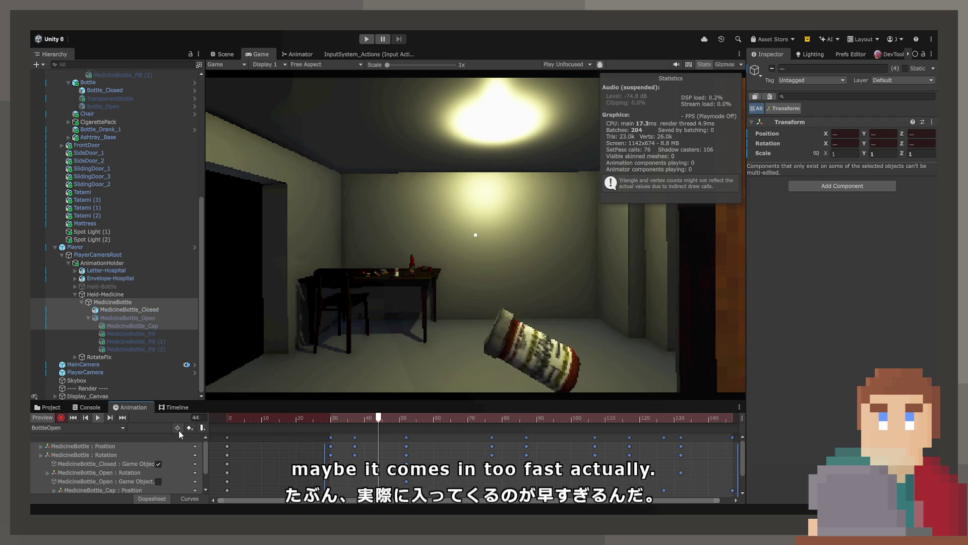
key("space")
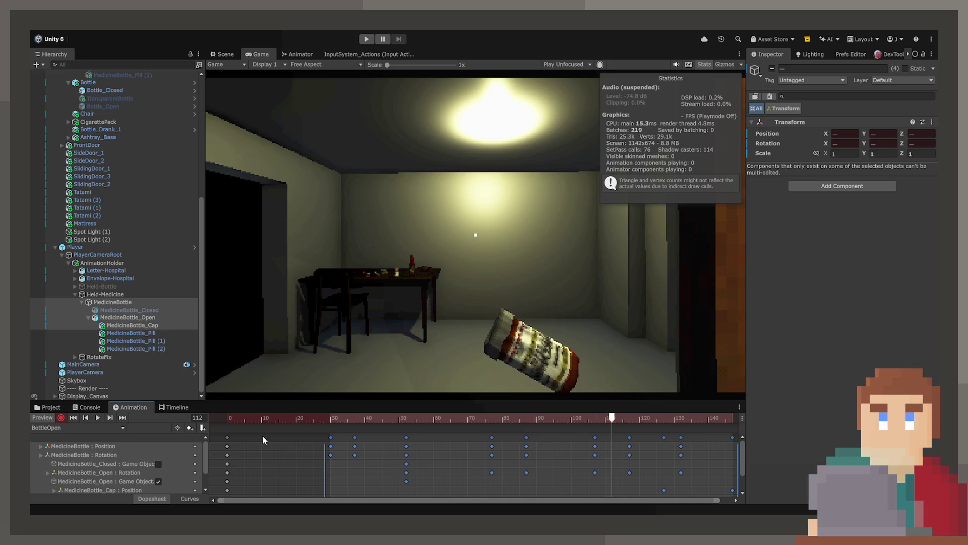
- Move the frame-30 bottle keys to frame 28 and preview the clip
left_click(317, 458)
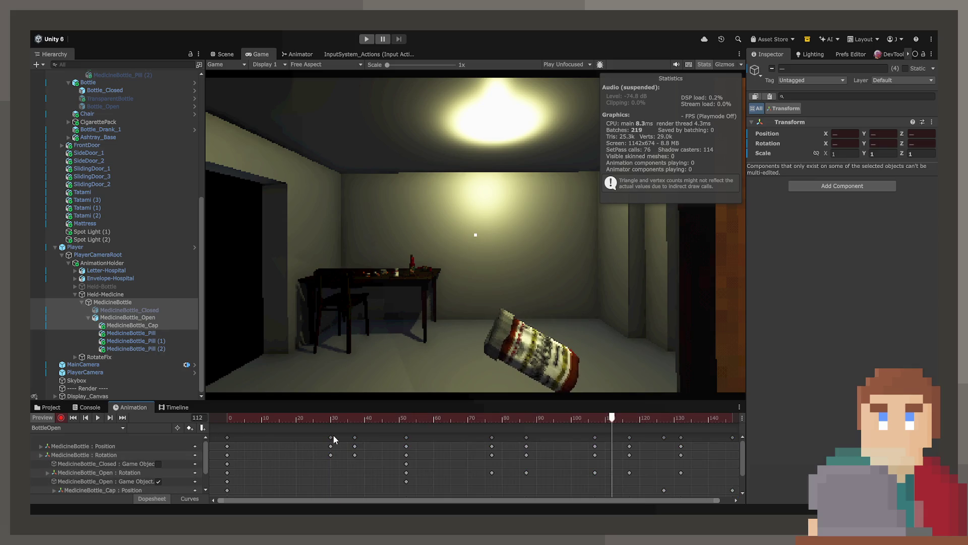
left_click_drag(330, 437, 324, 437)
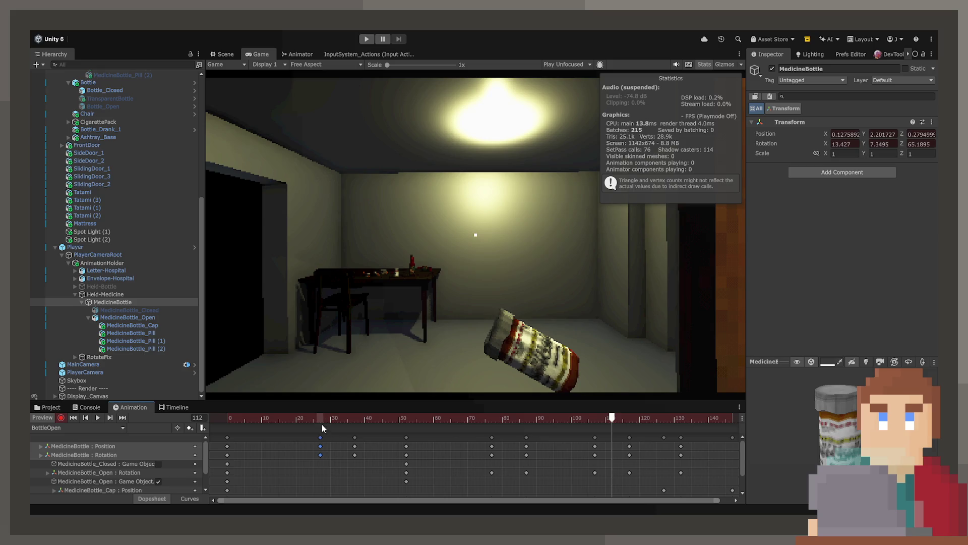
key("space")
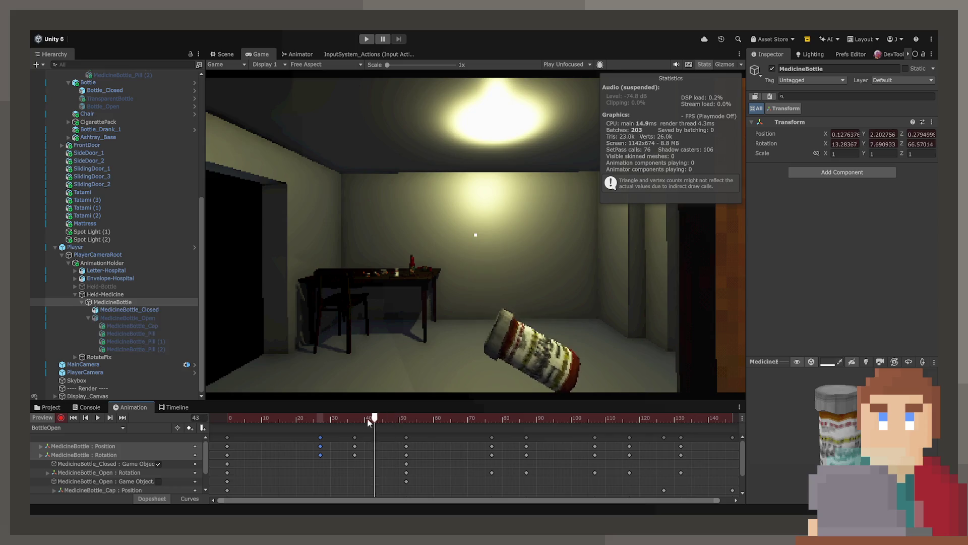
- Select the keys from frame 50 to the end and shift them slightly earlier
mouse_move(367, 423)
left_mouse_down()
mouse_move(352, 422)
mouse_move(395, 422)
left_mouse_up()
left_click(412, 440)
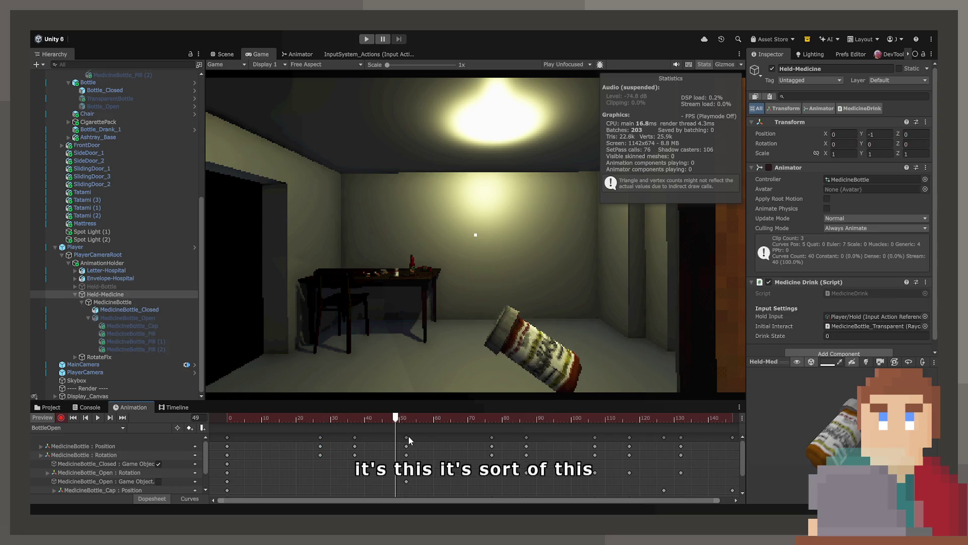
left_click(407, 437)
left_click_drag(730, 438, 398, 445)
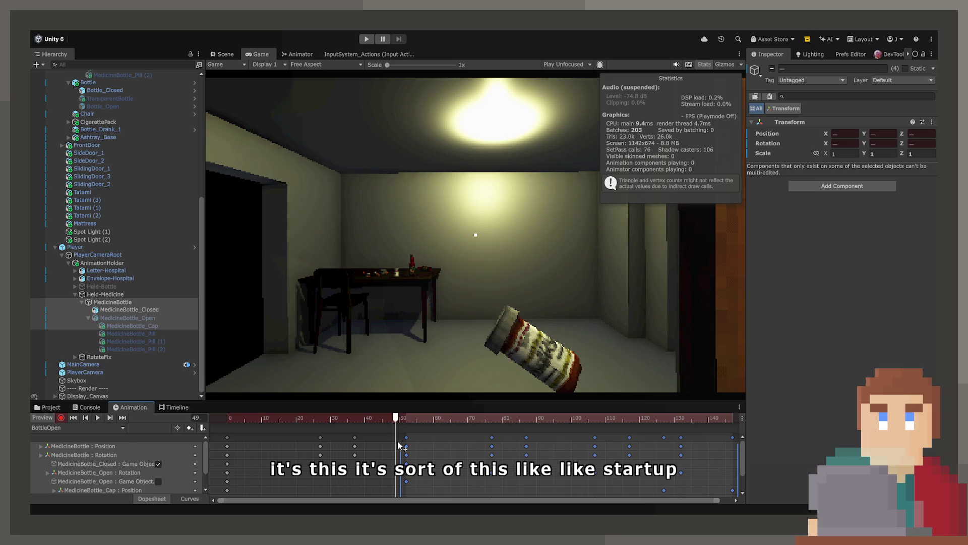
key("space")
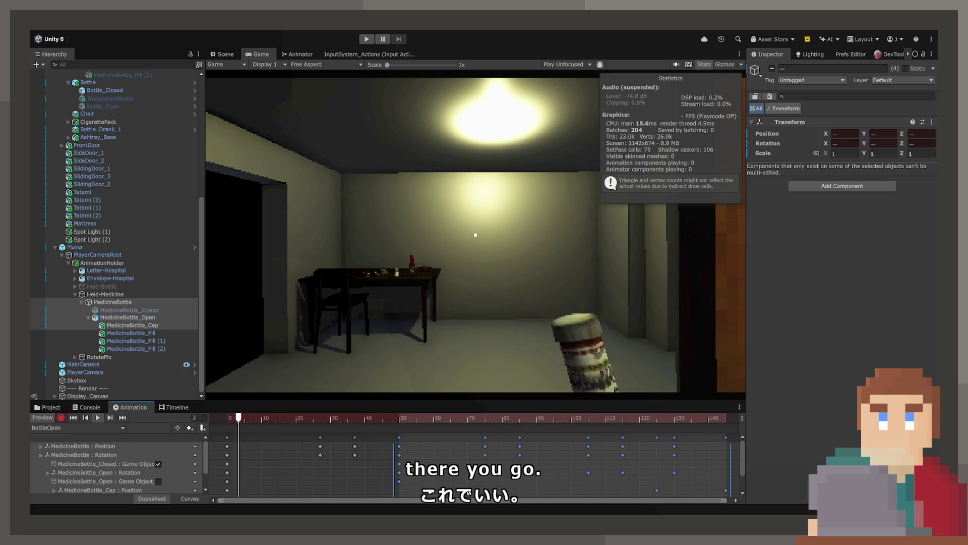
- Scrub and replay the clip's ending around frames 125–128 to check the faster finish
left_click_drag(438, 421, 661, 418)
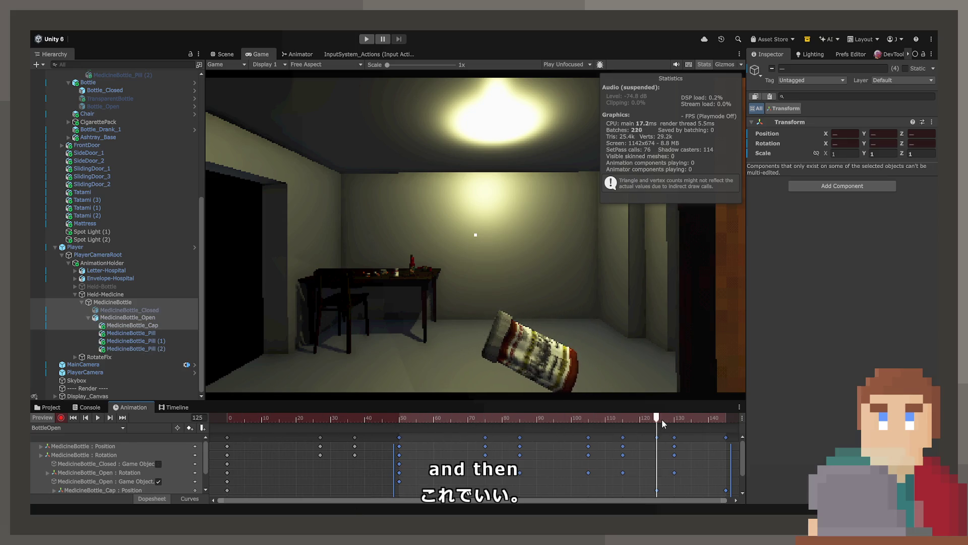
scroll(699, 447, "up", 2)
scroll(699, 446, "right", 5)
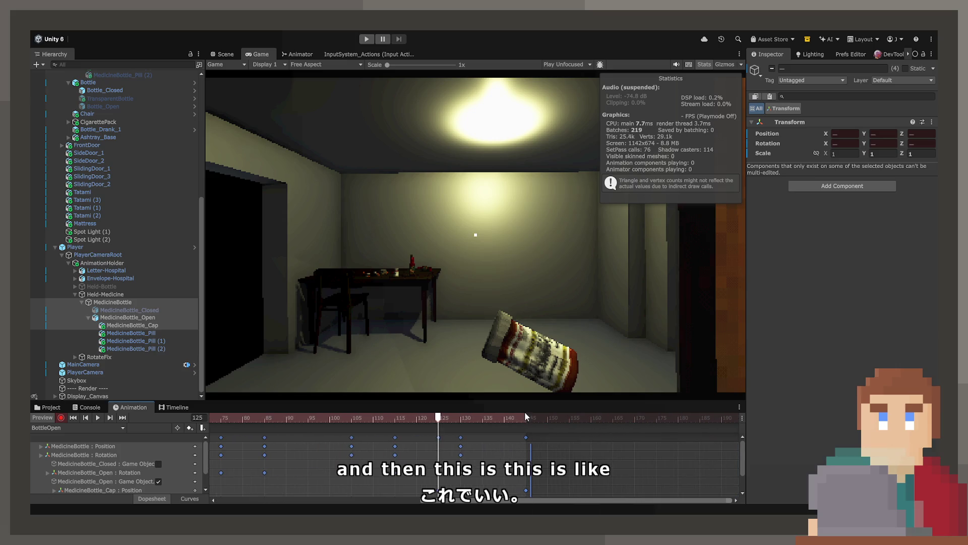
mouse_move(438, 419)
left_mouse_down()
mouse_move(519, 420)
mouse_move(447, 420)
mouse_move(518, 420)
mouse_move(455, 421)
mouse_move(501, 447)
mouse_move(484, 447)
mouse_move(528, 447)
mouse_move(360, 419)
left_mouse_up()
key("space")
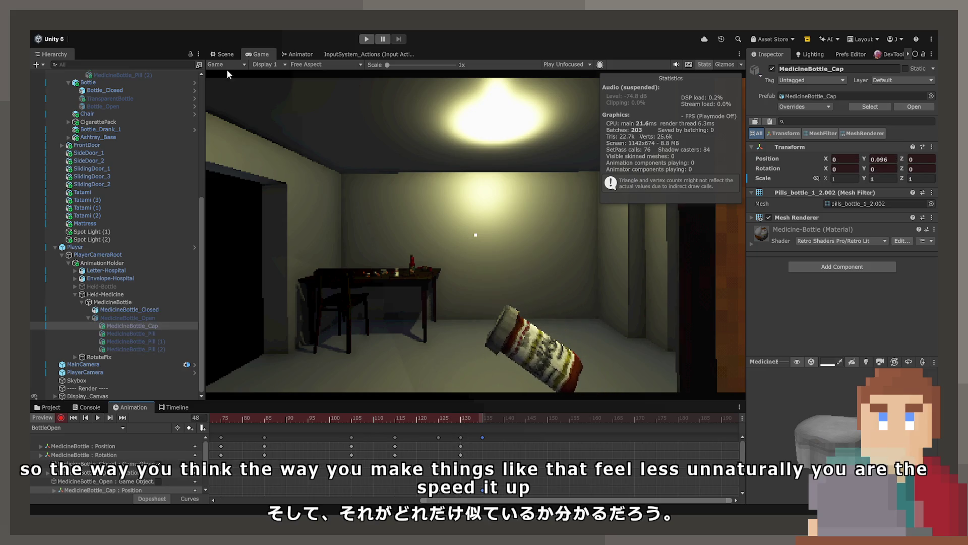
- At frame 125, show the Curves view and zoom into the cap's position graph
left_click(217, 52)
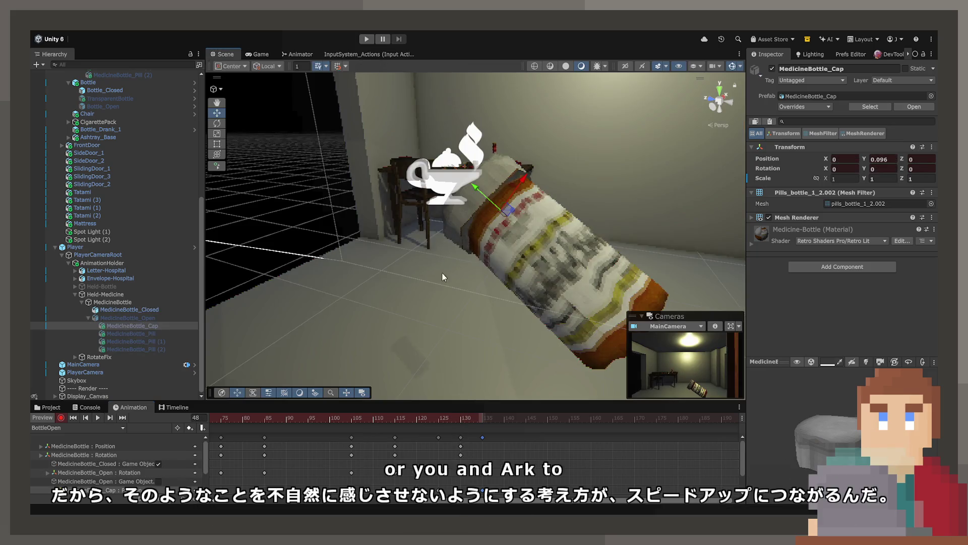
mouse_move(466, 418)
left_mouse_down()
mouse_move(426, 418)
mouse_move(438, 420)
left_mouse_up()
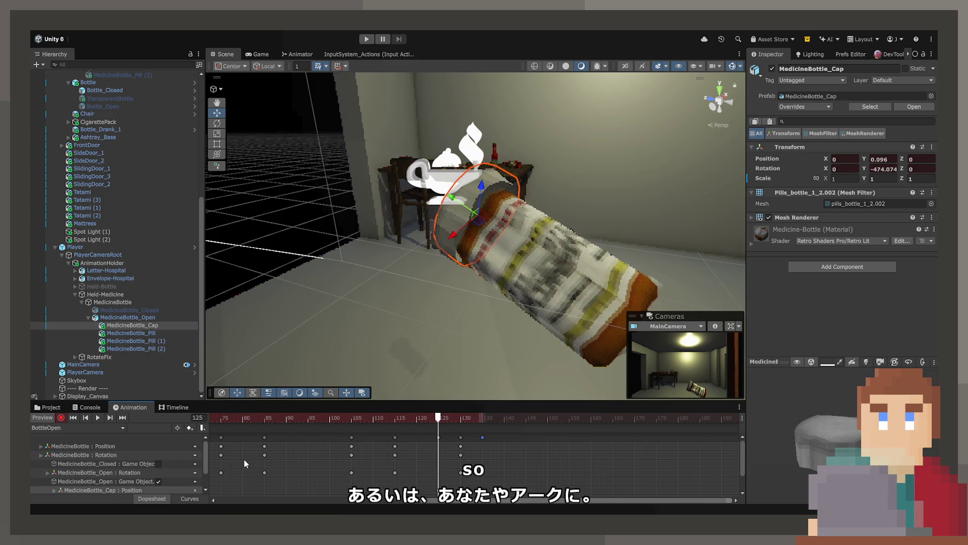
left_click(185, 499)
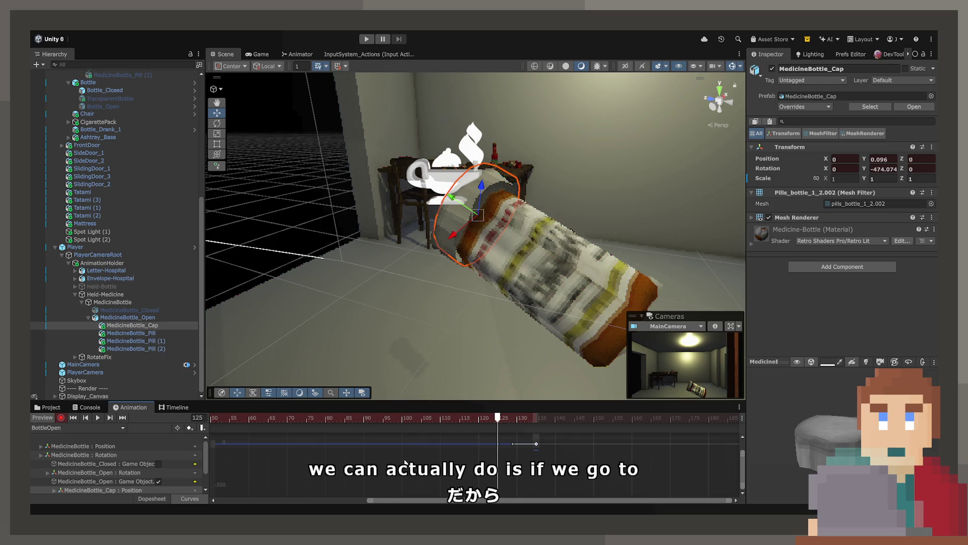
scroll(406, 463, "up", 1)
scroll(405, 462, "up", 3)
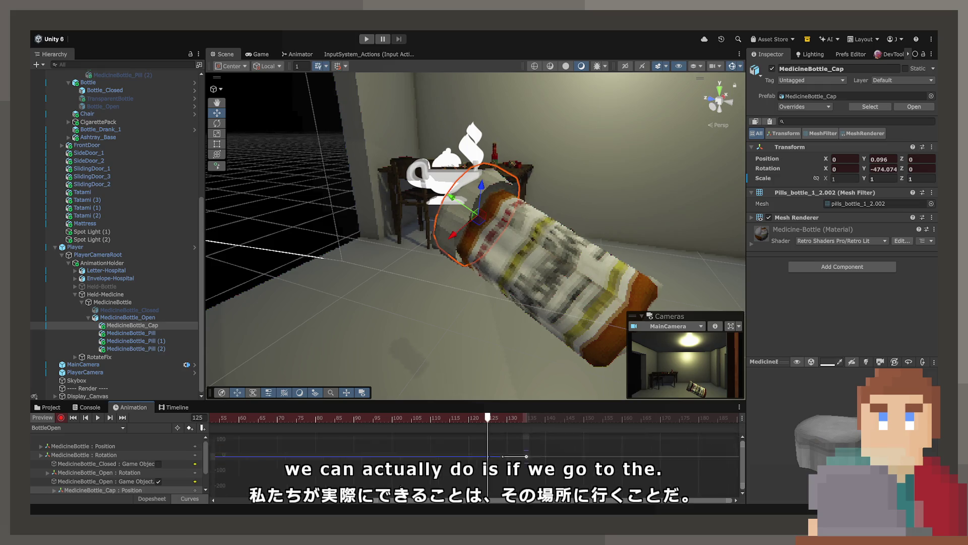
scroll(504, 472, "up", 1)
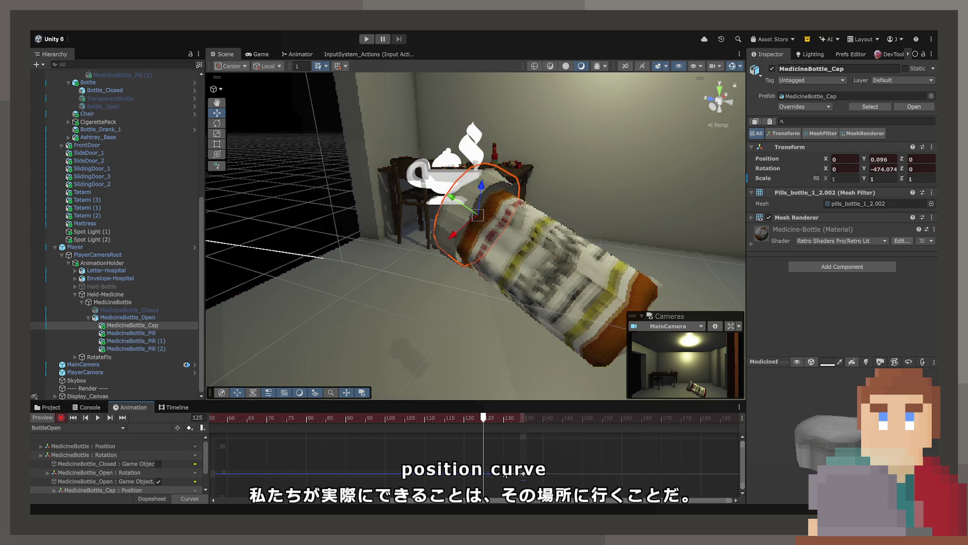
scroll(509, 483, "up", 2)
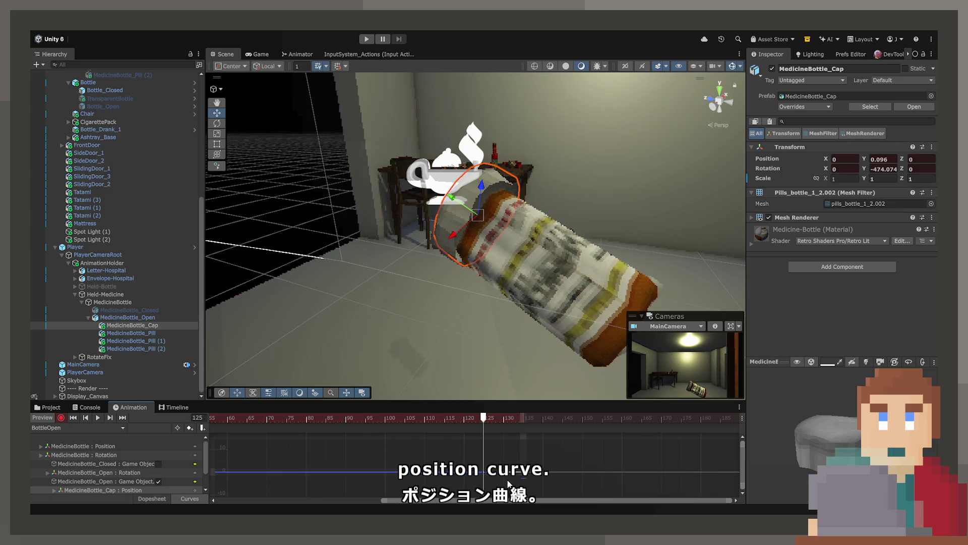
scroll(504, 478, "up", 4)
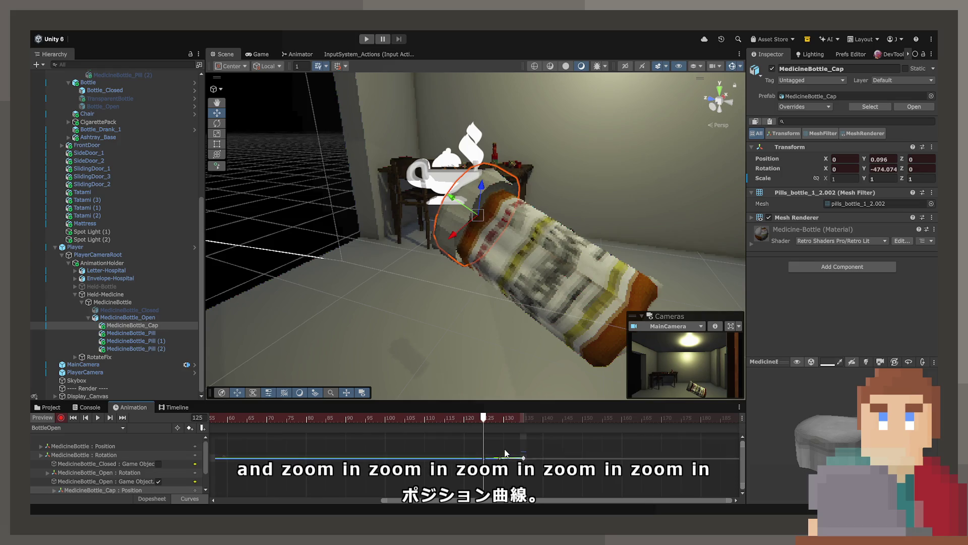
scroll(503, 461, "up", 2)
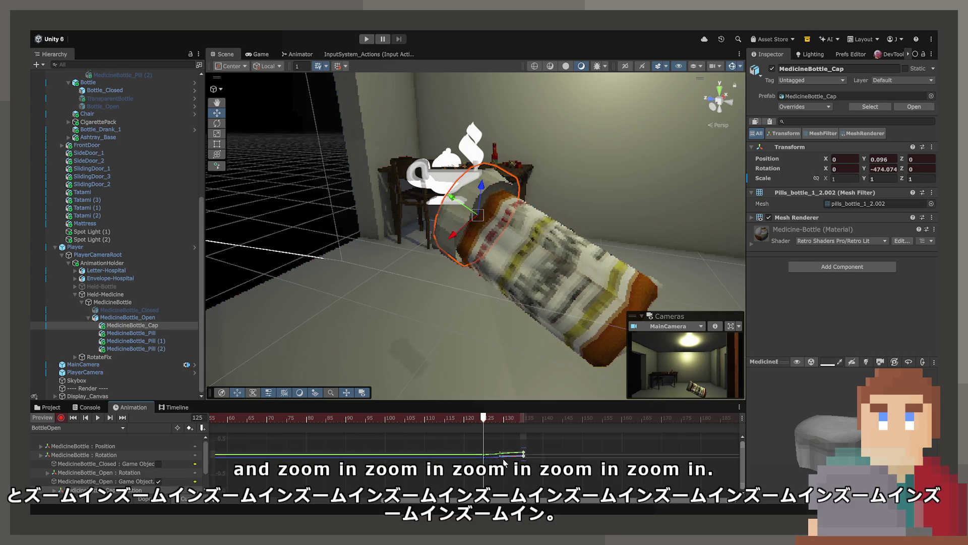
scroll(504, 460, "up", 5)
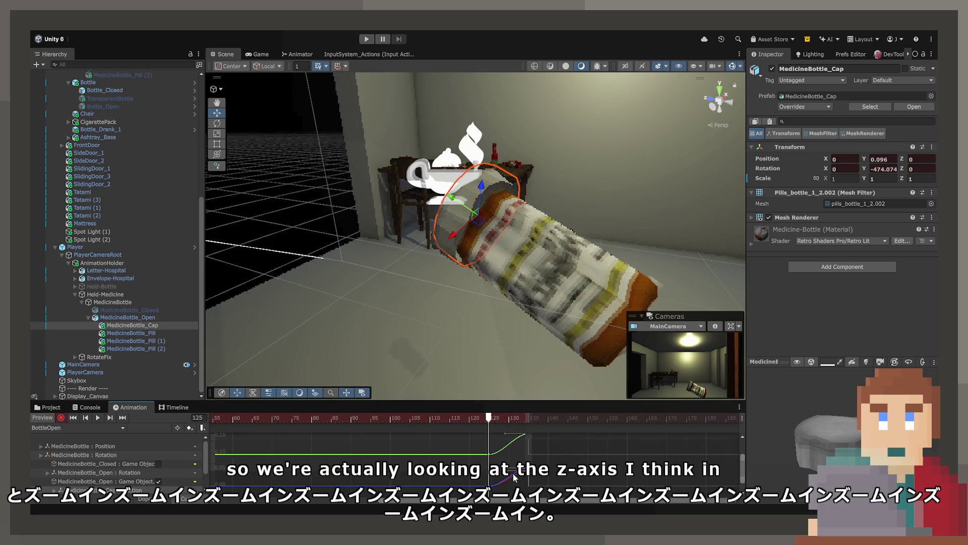
- Raise the cap's Z position key near frame 128, then scrub and play the pop
left_click_drag(485, 424, 509, 429)
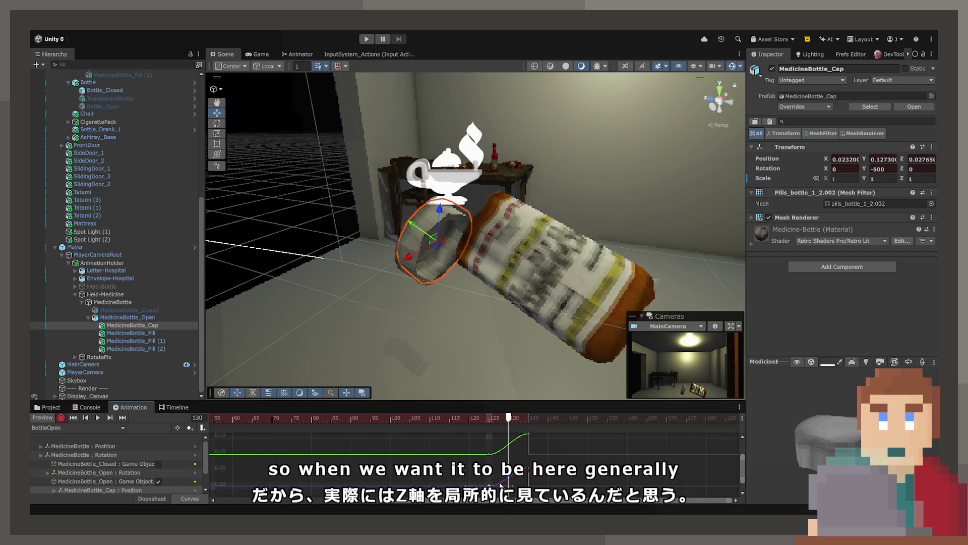
scroll(507, 443, "up", 3)
mouse_move(498, 473)
left_mouse_down()
mouse_move(506, 470)
mouse_move(485, 471)
mouse_move(498, 451)
mouse_move(497, 496)
left_mouse_up()
scroll(431, 328, "up", 5)
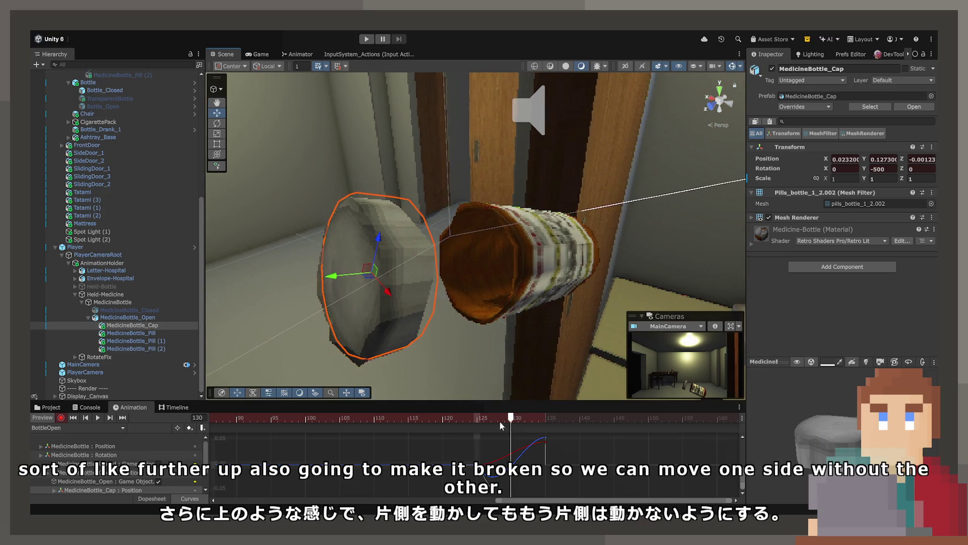
mouse_move(499, 421)
left_mouse_down()
mouse_move(419, 430)
mouse_move(535, 422)
mouse_move(470, 424)
mouse_move(504, 423)
left_mouse_up()
key("space")
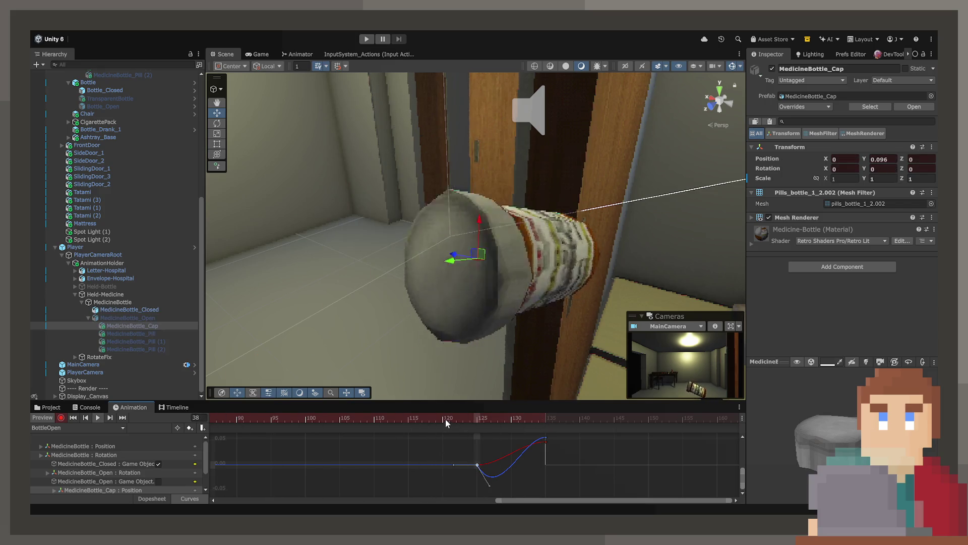
- Rotate the cap further at frame 135 in the Dopesheet and play to review the spin
left_click(164, 499)
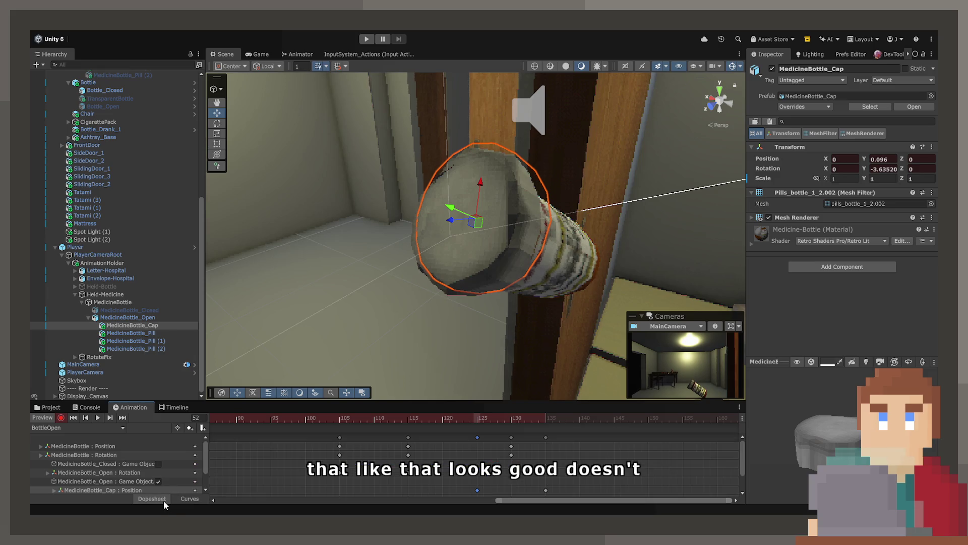
left_click(558, 419)
left_click_drag(558, 419, 545, 419)
mouse_move(454, 283)
left_mouse_down()
mouse_move(493, 310)
mouse_move(496, 252)
mouse_move(483, 255)
mouse_move(473, 357)
mouse_move(482, 370)
left_mouse_up()
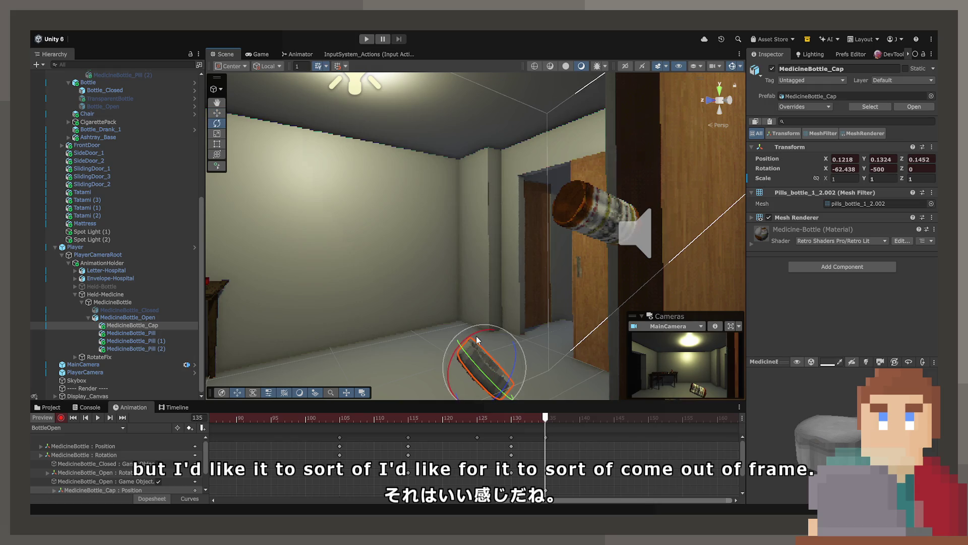
mouse_move(462, 333)
left_mouse_down()
mouse_move(449, 370)
mouse_move(501, 414)
left_mouse_up()
key("w")
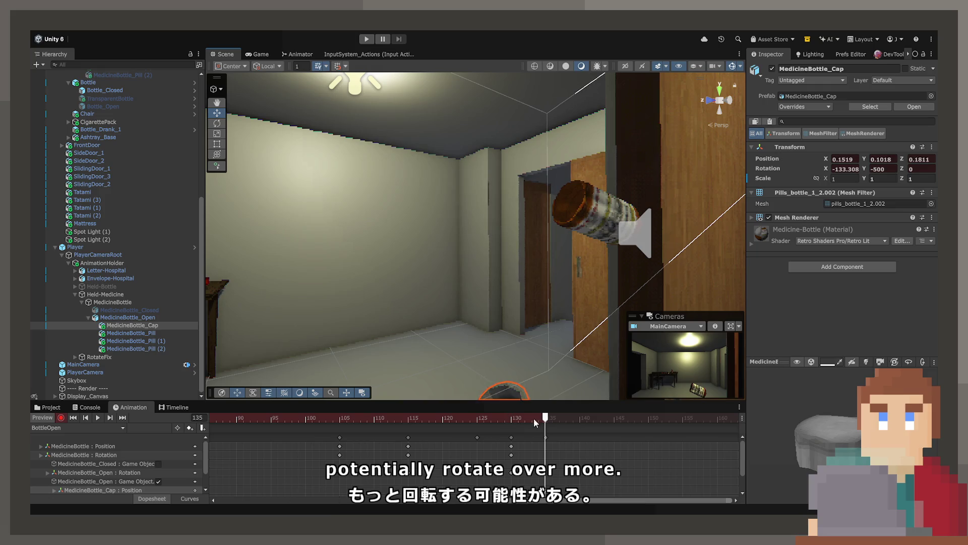
key("space")
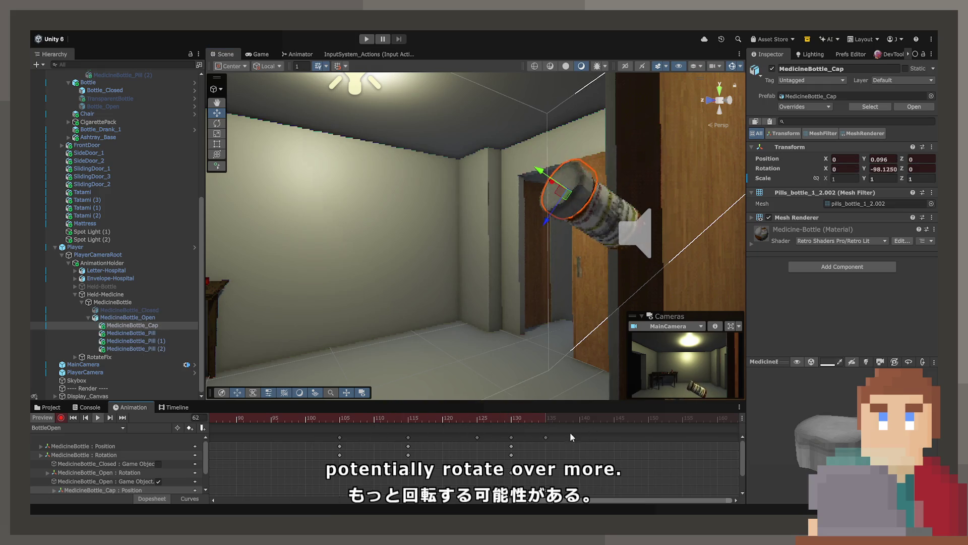
- Drag the cap's last keyframe out to frame 150
left_click_drag(547, 436, 579, 434)
scroll(364, 434, "down", 1)
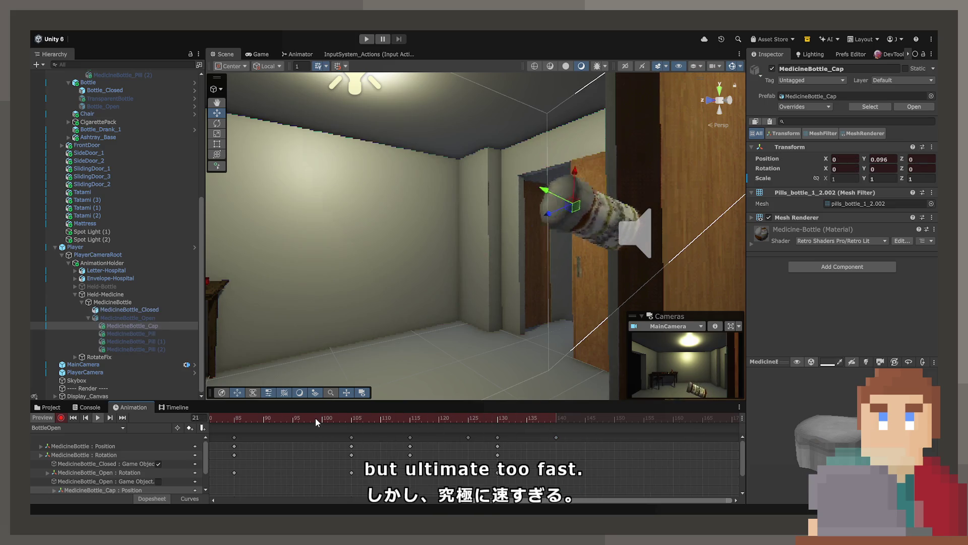
scroll(573, 450, "down", 2)
left_click_drag(565, 435, 608, 436)
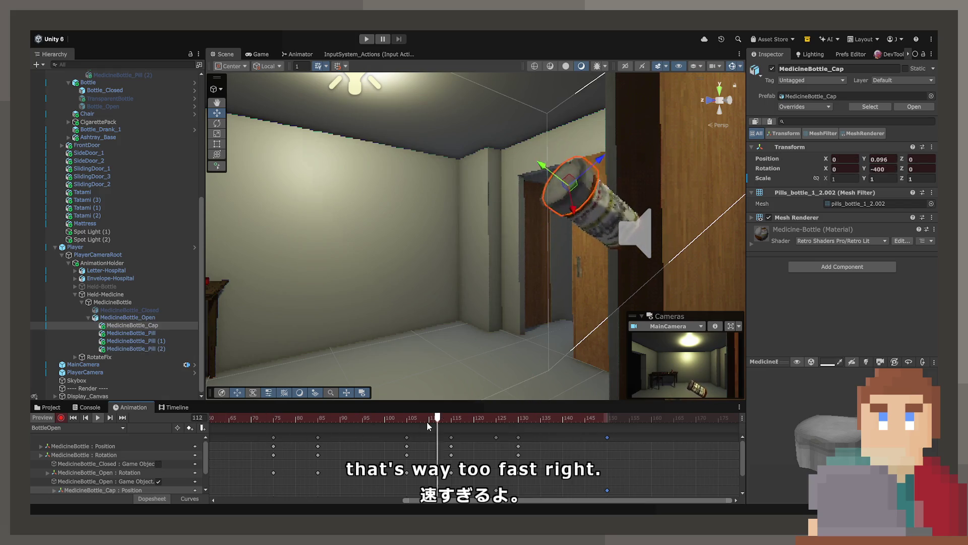
- At frame 150, move the cap down toward the floor and scrub through its flight
left_click(606, 418)
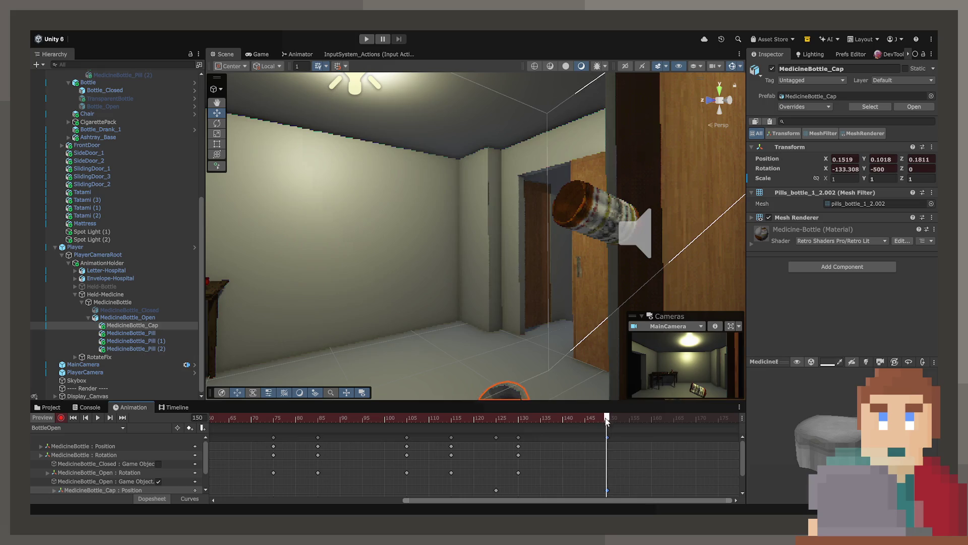
left_click_drag(504, 336, 459, 362)
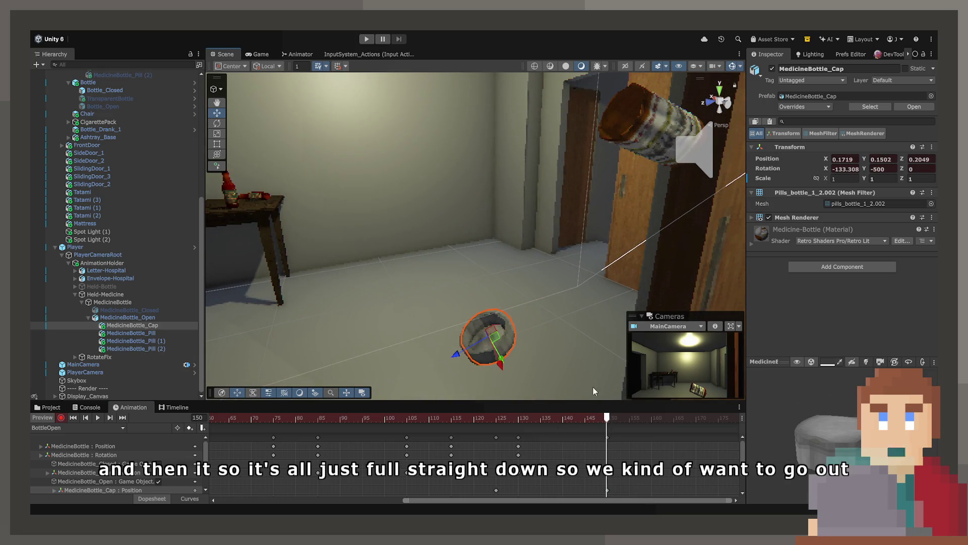
left_click_drag(607, 418, 416, 423)
mouse_move(493, 423)
left_mouse_down()
mouse_move(578, 419)
mouse_move(224, 424)
left_mouse_up()
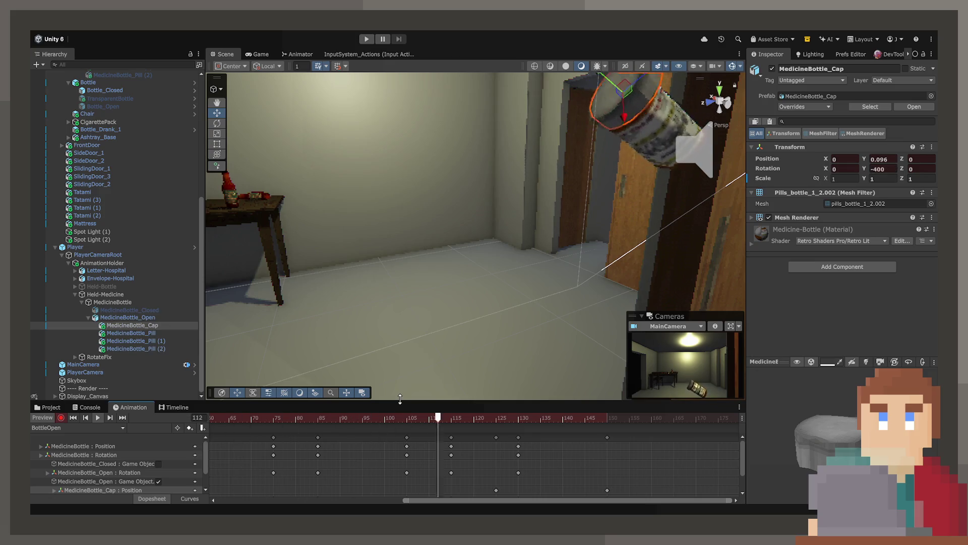
left_click(606, 420)
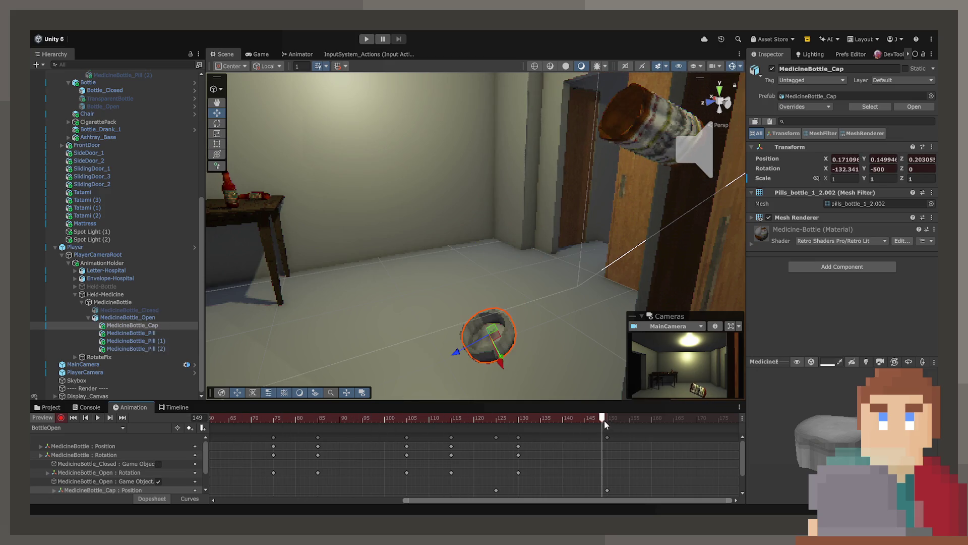
mouse_move(592, 361)
left_mouse_down()
mouse_move(536, 328)
mouse_move(408, 376)
left_mouse_up()
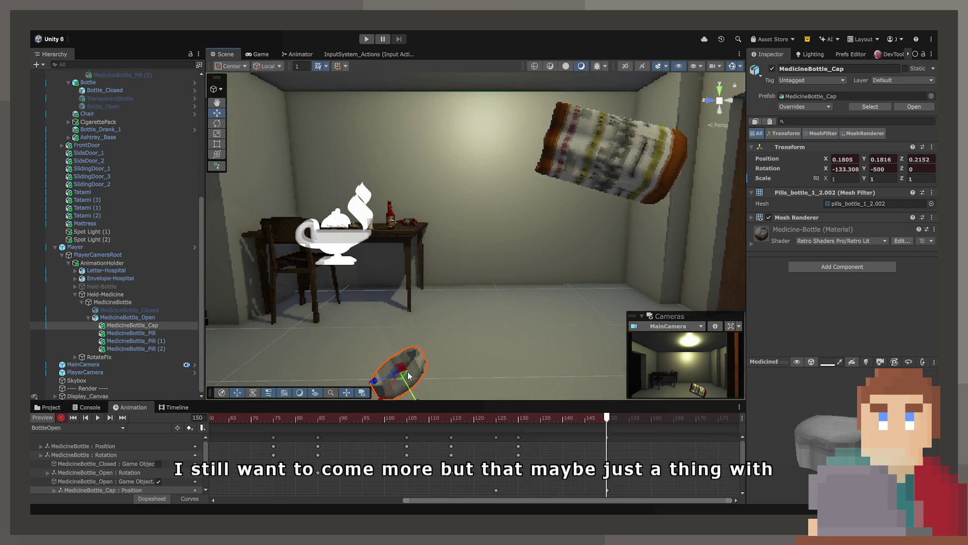
mouse_move(589, 420)
left_mouse_down()
mouse_move(458, 419)
mouse_move(563, 422)
mouse_move(480, 426)
left_mouse_up()
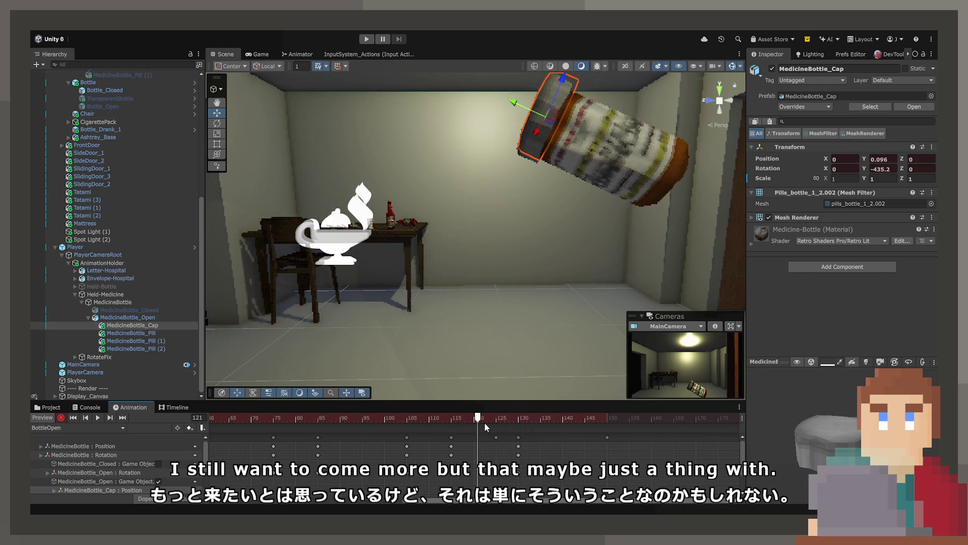
mouse_move(542, 420)
left_mouse_down()
mouse_move(507, 416)
mouse_move(563, 421)
mouse_move(500, 419)
mouse_move(584, 422)
mouse_move(518, 424)
mouse_move(532, 424)
left_mouse_up()
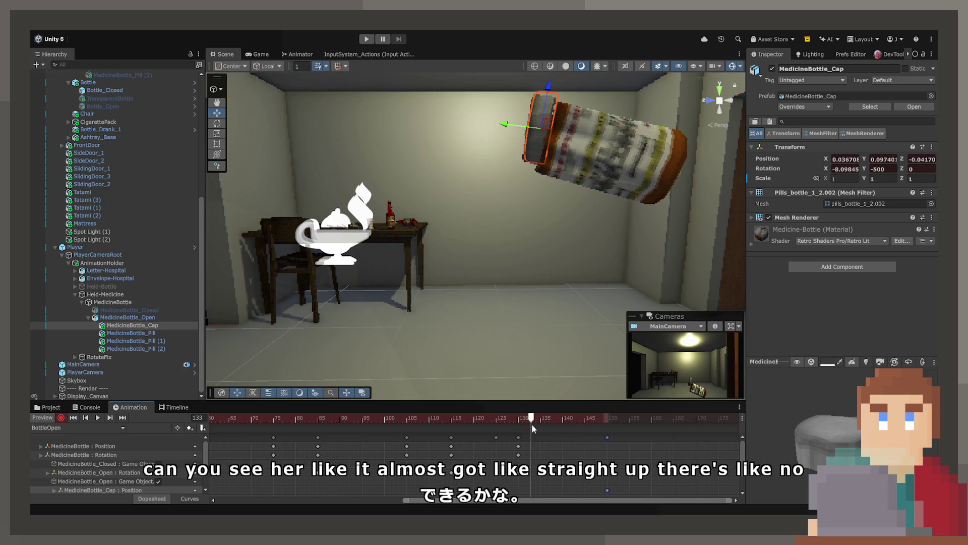
- Bow the cap's Position curve outward at the key near frame 122 and play it
left_click(194, 498)
scroll(439, 477, "down", 3)
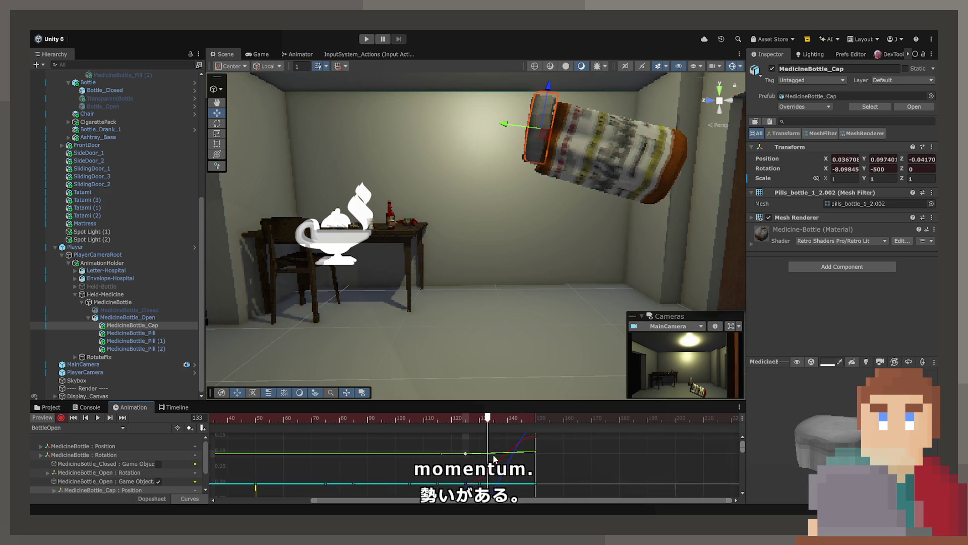
mouse_move(464, 453)
left_mouse_down()
mouse_move(491, 453)
mouse_move(465, 418)
mouse_move(437, 418)
mouse_move(550, 421)
mouse_move(462, 418)
left_mouse_up()
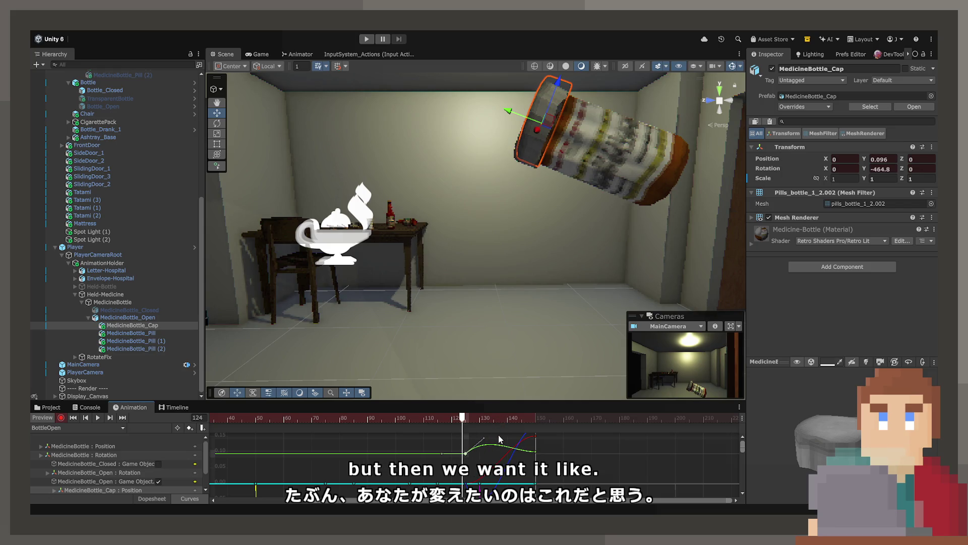
left_click_drag(498, 435, 477, 458)
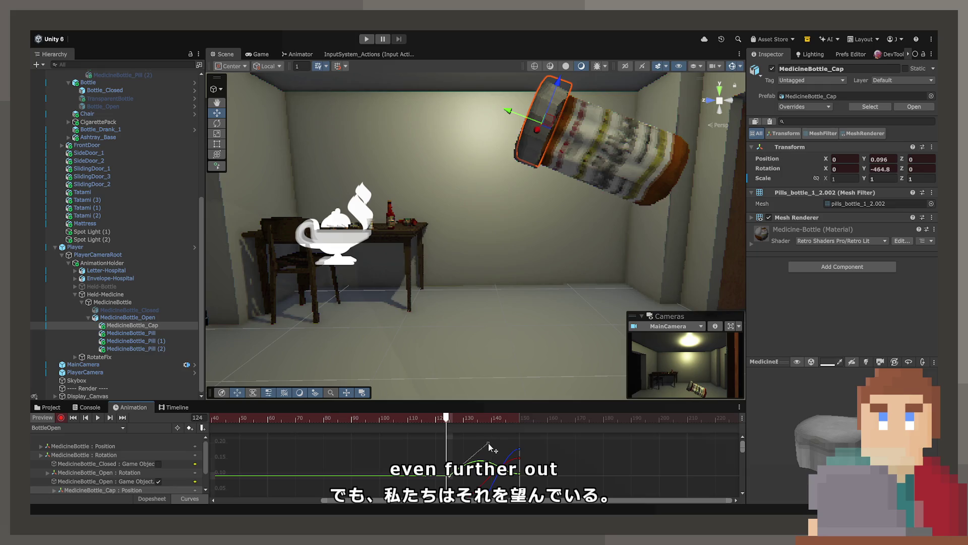
key("space")
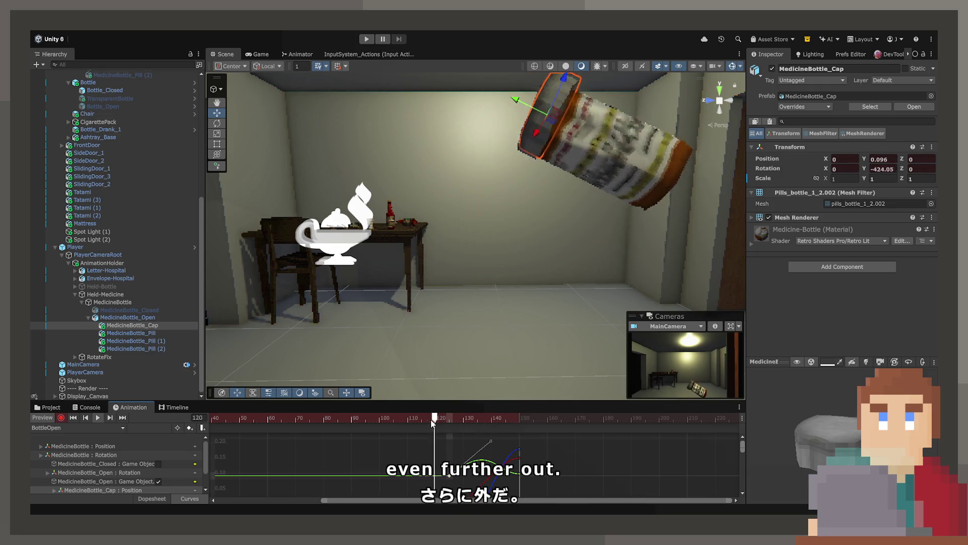
- Review frames 107–145, then pull the cap's last Position key back to frame 145
mouse_move(431, 419)
left_mouse_down()
mouse_move(443, 424)
mouse_move(409, 423)
left_mouse_up()
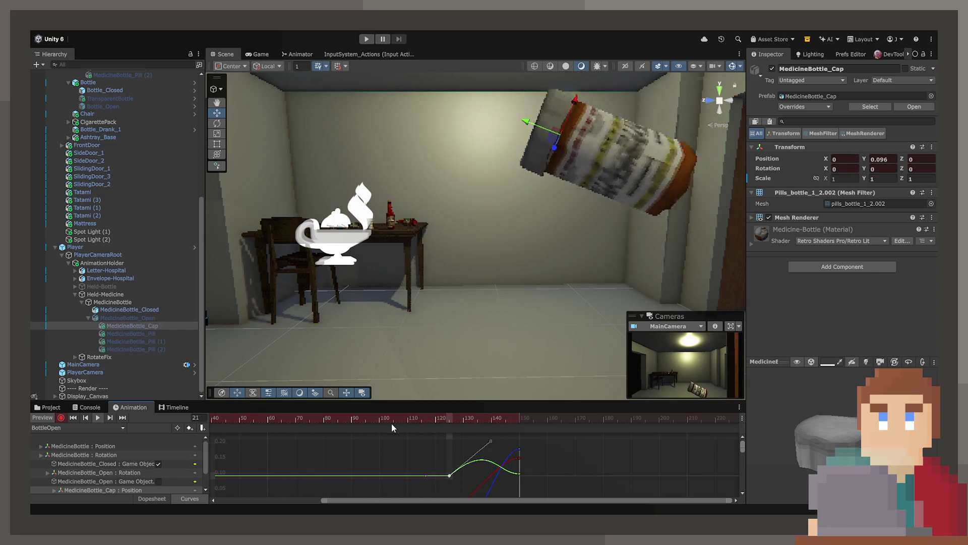
mouse_move(481, 420)
left_mouse_down()
mouse_move(445, 424)
mouse_move(518, 428)
left_mouse_up()
left_click(404, 424)
key("space")
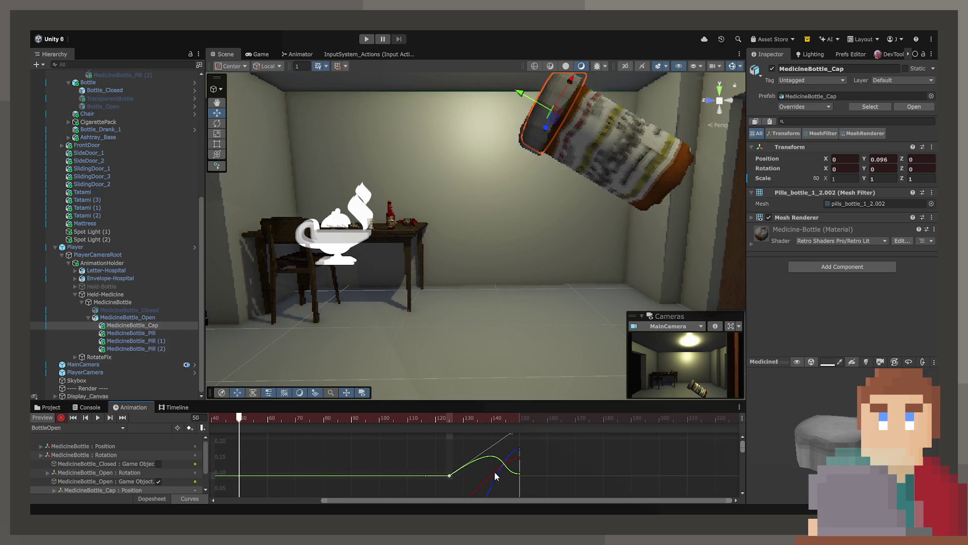
left_click(162, 500)
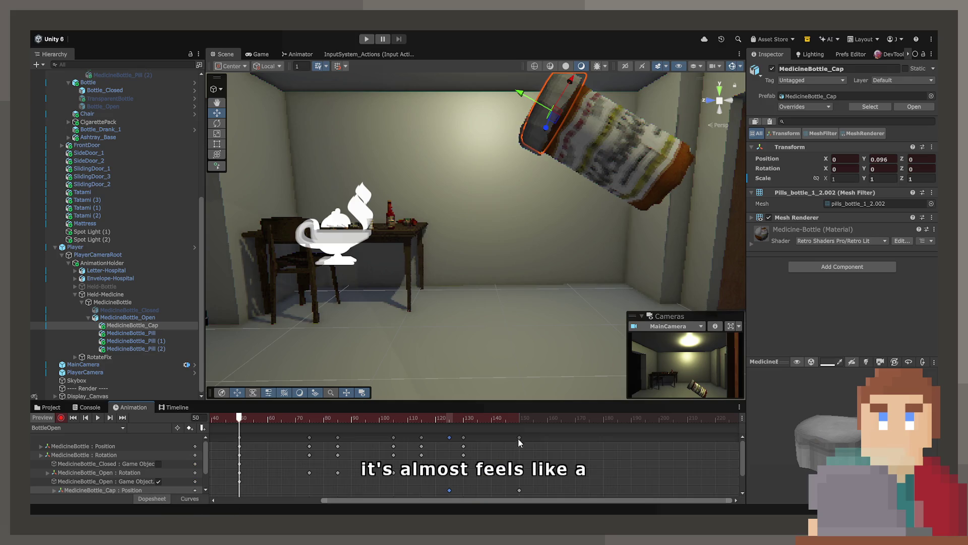
left_click_drag(519, 438, 507, 438)
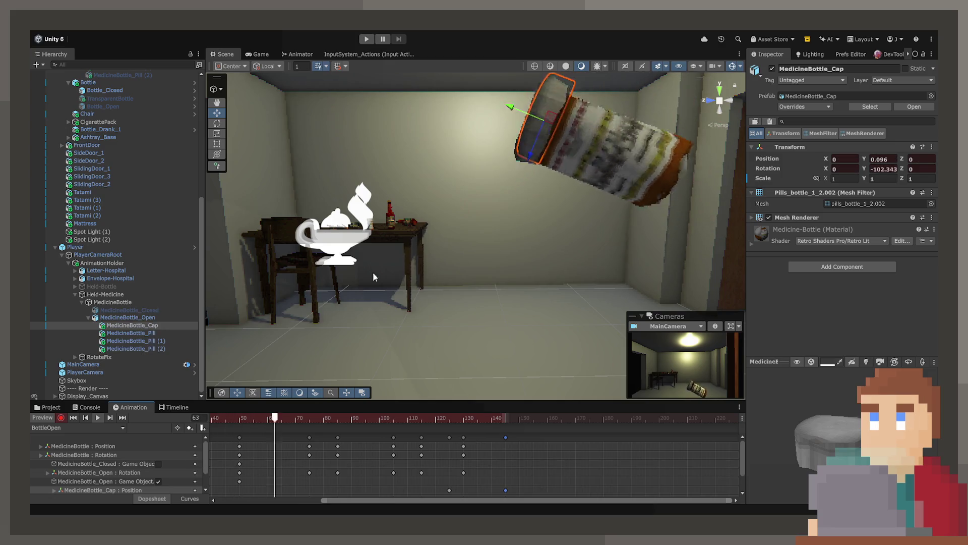
- Preview the animation through the Game view and scrub to frame 144
left_click(258, 54)
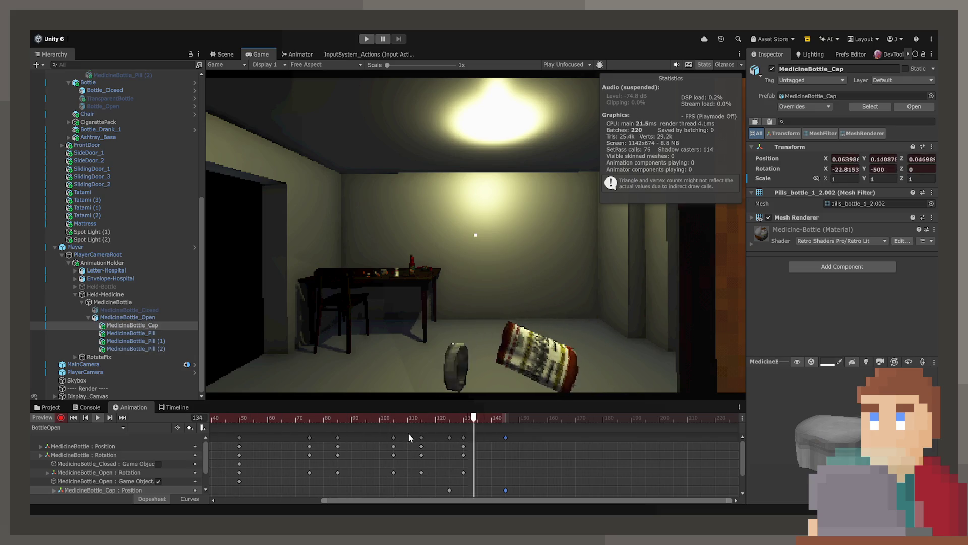
left_click(190, 499)
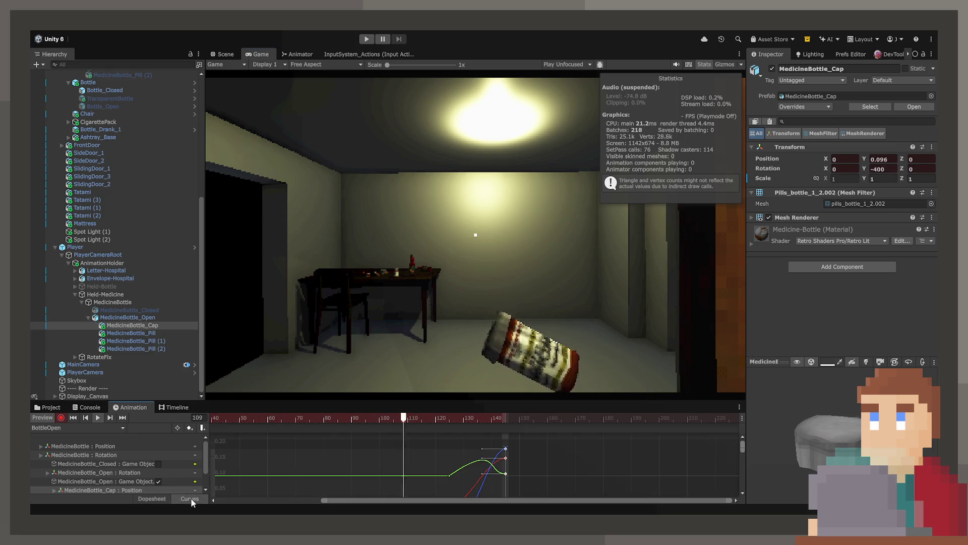
left_click(161, 500)
left_click_drag(474, 422, 503, 421)
left_click(226, 54)
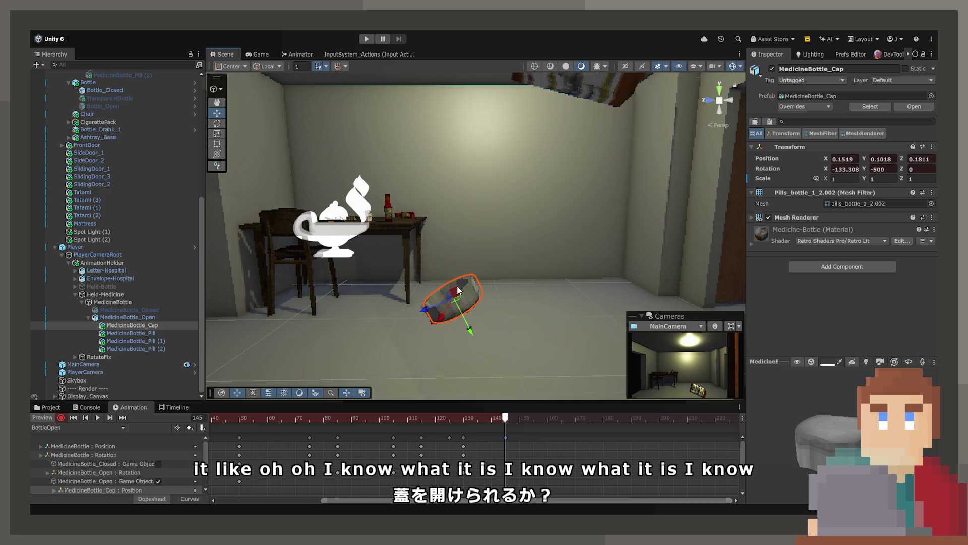
- Delete the cap's keyframe near frame 145, then frame the cap at frame 125 in Curves
mouse_move(507, 416)
left_mouse_down()
mouse_move(486, 422)
mouse_move(493, 431)
mouse_move(459, 438)
mouse_move(427, 419)
mouse_move(461, 419)
mouse_move(419, 425)
left_mouse_up()
key("Delete")
key("ctrl+z")
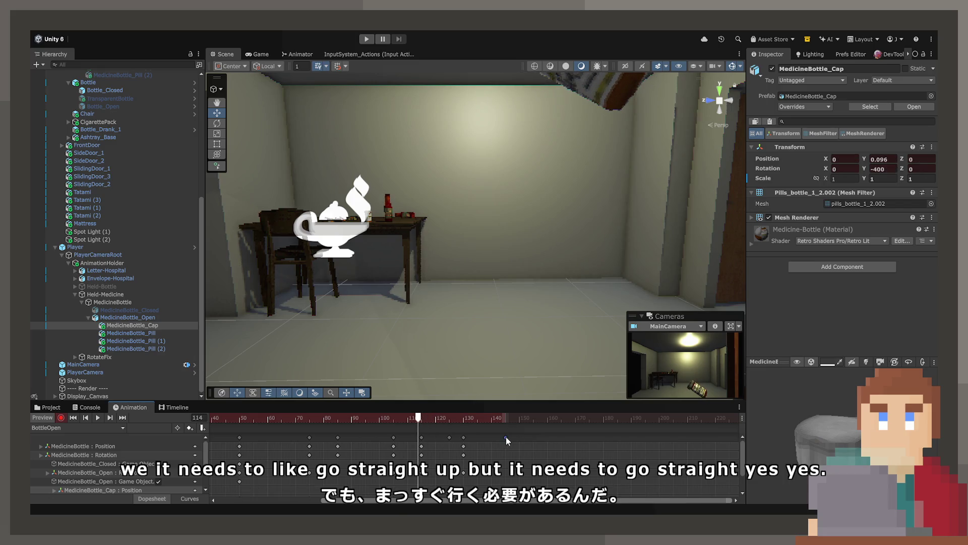
key("Delete")
left_click_drag(409, 422, 448, 423)
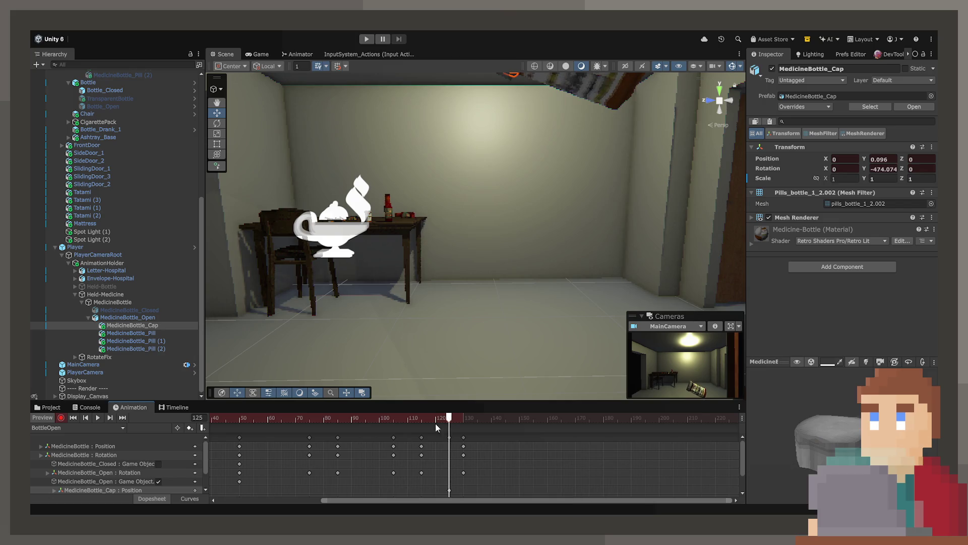
left_click(200, 499)
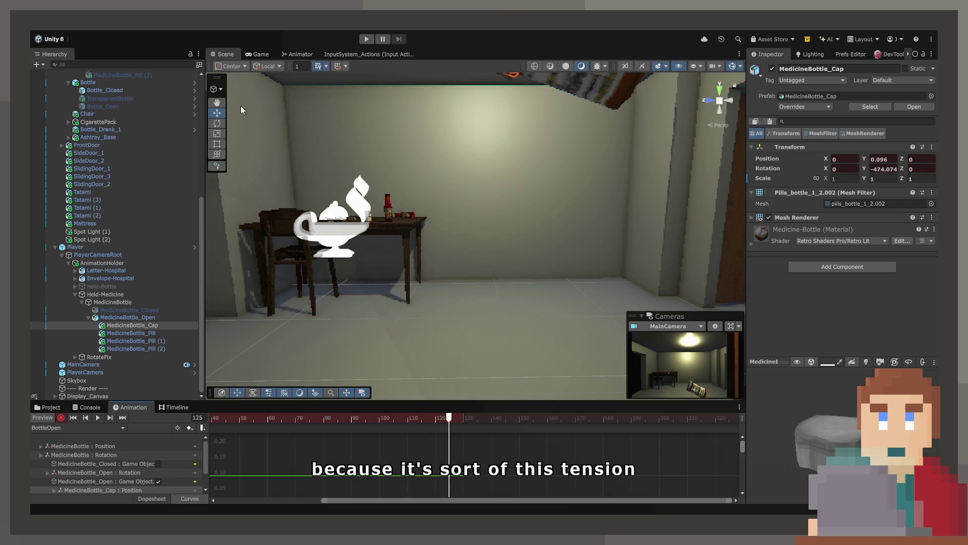
key("f")
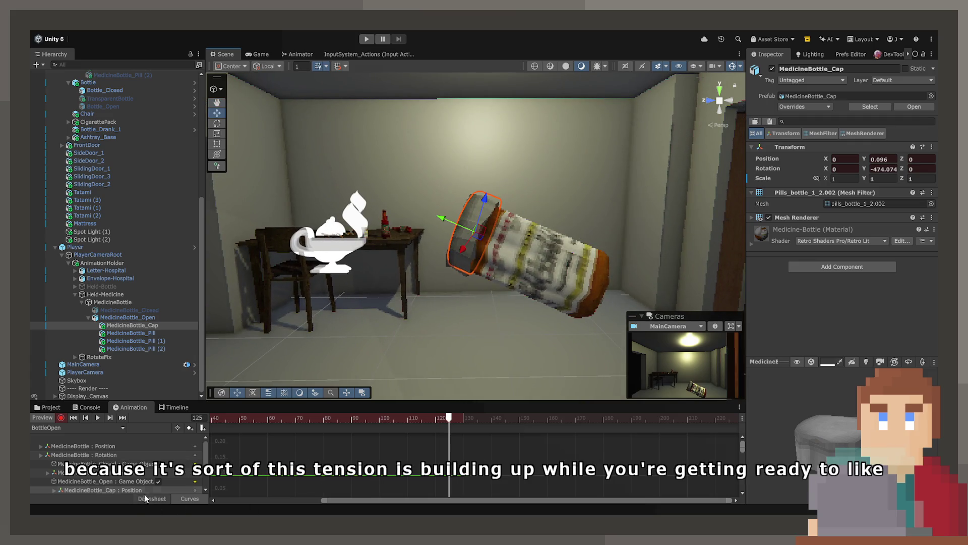
- At frame 141, lift the cap up off the bottle, tilt it back on X and shift it left
left_click(155, 498)
left_click(494, 419)
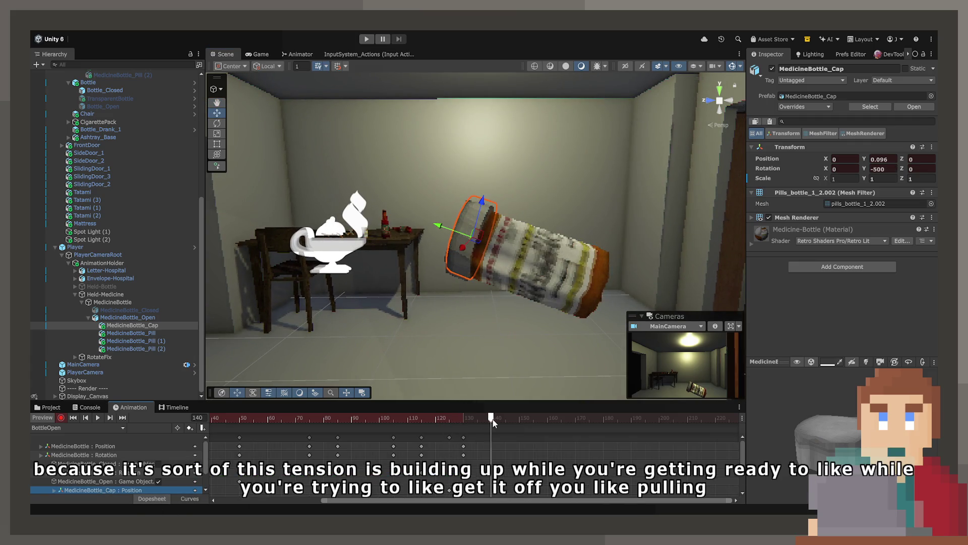
left_click_drag(494, 422, 490, 423)
left_click_drag(443, 227, 345, 203)
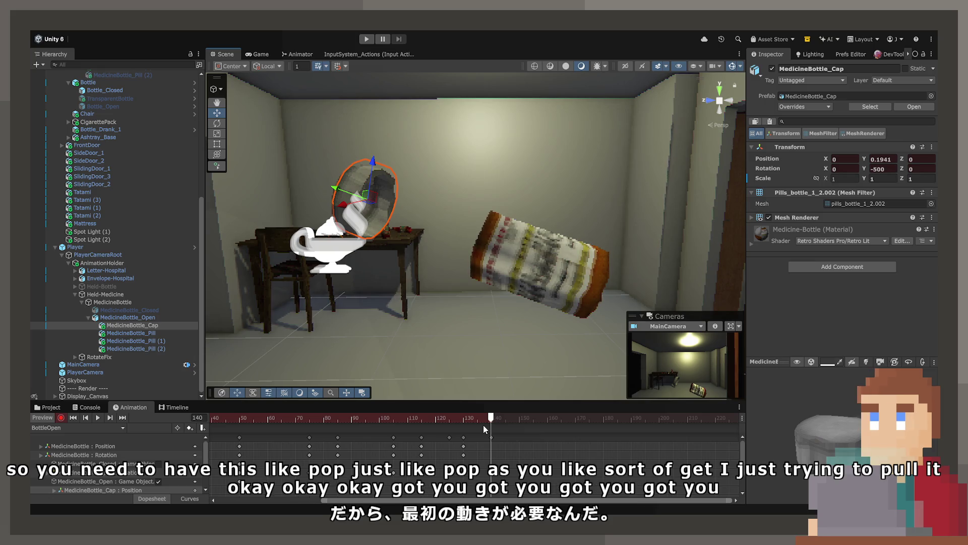
left_click_drag(391, 181, 379, 159)
left_click(216, 112)
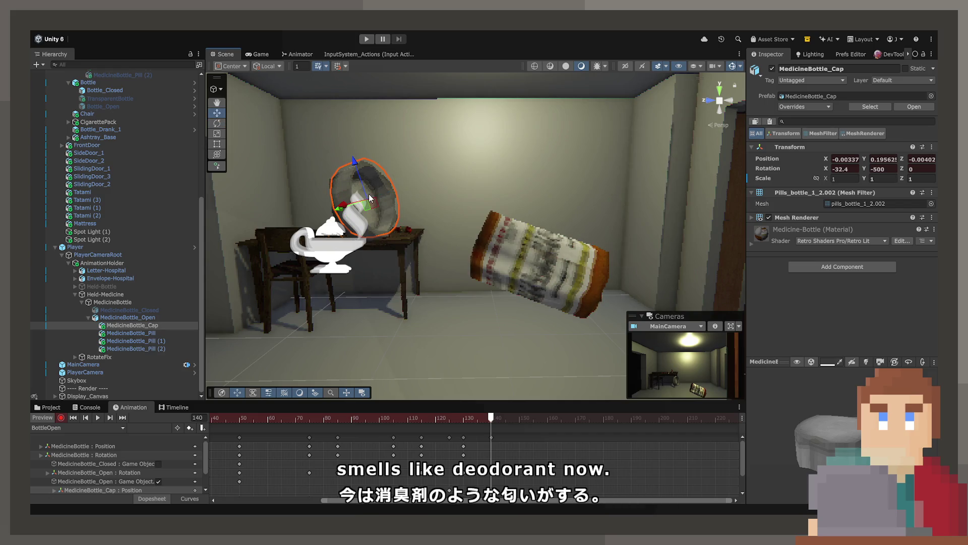
left_click_drag(373, 204, 289, 199)
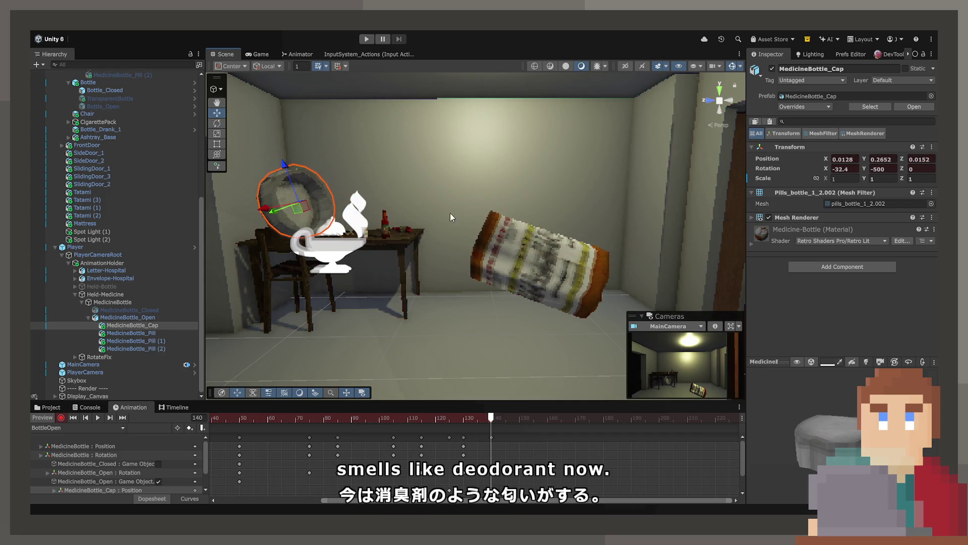
mouse_move(450, 213)
left_mouse_down()
mouse_move(389, 215)
mouse_move(323, 188)
left_mouse_up()
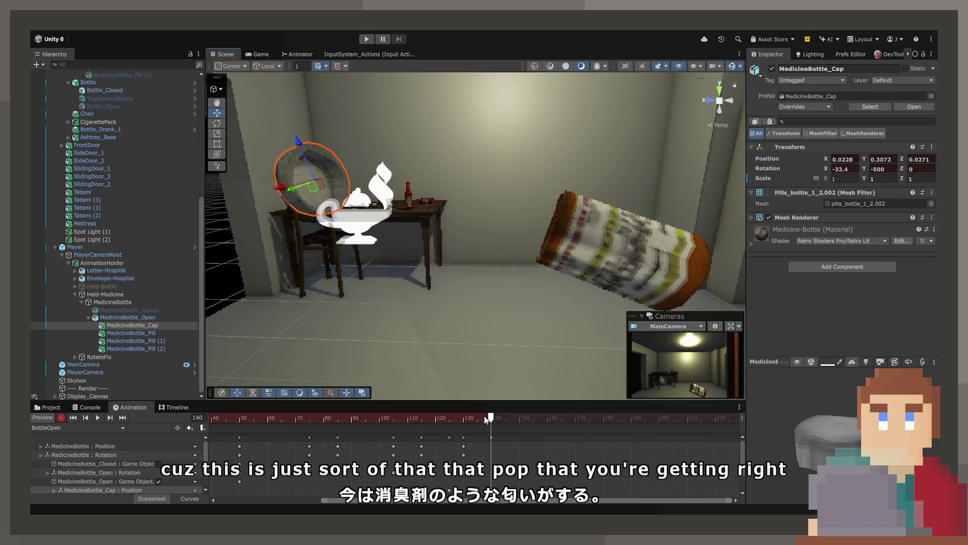
mouse_move(484, 418)
left_mouse_down()
mouse_move(386, 419)
mouse_move(504, 418)
mouse_move(436, 423)
mouse_move(455, 423)
left_mouse_up()
- In the Curves view, reshape the cap's Position keys near frame 127 so the curve slopes into it
key("c")
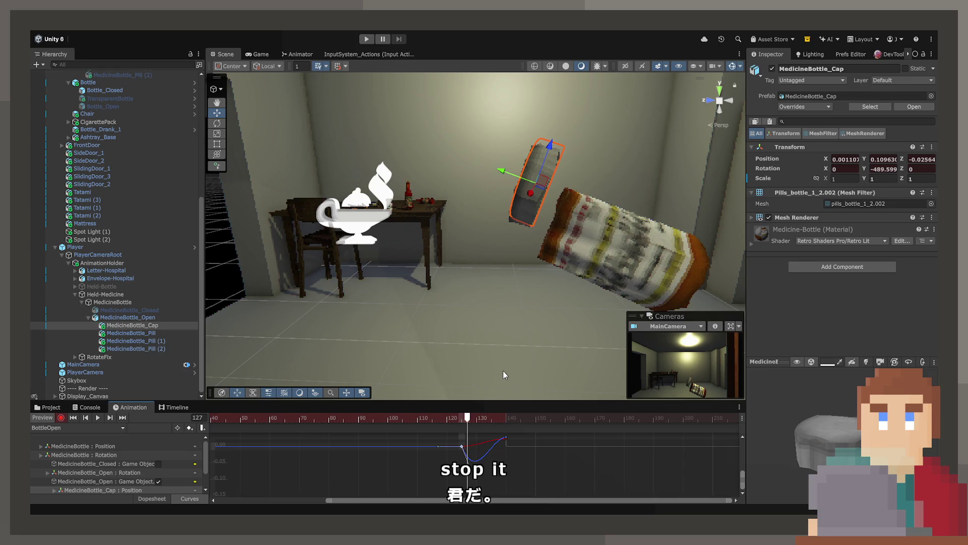
key("ctrl+z")
mouse_move(461, 446)
left_mouse_down()
mouse_move(475, 460)
mouse_move(478, 446)
left_mouse_up()
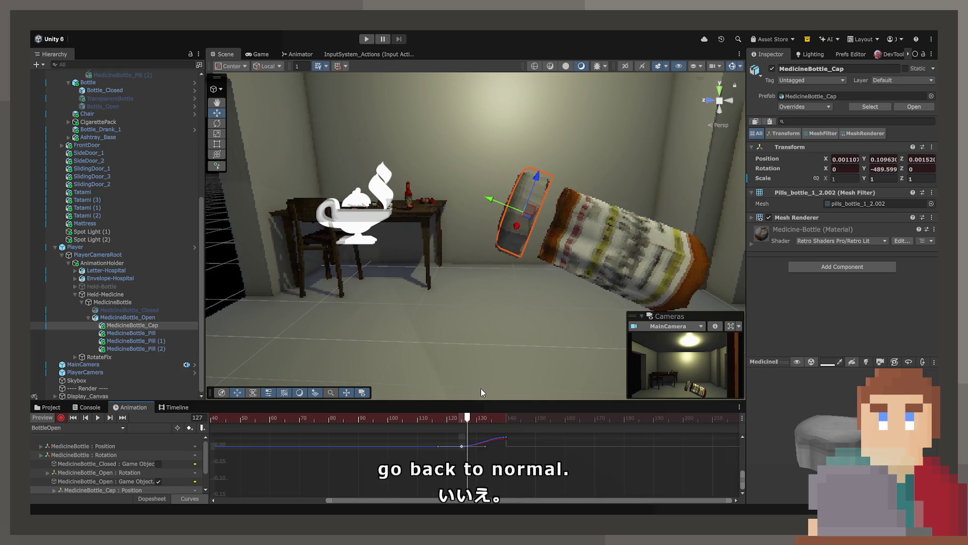
scroll(466, 446, "up", 2)
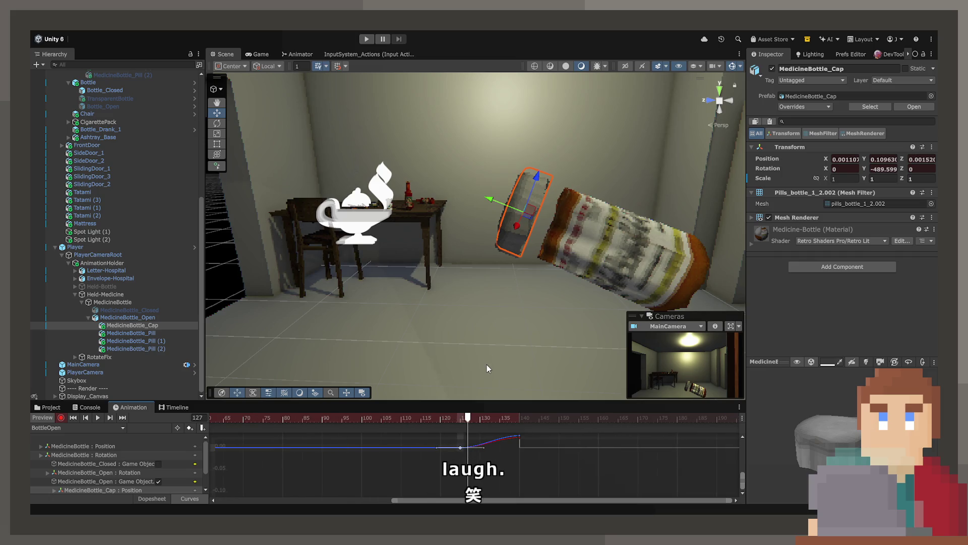
left_click_drag(460, 447, 462, 457)
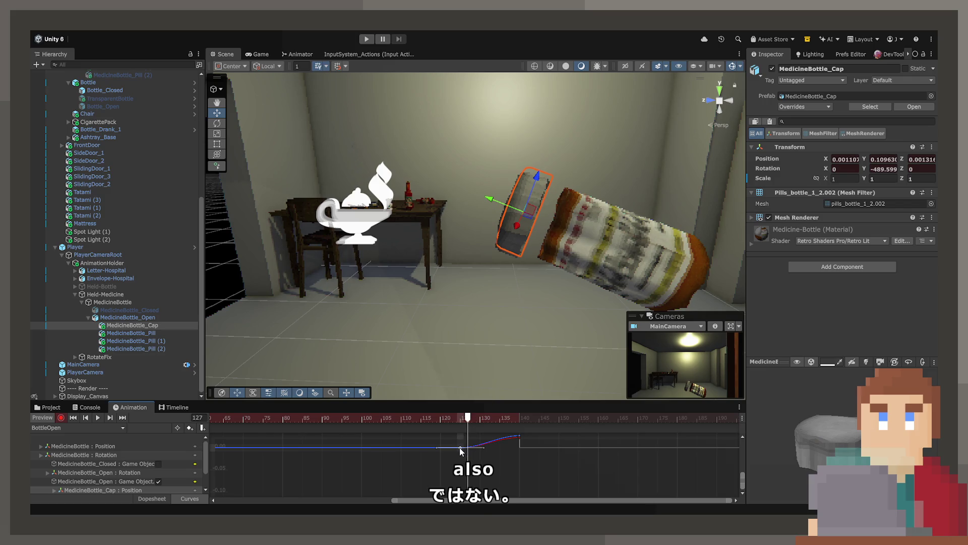
- Frame the green Y height curve and steepen its tangent so the cap yanks up after frame 125
key("f")
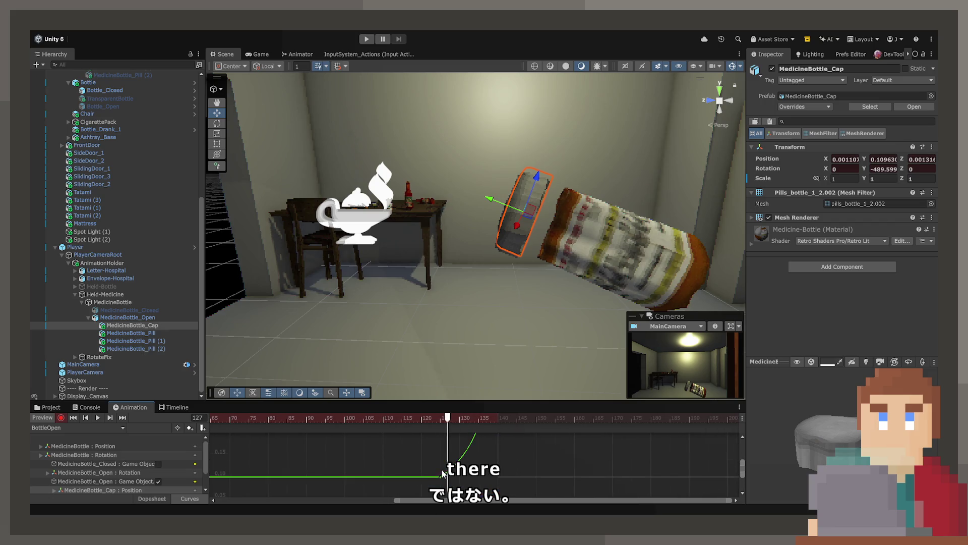
mouse_move(444, 417)
left_mouse_down()
mouse_move(493, 418)
mouse_move(440, 418)
left_mouse_up()
key("f")
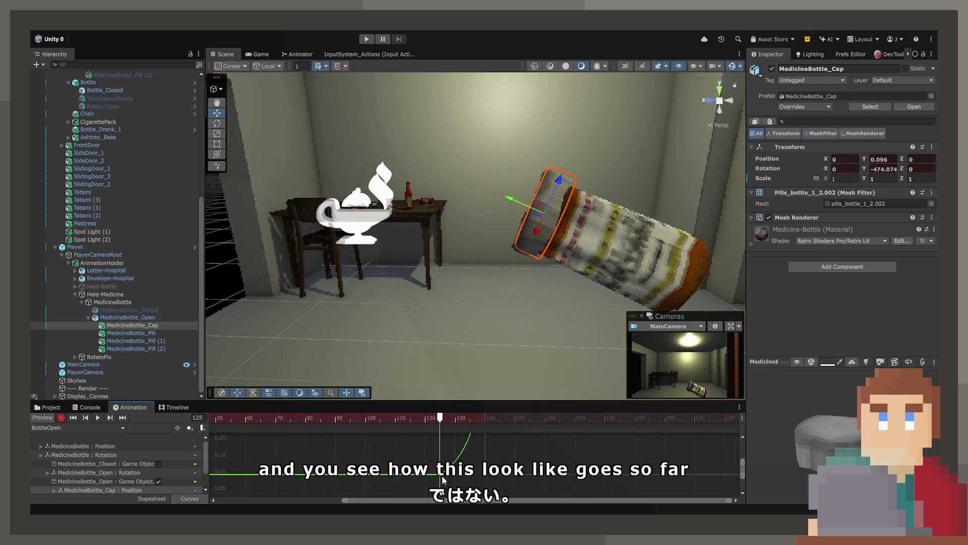
scroll(475, 483, "down", 1)
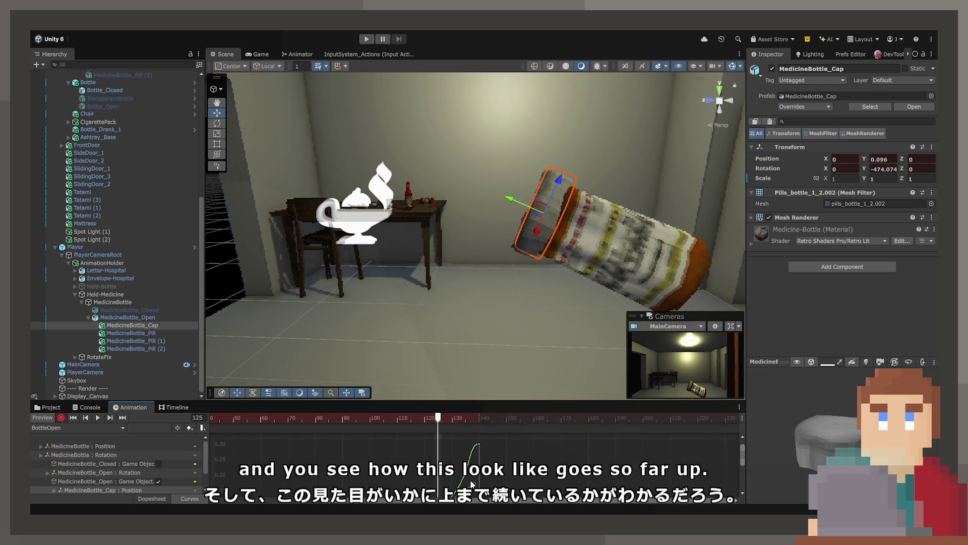
mouse_move(437, 419)
left_mouse_down()
mouse_move(413, 421)
mouse_move(467, 421)
mouse_move(428, 440)
mouse_move(404, 422)
mouse_move(474, 420)
mouse_move(417, 420)
left_mouse_up()
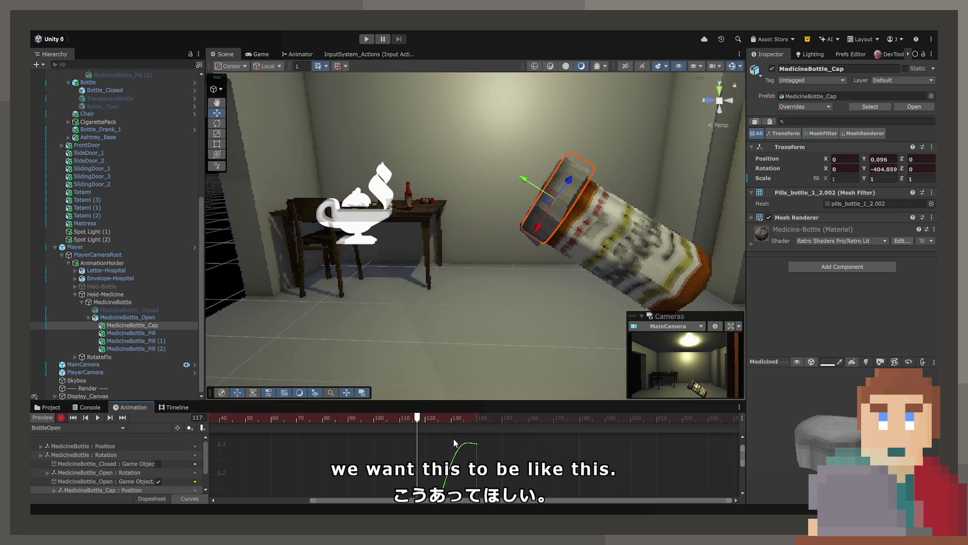
scroll(453, 437, "down", 2)
scroll(444, 485, "down", 2)
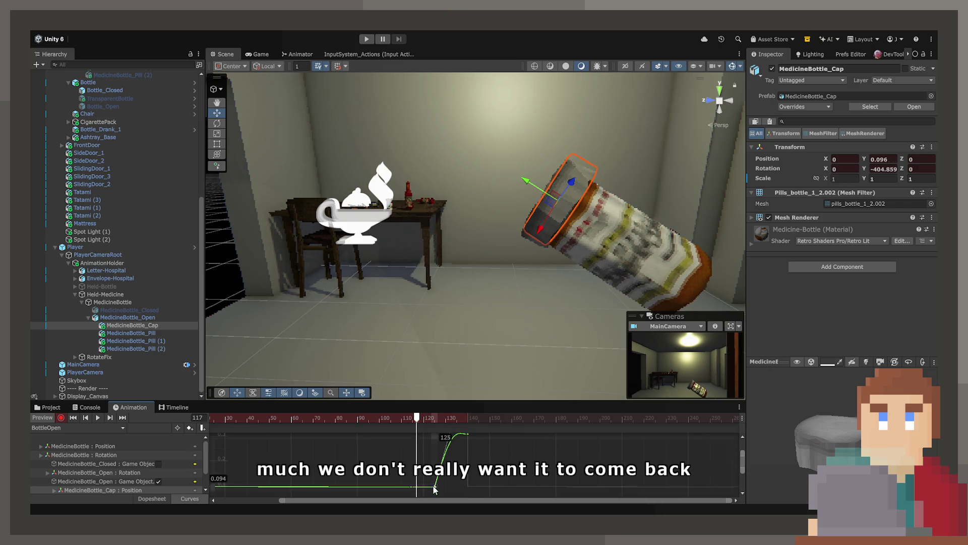
left_click_drag(446, 447, 446, 460)
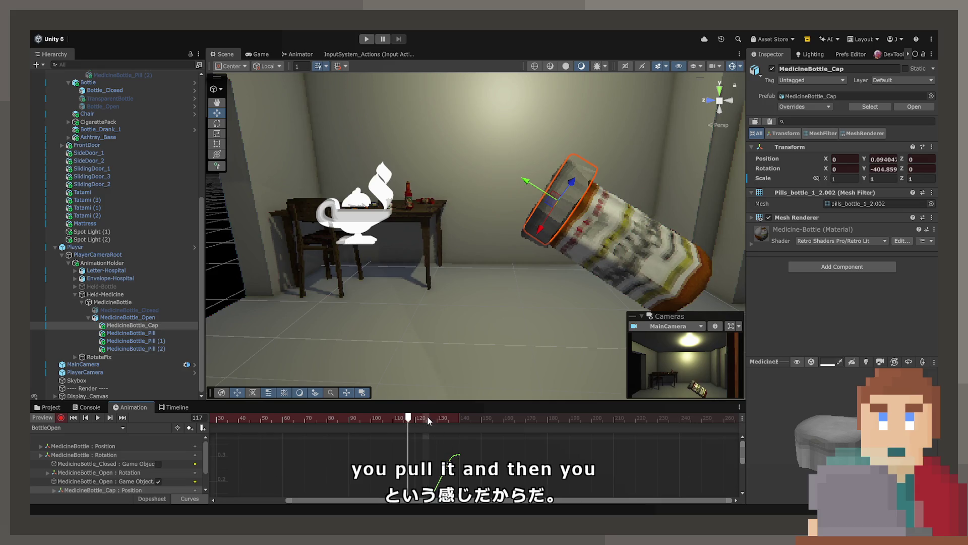
left_click_drag(428, 418, 467, 426)
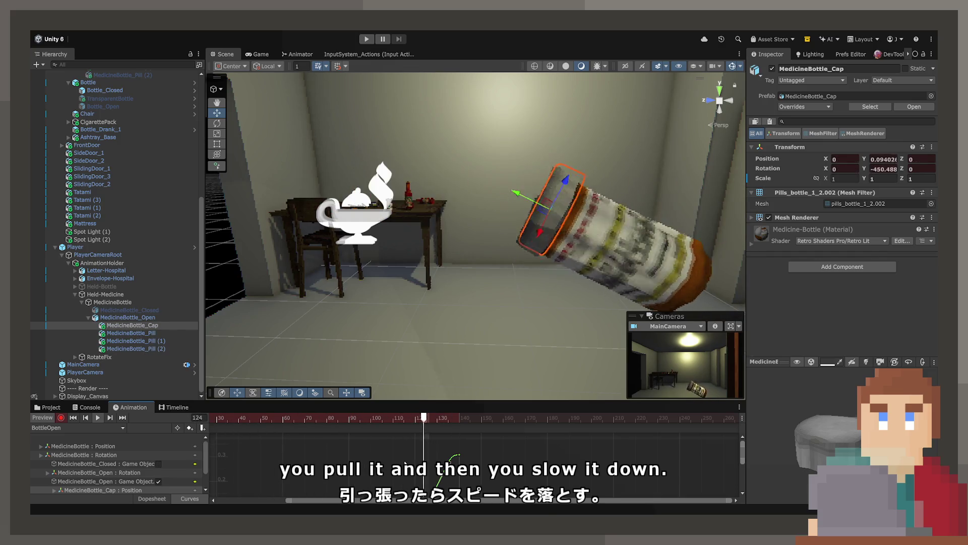
- Move the cap's pop keyframe from frame 141 to 132 and preview up to frame 130
left_click(154, 500)
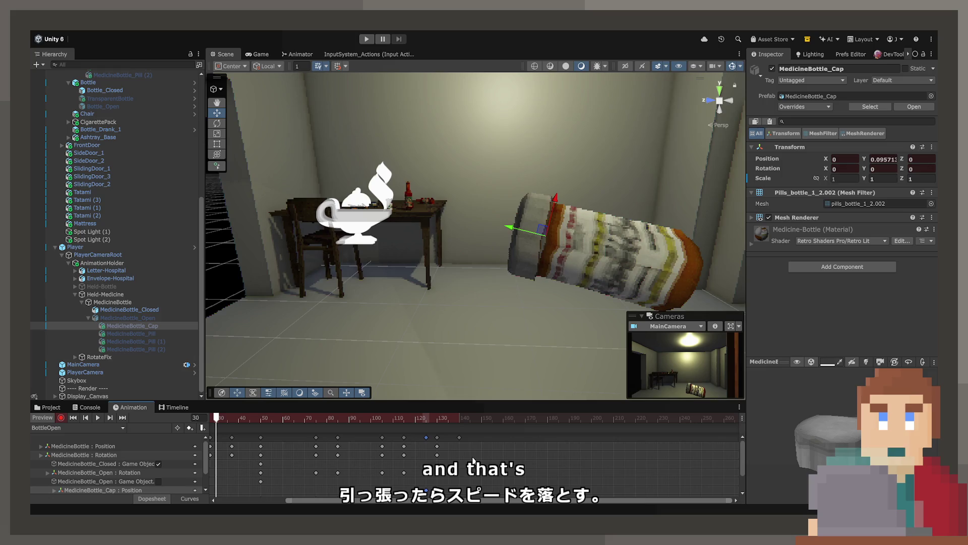
left_click(460, 437)
left_click_drag(459, 438, 439, 440)
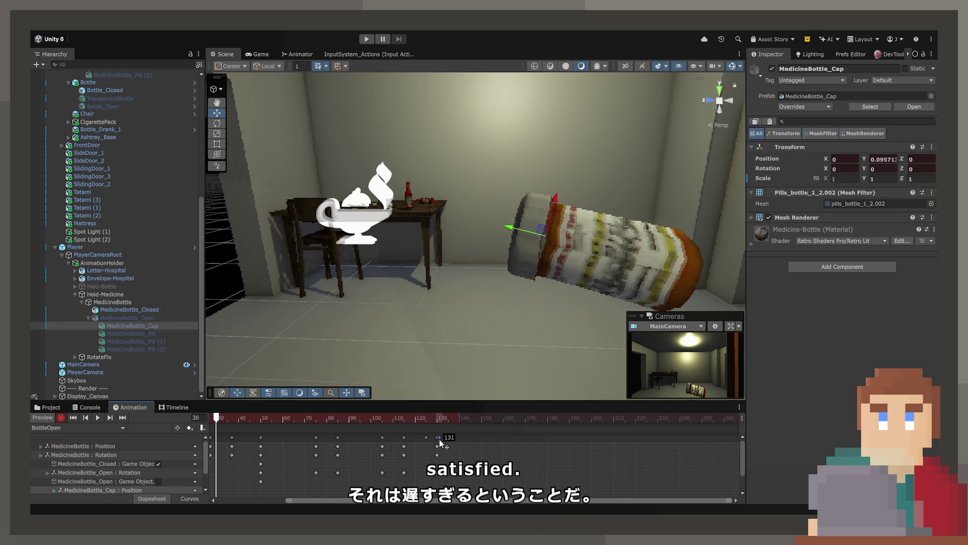
left_click(344, 416)
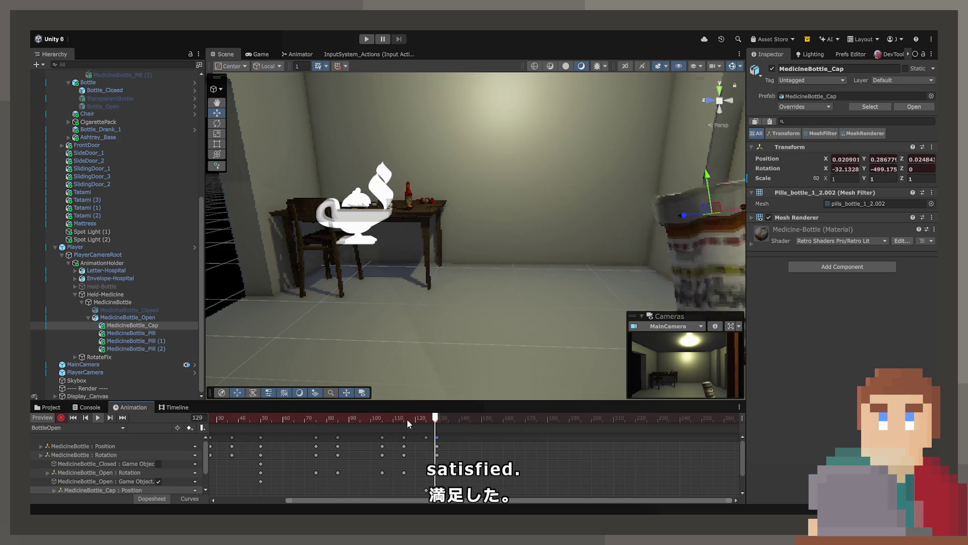
left_click(434, 419)
left_click_drag(434, 422, 438, 422)
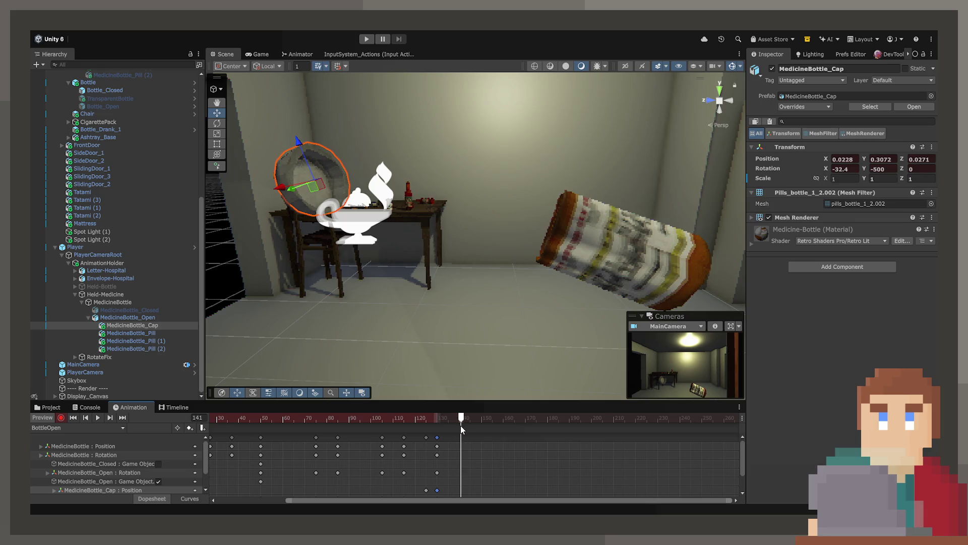
- At frame 140, drop the cap toward the floor and turn it over, then review it in Curves
left_click(460, 426)
mouse_move(438, 261)
left_mouse_down()
mouse_move(454, 221)
mouse_move(503, 273)
mouse_move(477, 218)
mouse_move(357, 202)
mouse_move(470, 360)
left_mouse_up()
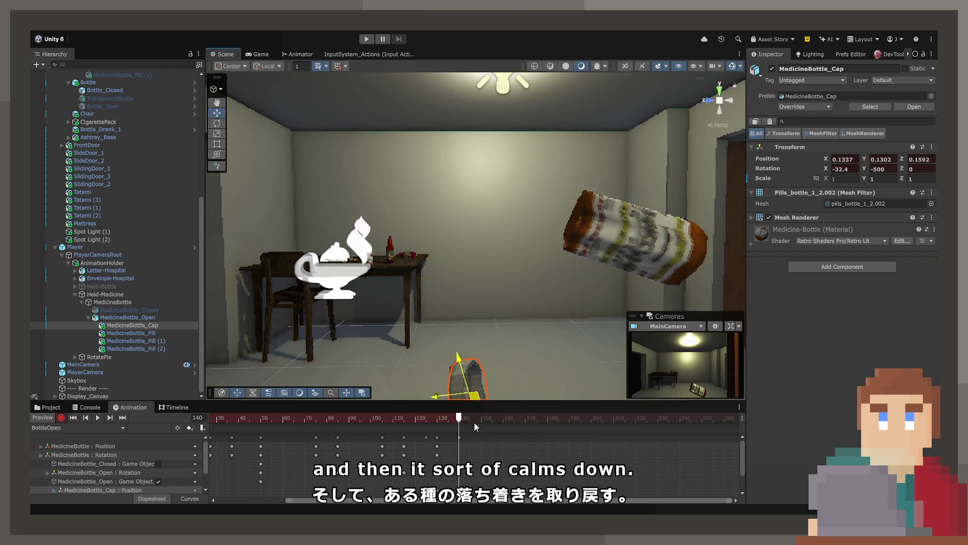
left_click_drag(302, 202, 235, 127)
left_click(217, 124)
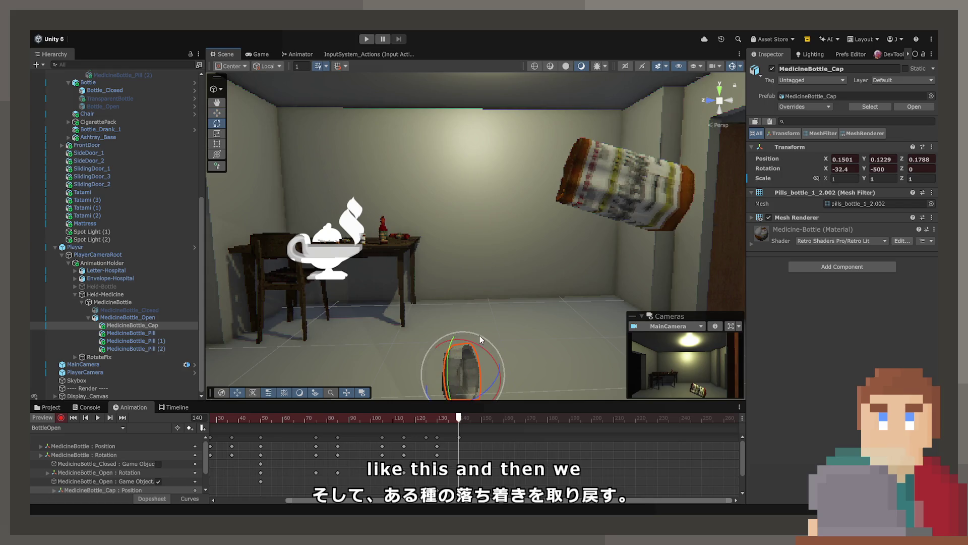
left_click_drag(479, 335, 502, 362)
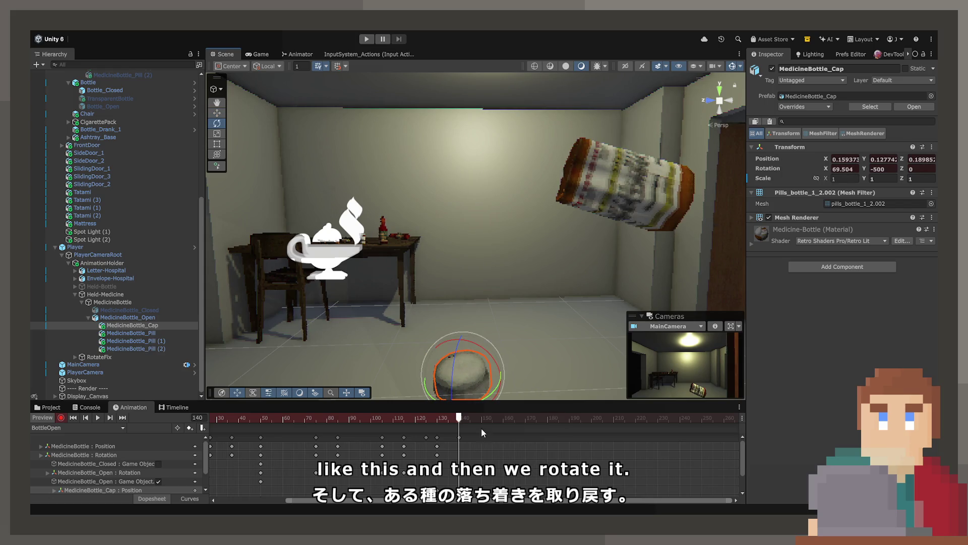
left_click(397, 417)
mouse_move(374, 418)
left_mouse_down()
mouse_move(460, 418)
mouse_move(422, 432)
mouse_move(444, 428)
mouse_move(428, 427)
mouse_move(437, 434)
left_mouse_up()
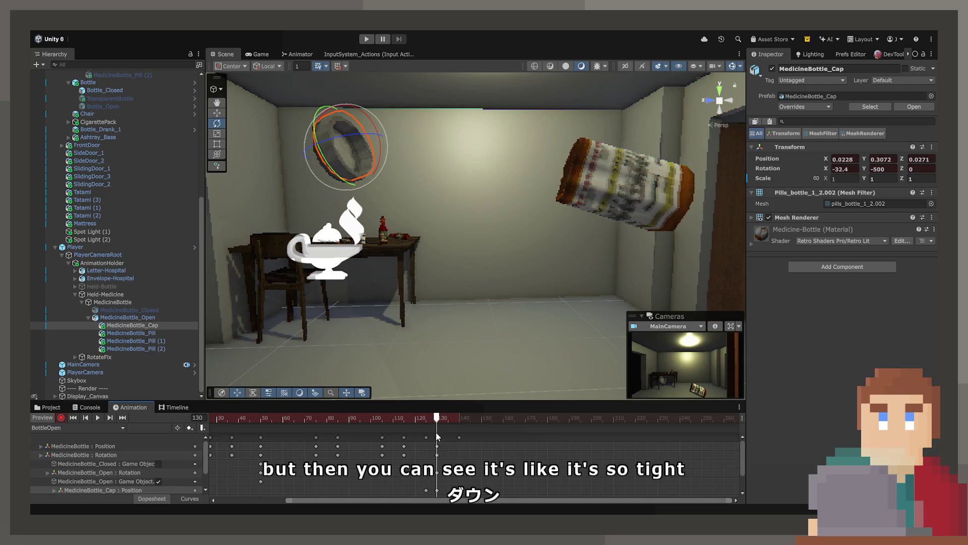
key("c")
scroll(479, 445, "up", 2)
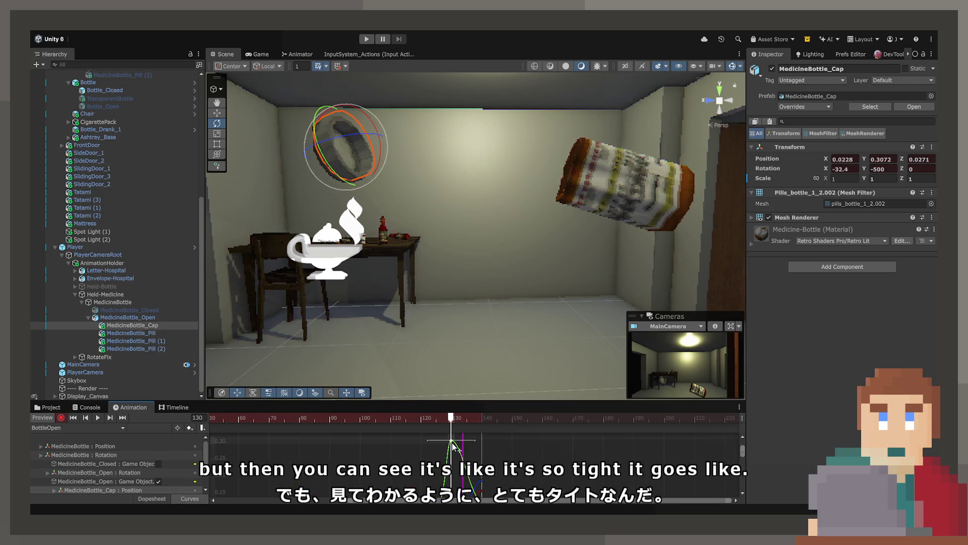
left_click_drag(453, 445, 448, 459)
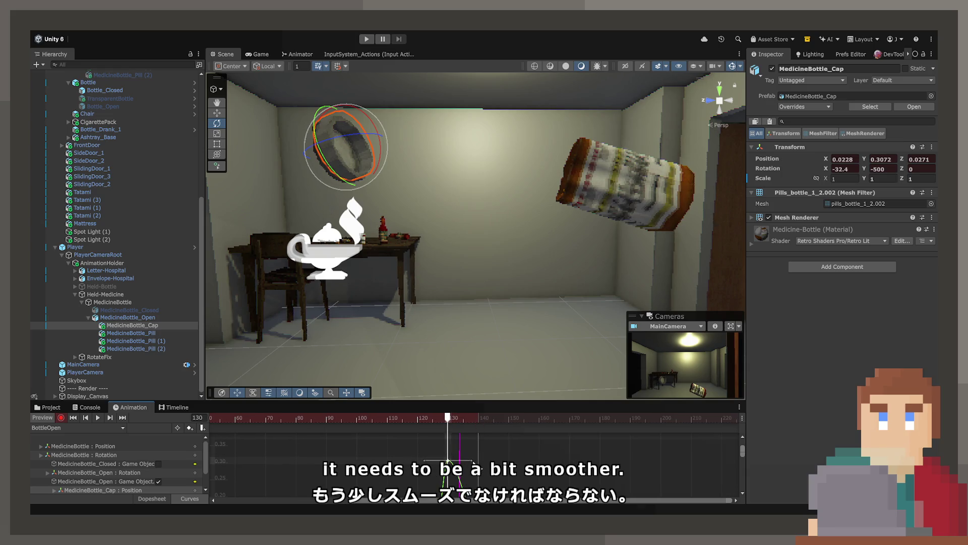
- Check the cap around frames 122–131 in the Dopesheet, undoing a trial move of the frame-140 keys
mouse_move(469, 419)
left_mouse_down()
mouse_move(432, 422)
mouse_move(426, 432)
mouse_move(489, 432)
mouse_move(428, 433)
mouse_move(452, 433)
left_mouse_up()
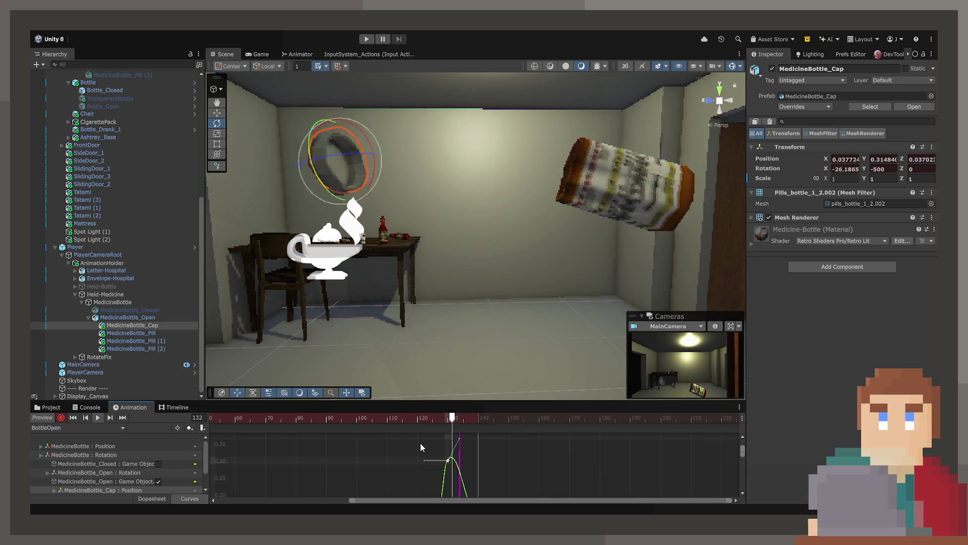
left_click(168, 497)
left_click_drag(482, 438, 507, 437)
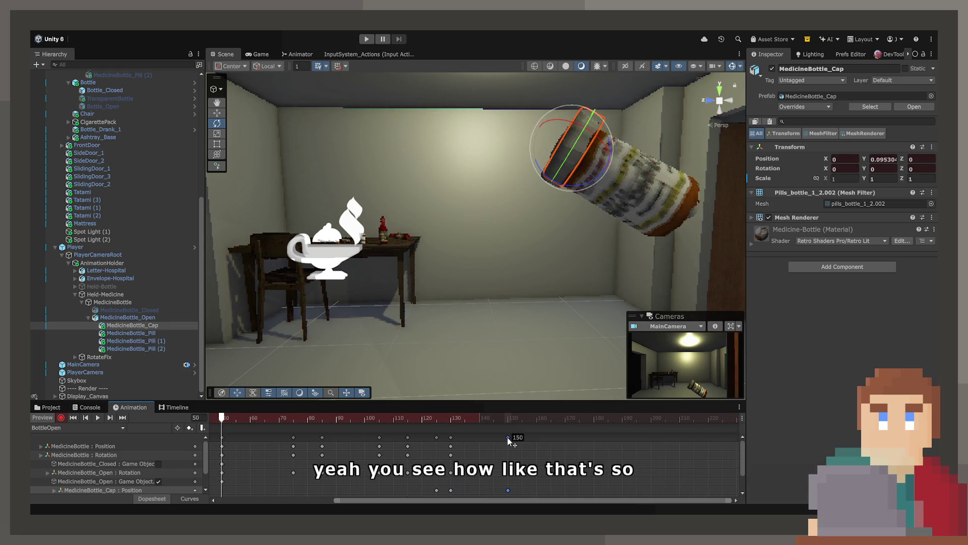
left_click_drag(420, 417, 389, 418)
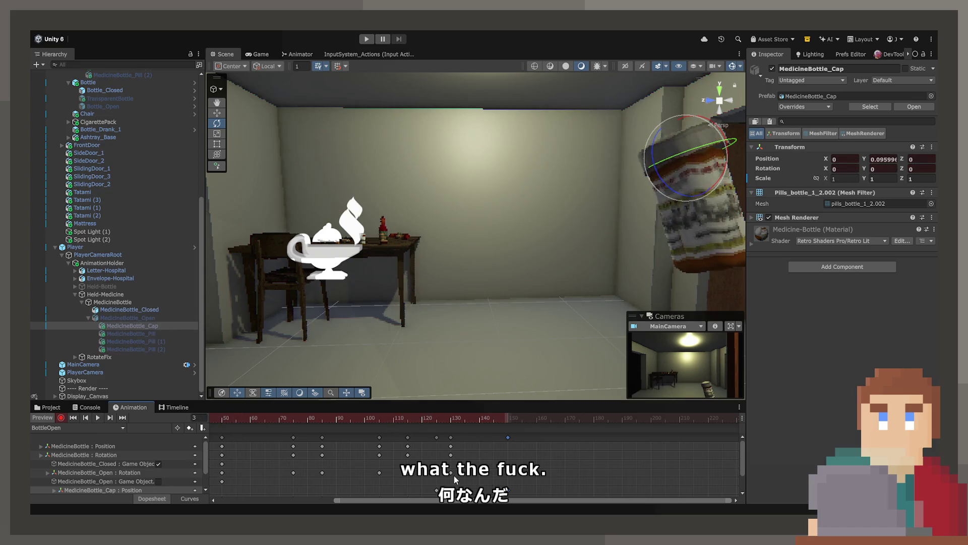
left_click_drag(442, 418, 480, 442)
left_click(451, 437)
key("ctrl+z")
key("ctrl+z")
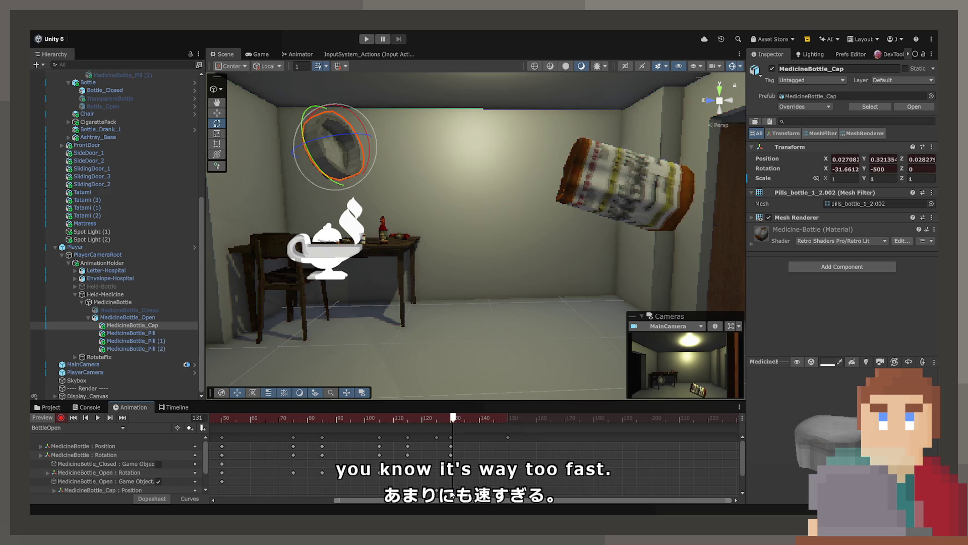
- Move the cap's pop keys to frame 131 and push the final cap key out to frame 172
left_click(394, 424)
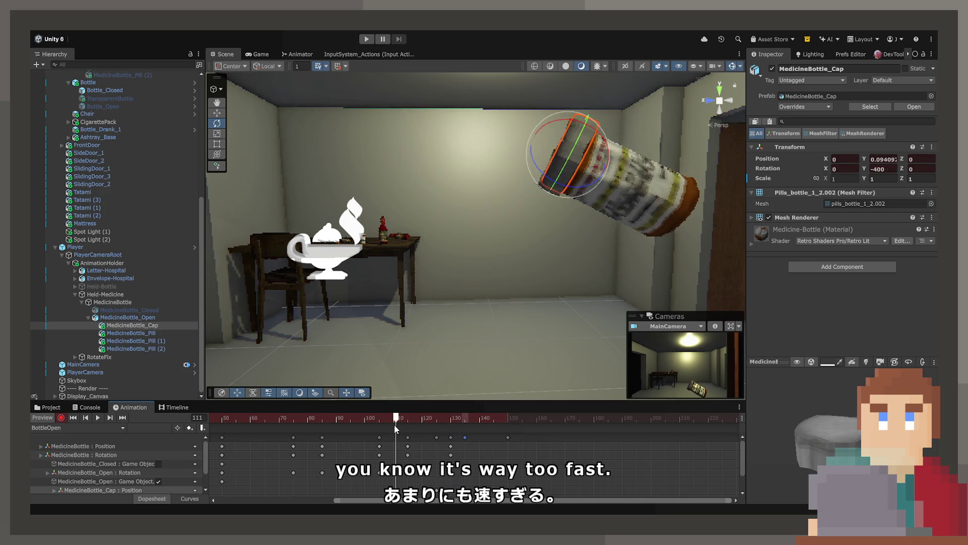
key("space")
left_click(381, 418)
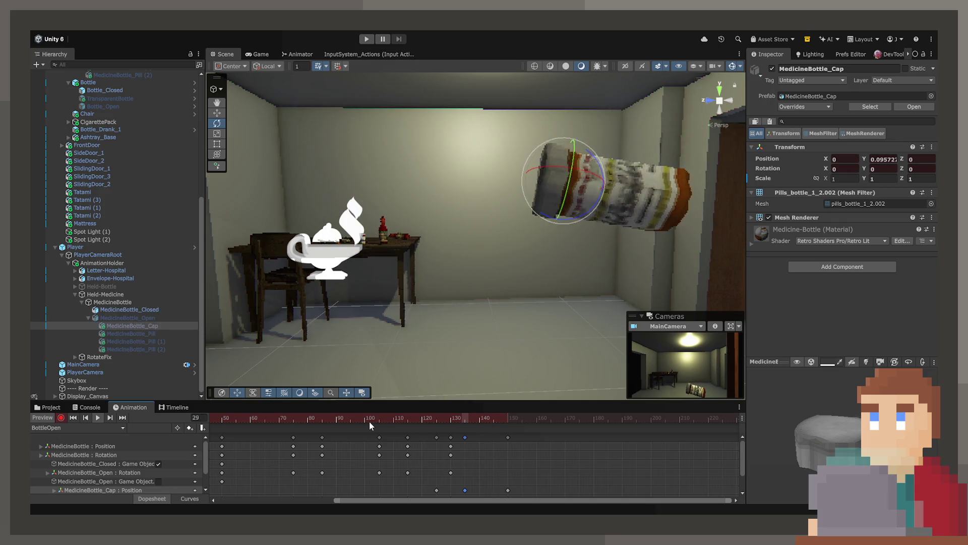
left_click_drag(461, 438, 455, 438)
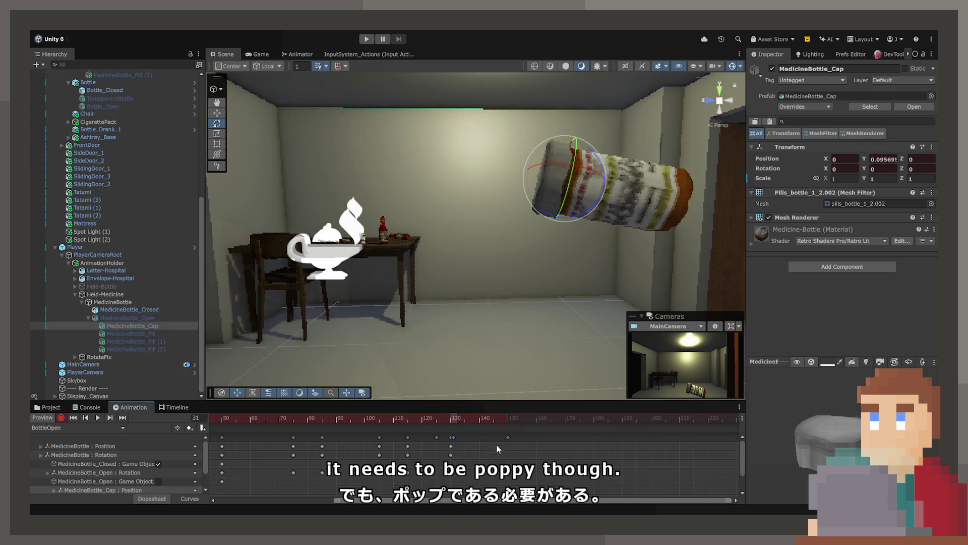
left_click_drag(507, 437, 569, 437)
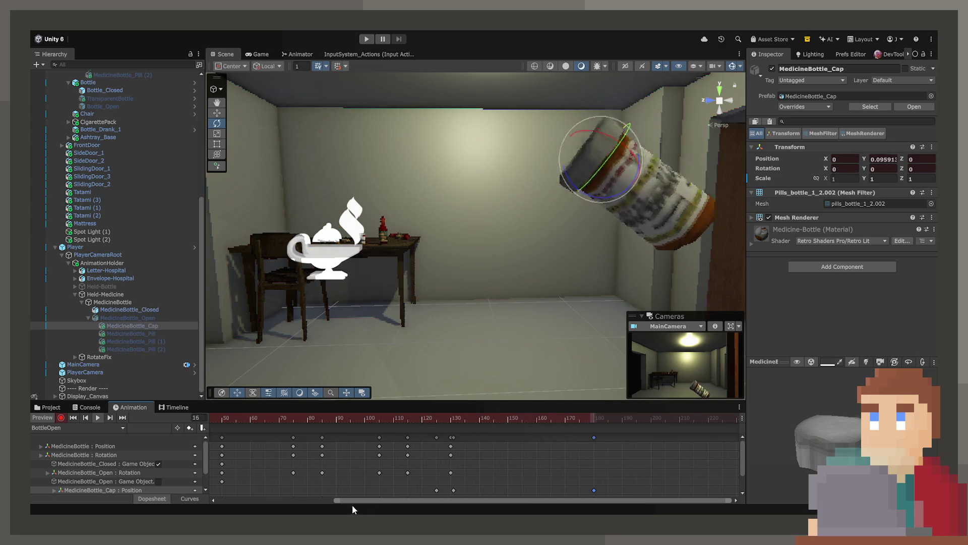
- Preview the clip in Curves view and pan the graph to centre the cap's curves
left_click(204, 498)
scroll(452, 471, "down", 2)
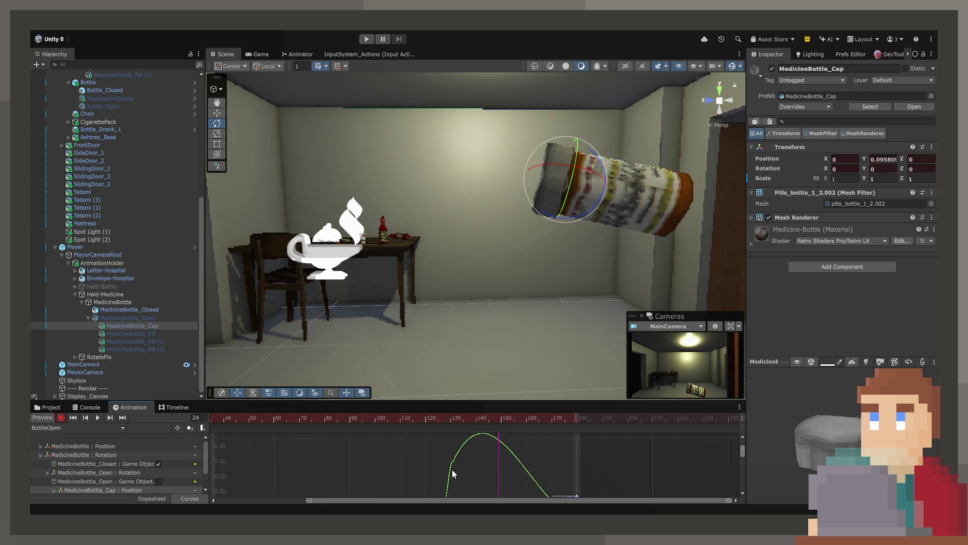
scroll(453, 470, "up", 3)
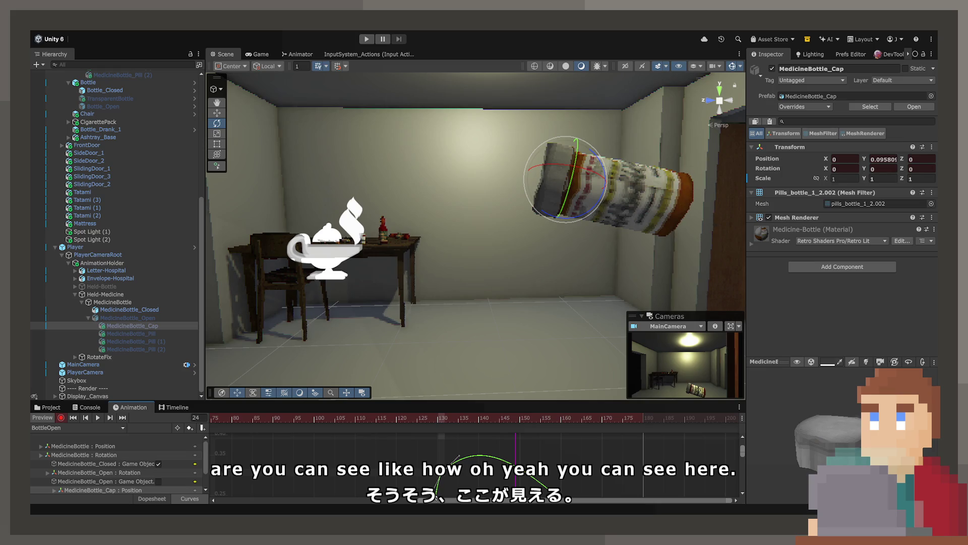
left_click(371, 419)
key("space")
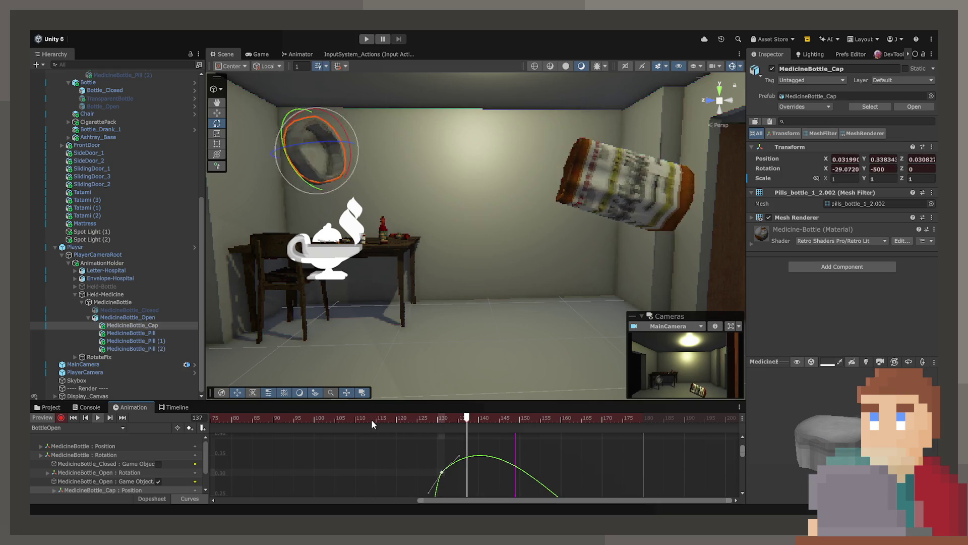
scroll(380, 440, "down", 3)
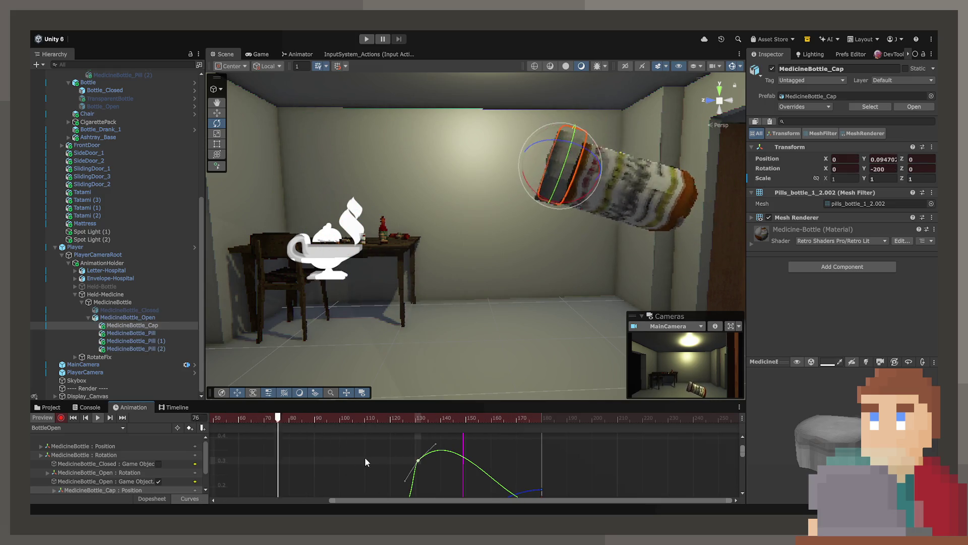
scroll(370, 461, "down", 1)
left_click_drag(377, 465, 386, 441)
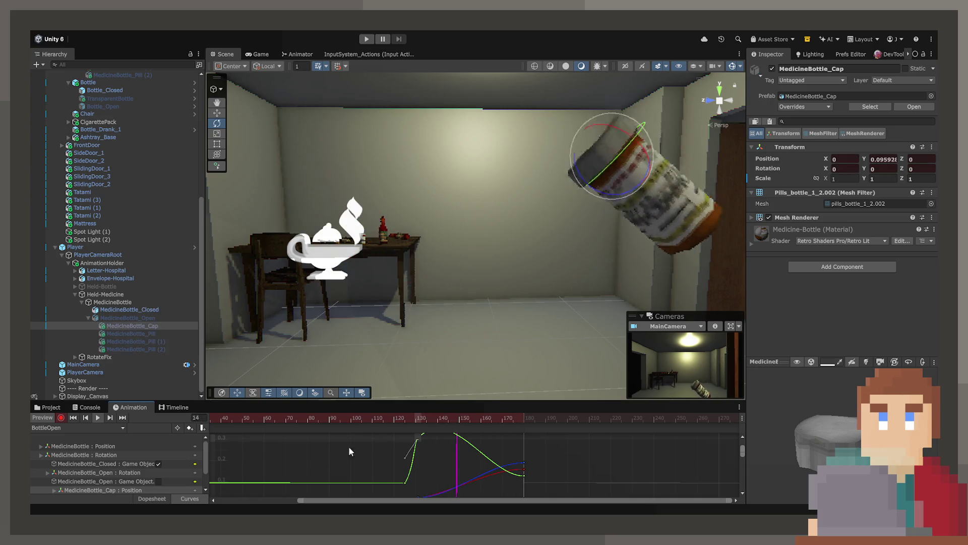
- Check the cap's pose at frame 138 and replay the clip from around frame 115
left_click(152, 499)
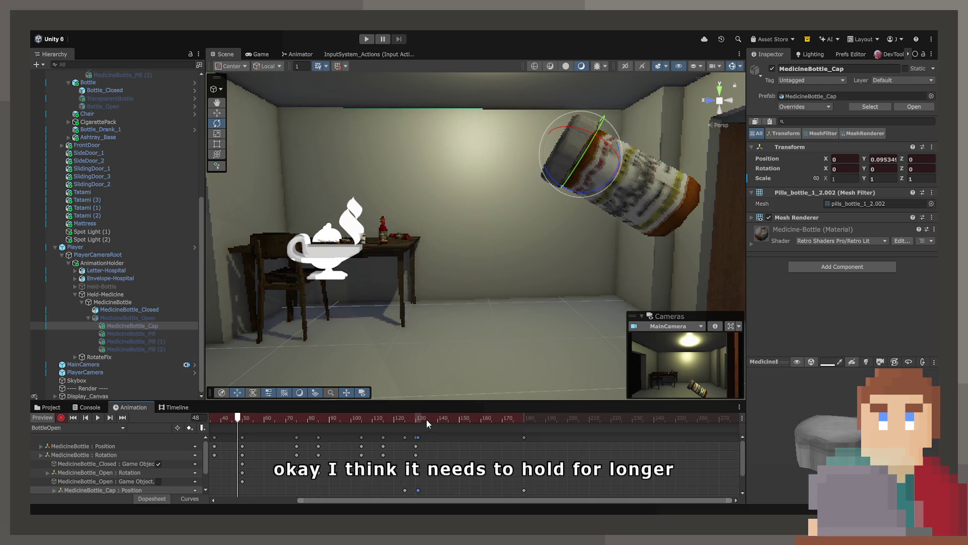
mouse_move(425, 419)
left_mouse_down()
mouse_move(437, 423)
mouse_move(400, 419)
mouse_move(462, 427)
mouse_move(376, 428)
left_mouse_up()
left_click(177, 498)
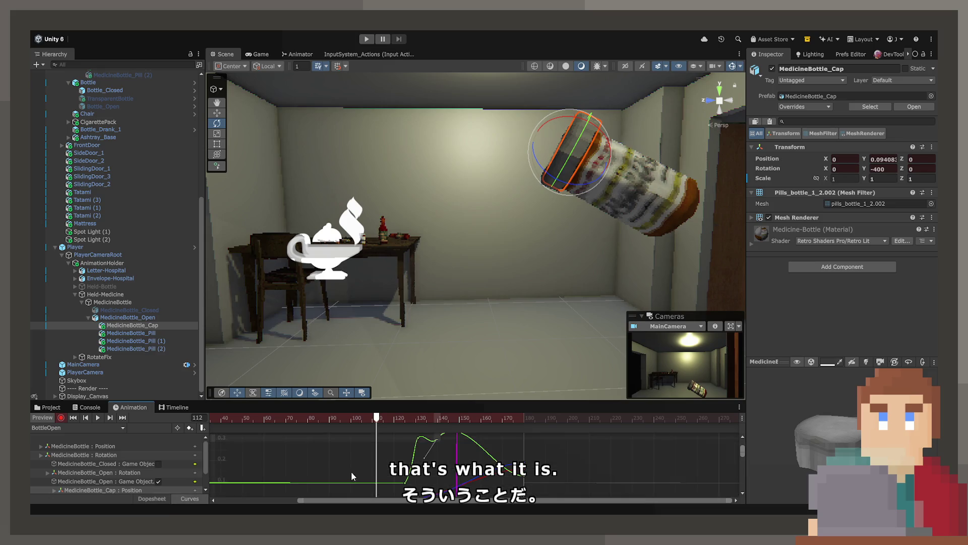
scroll(446, 452, "up", 3)
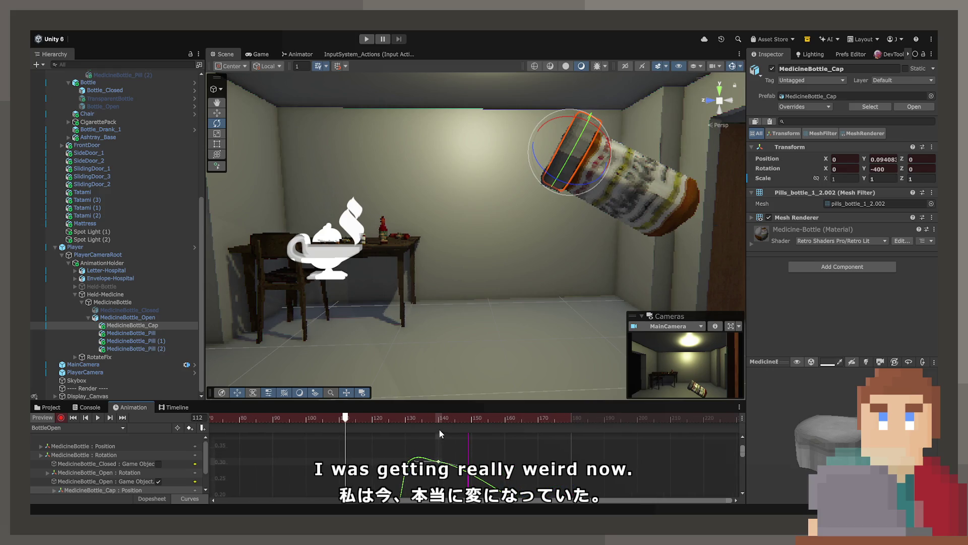
left_click(354, 417)
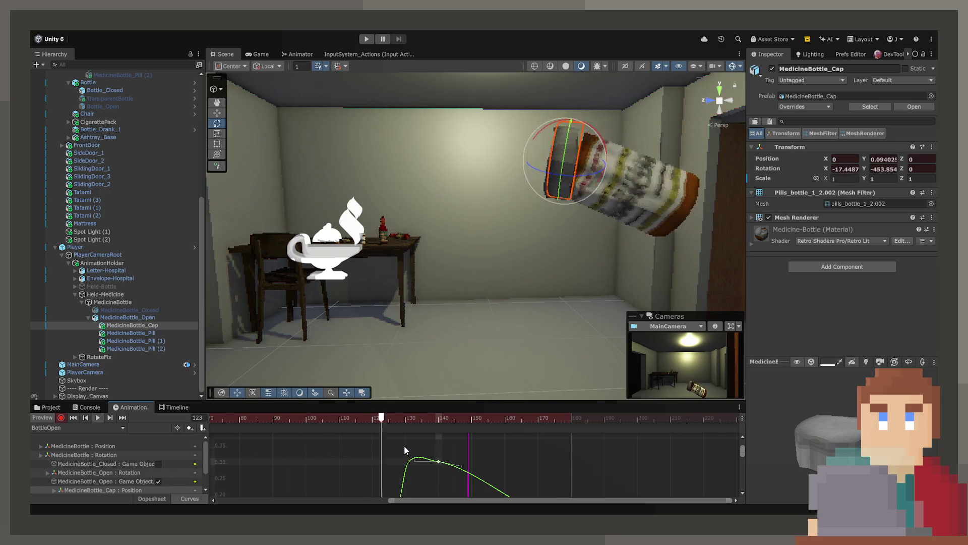
scroll(401, 456, "down", 3)
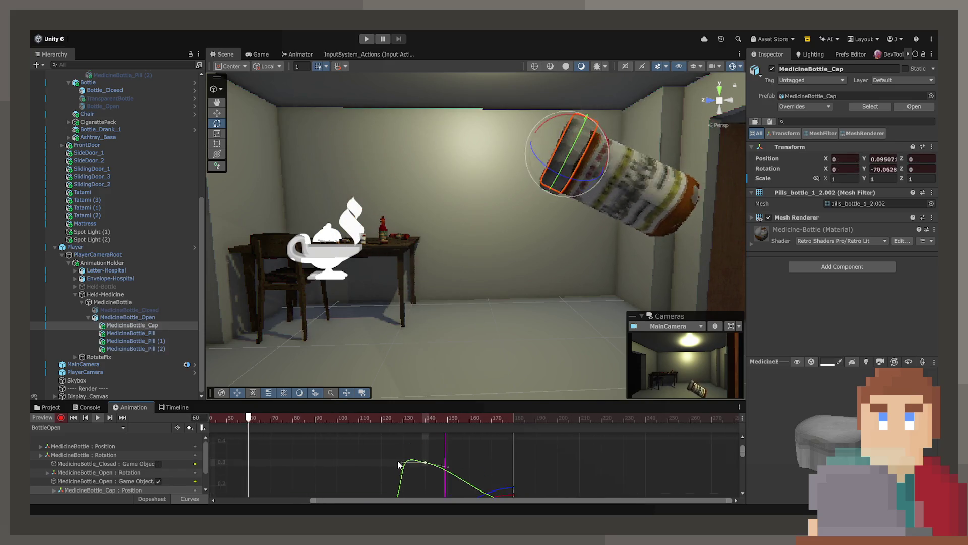
scroll(398, 463, "up", 2)
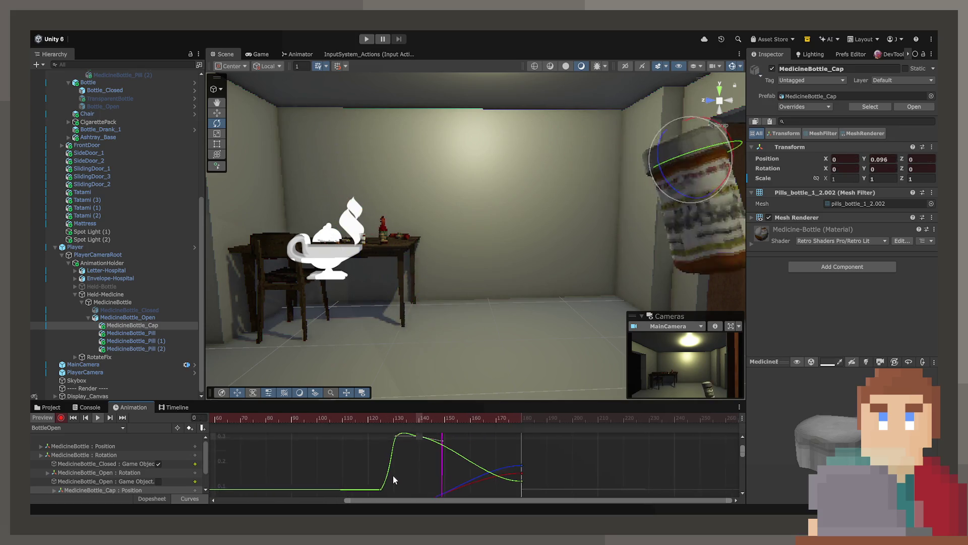
scroll(391, 462, "up", 2)
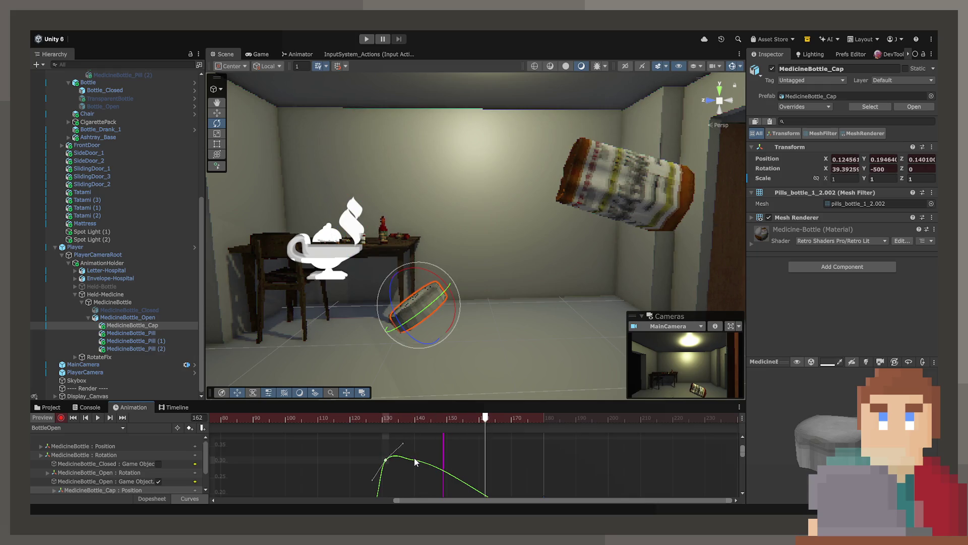
- Add a key on the green Position curve at frame 149, raise it to 0.304, and replay the pop
double_click(444, 472)
left_click_drag(444, 472, 445, 463)
mouse_move(442, 427)
left_mouse_down()
mouse_move(344, 426)
mouse_move(445, 429)
mouse_move(379, 437)
mouse_move(393, 440)
mouse_move(471, 438)
mouse_move(344, 437)
left_mouse_up()
key("space")
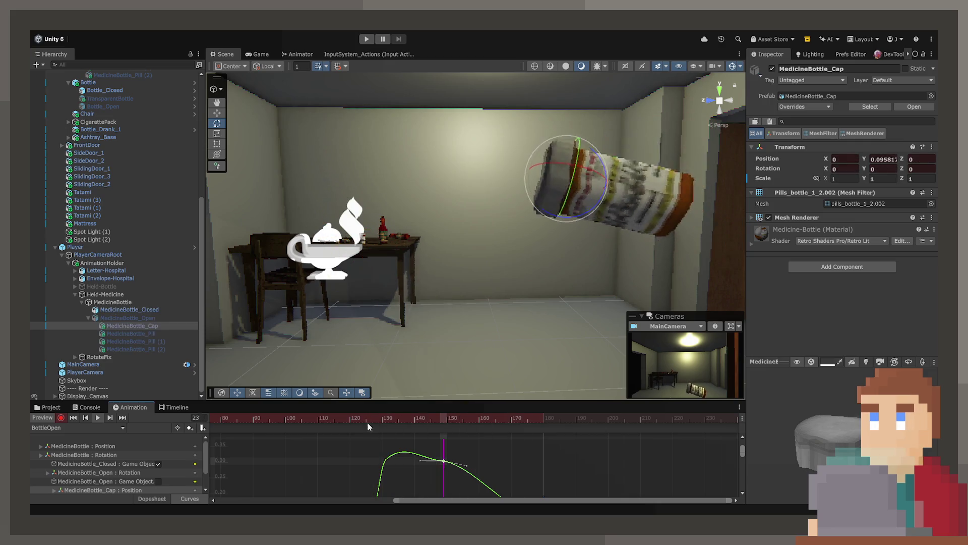
left_click(161, 500)
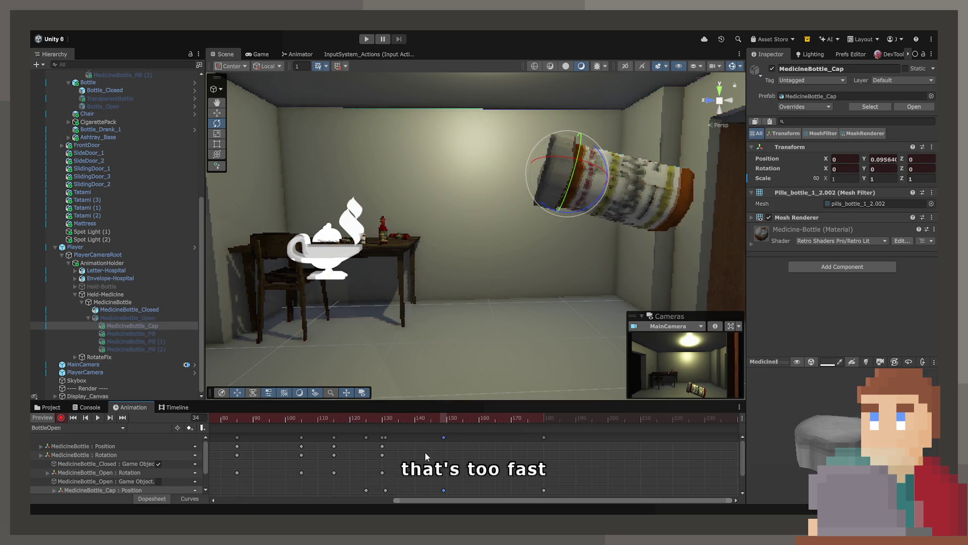
- Nudge the cap keyframe slightly later and preview the pop around frame 133
left_click_drag(386, 437, 395, 437)
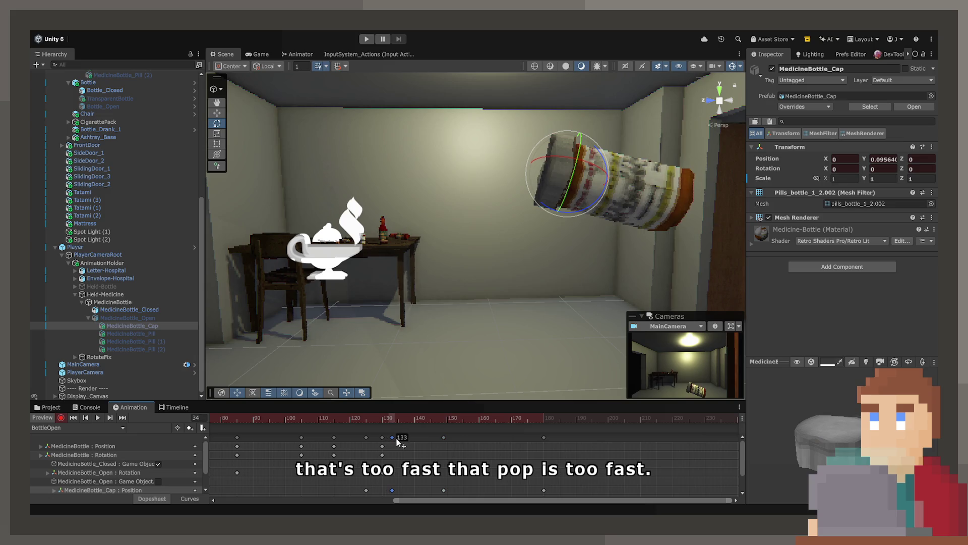
left_click(362, 418)
key("space")
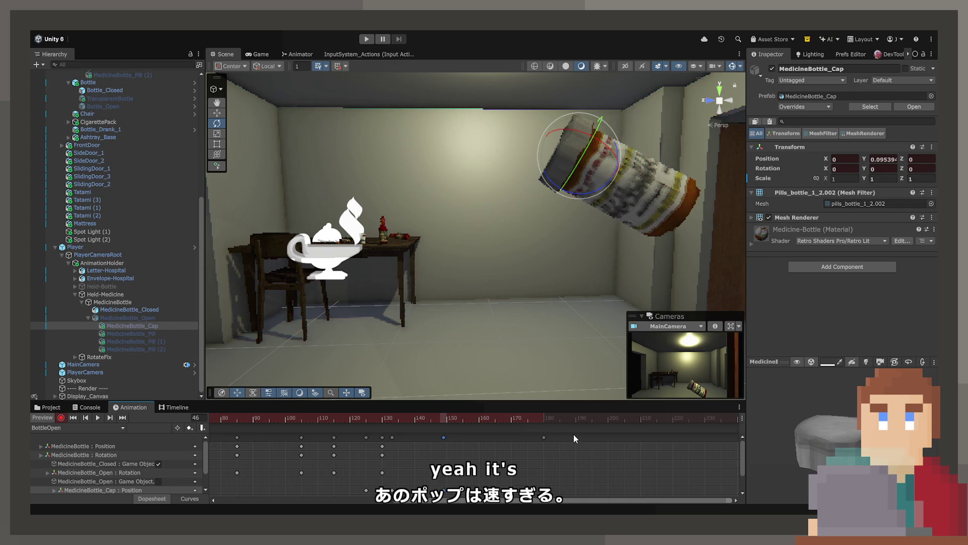
mouse_move(411, 418)
left_mouse_down()
mouse_move(392, 430)
mouse_move(403, 422)
left_mouse_up()
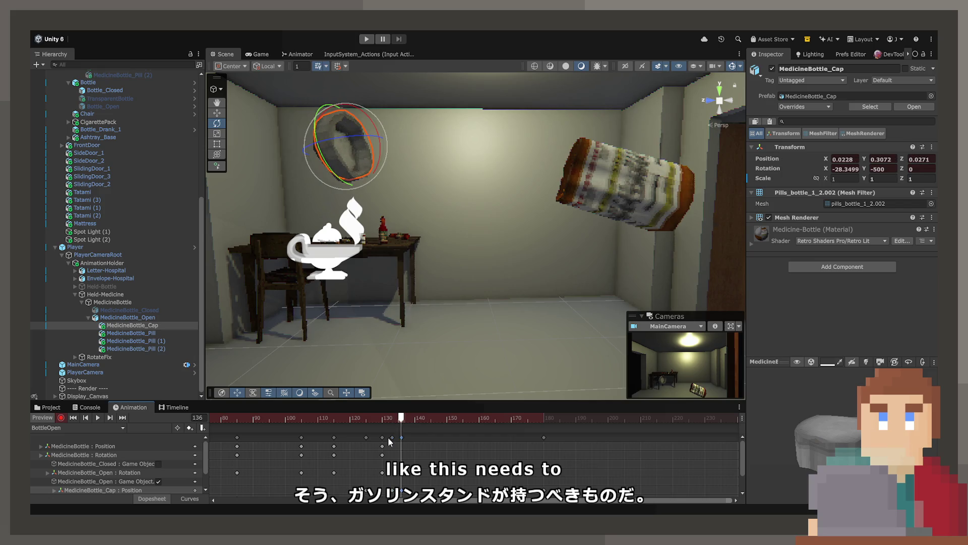
left_click(202, 495)
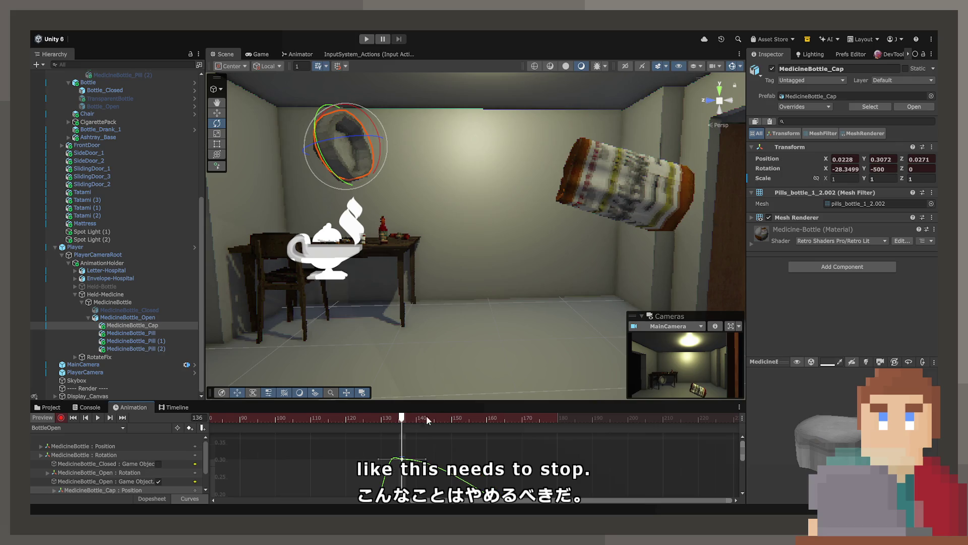
left_click(409, 397)
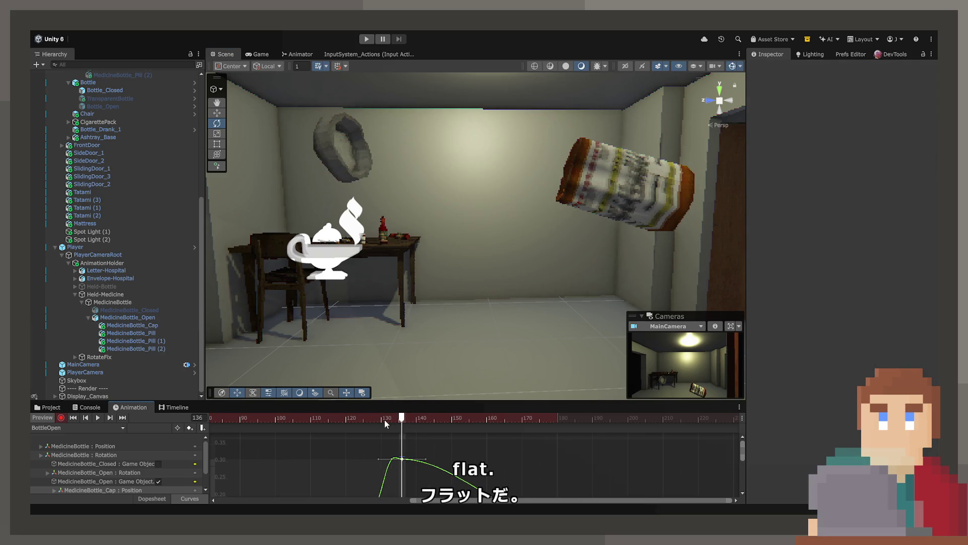
left_click(314, 418)
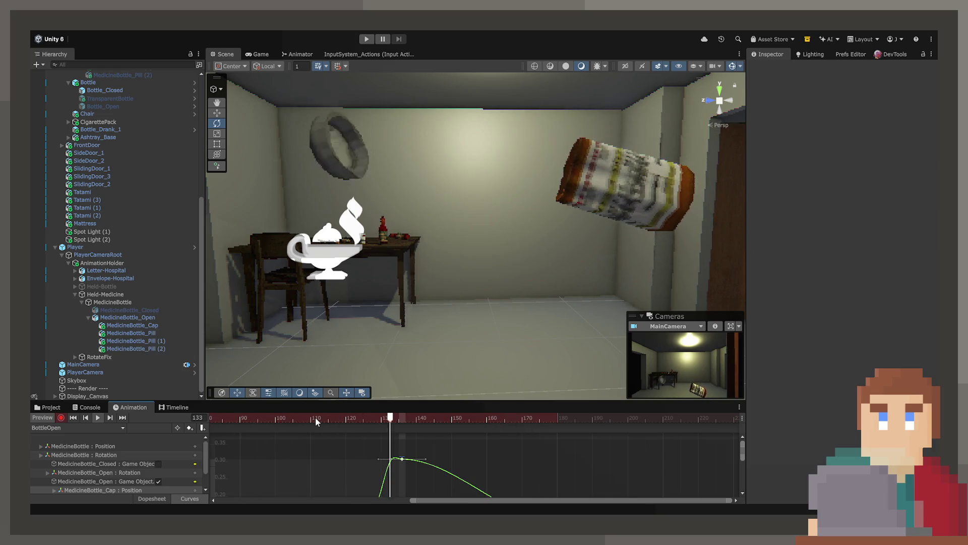
- Select the cap keys around frames 124–135, undo a trial shift, and replay to stop near frame 133
left_click(167, 497)
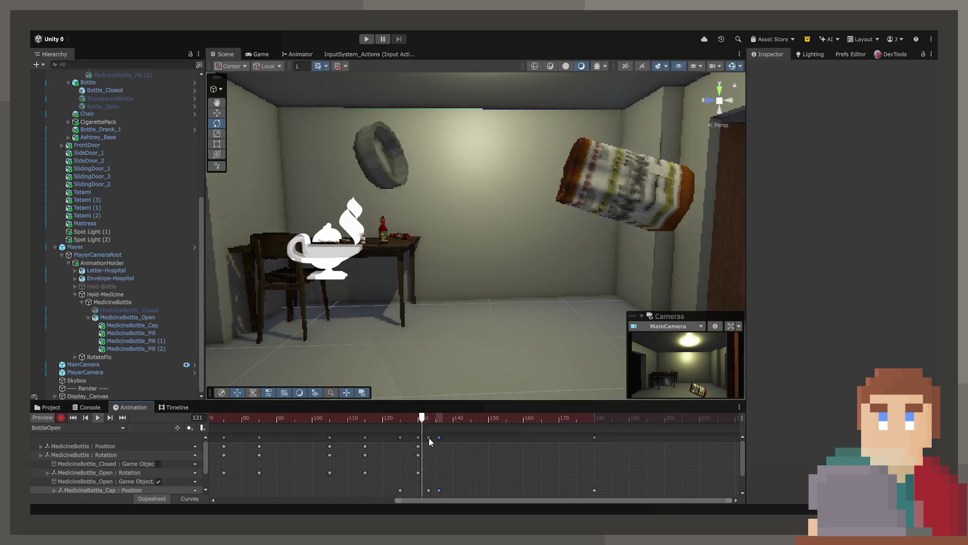
left_click(400, 436)
left_click(401, 422)
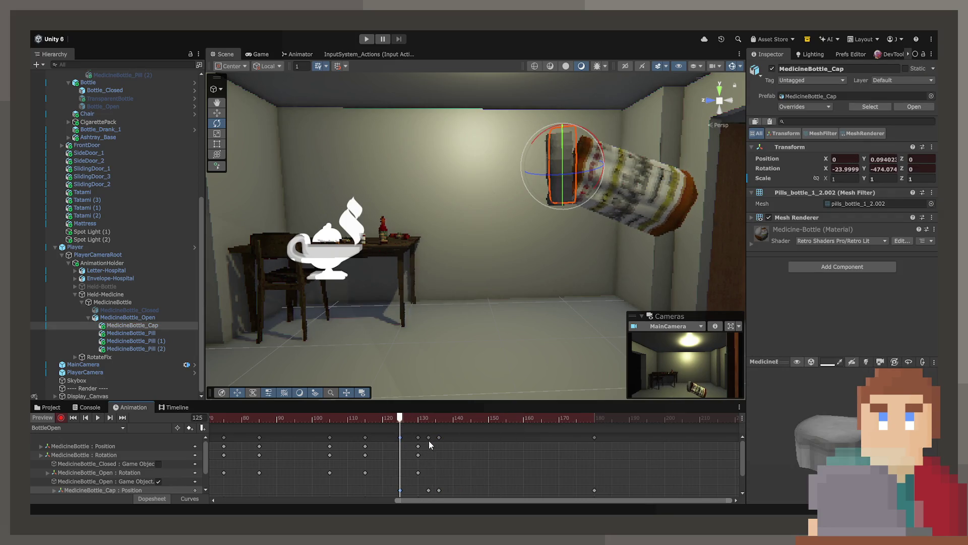
left_click_drag(428, 440, 435, 437)
left_click(594, 437, "shift")
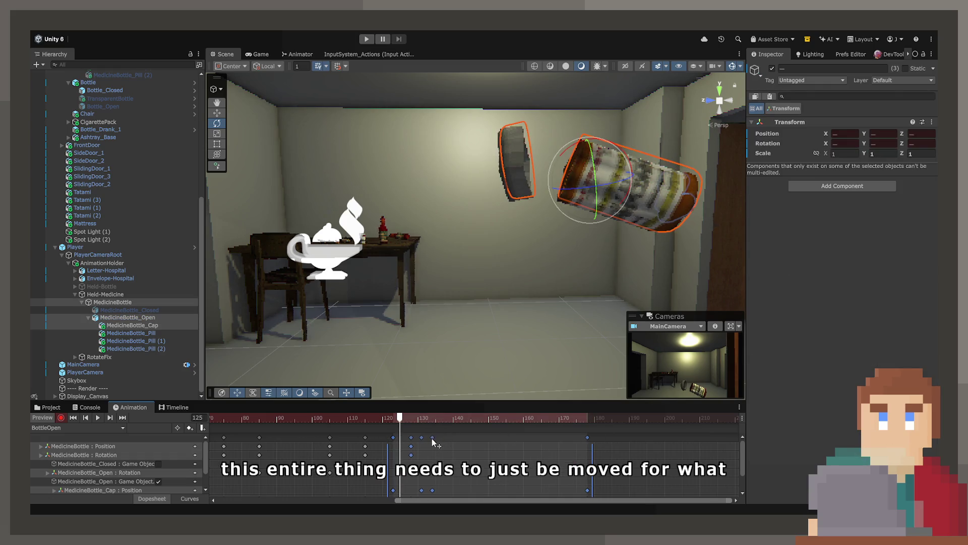
key("ctrl+z")
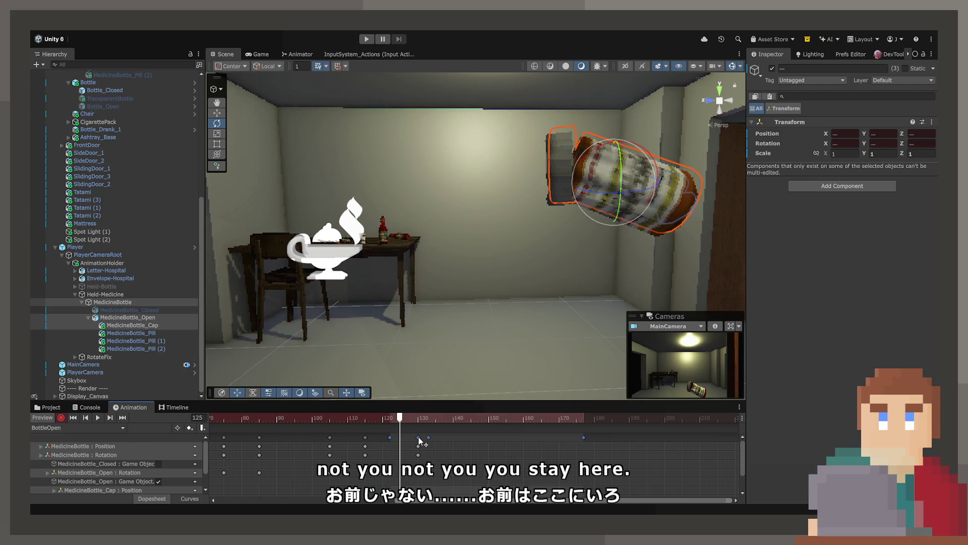
key("space")
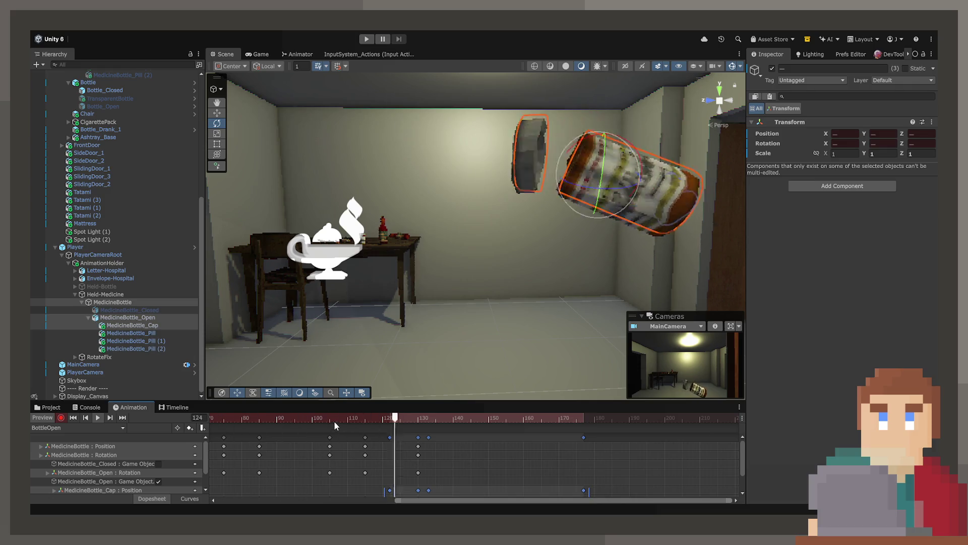
left_click_drag(410, 415, 428, 419)
- With the Move tool, select MedicineBottle_Cap, nudge its position slightly, and replay the clip
left_click(217, 114)
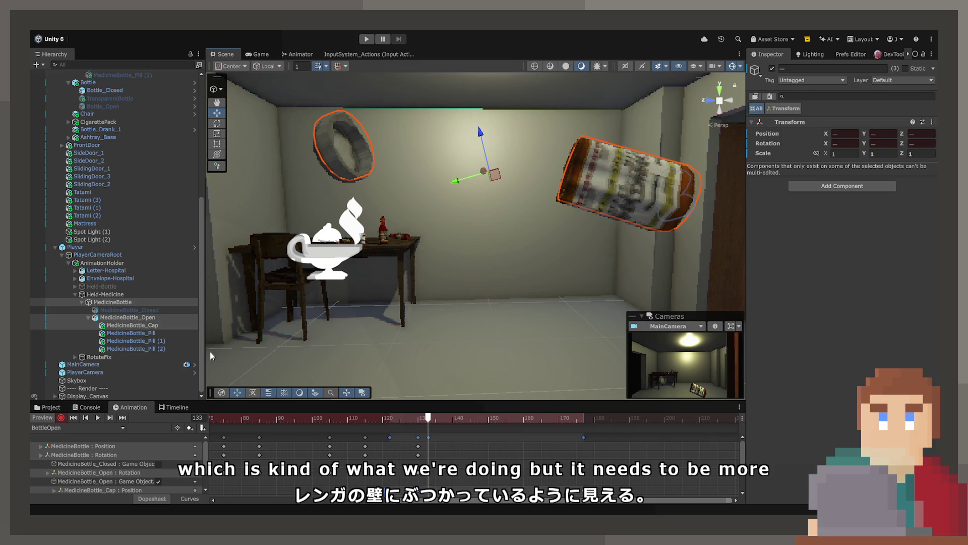
left_click(354, 150)
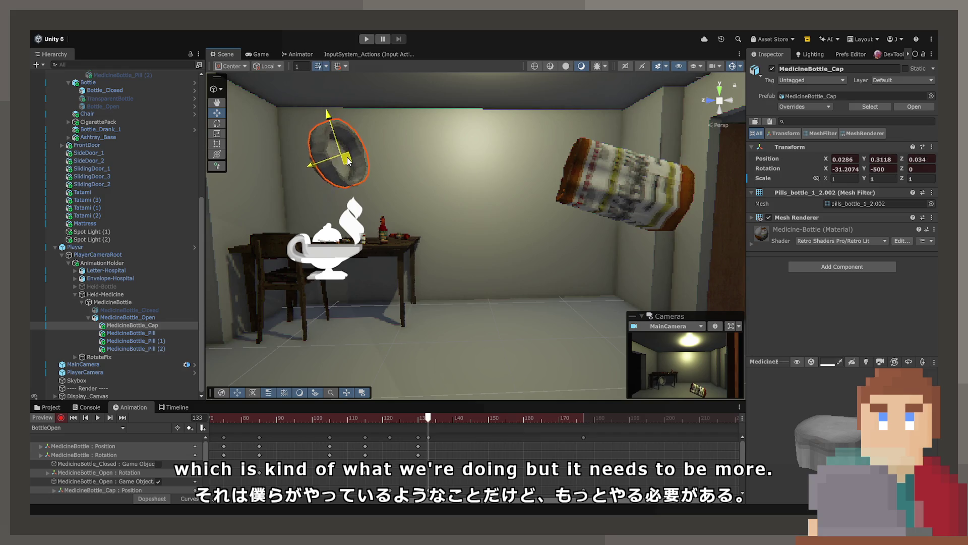
left_click_drag(347, 161, 341, 161)
mouse_move(429, 421)
left_mouse_down()
mouse_move(353, 426)
mouse_move(476, 431)
mouse_move(326, 415)
left_mouse_up()
key("space")
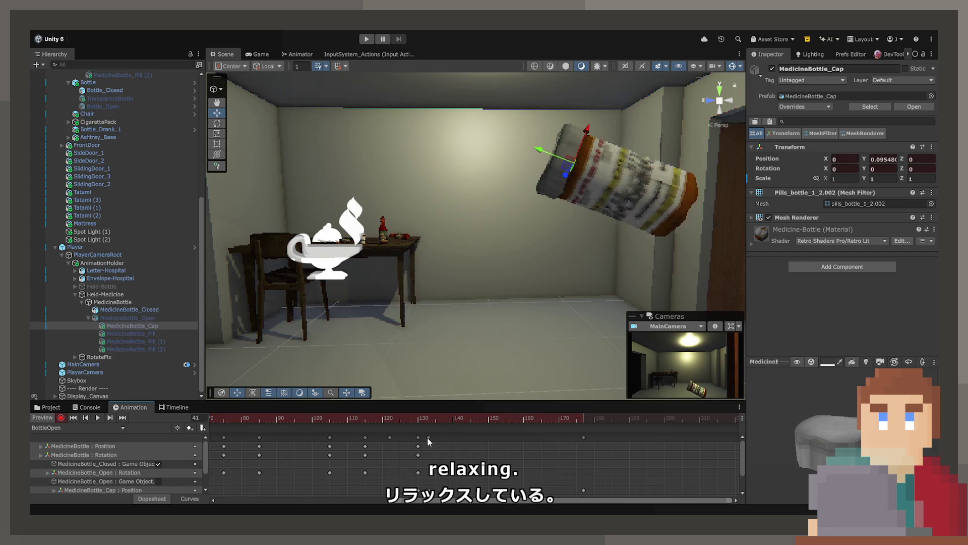
- Shift the frame-133 cap key to 138 and pull the cap down and right at frame 140
left_click_drag(429, 437, 456, 438)
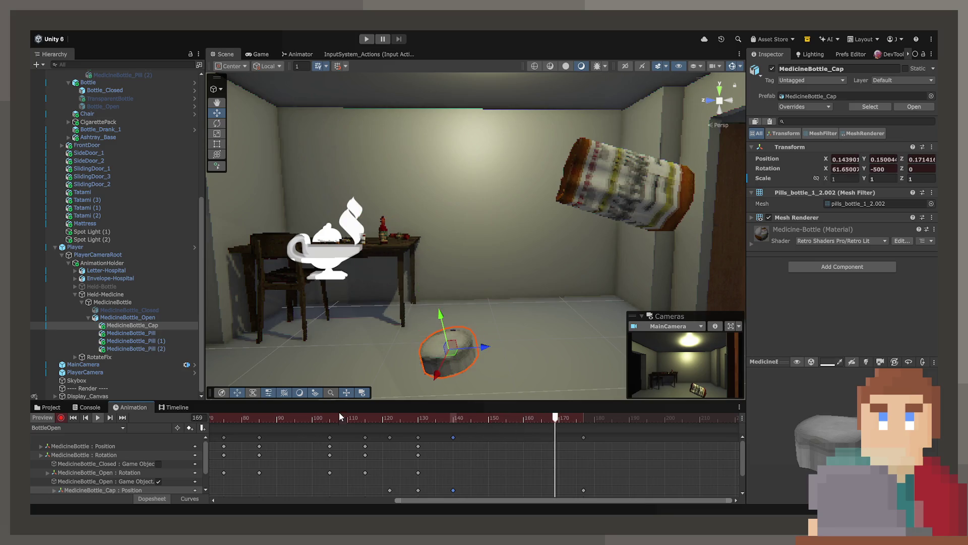
left_click(453, 419)
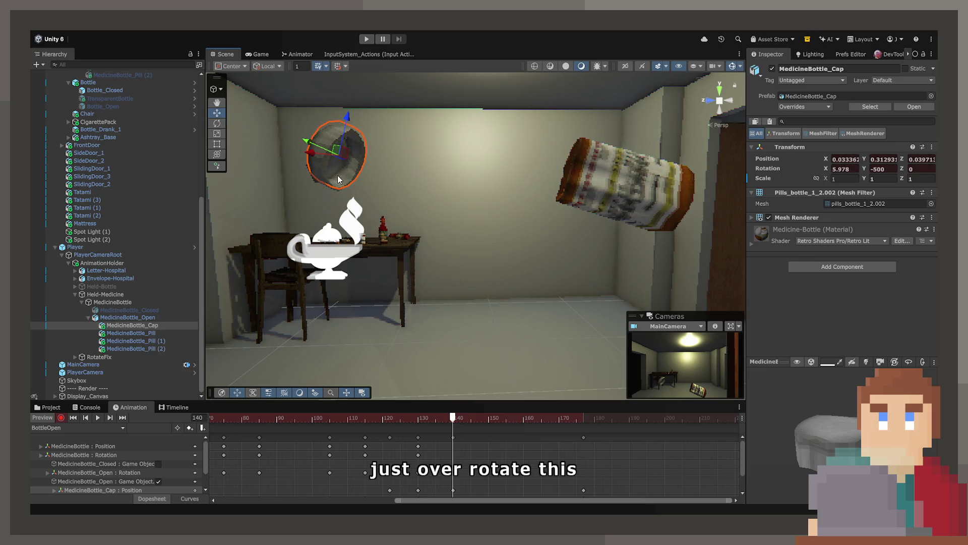
left_click_drag(347, 158, 352, 168)
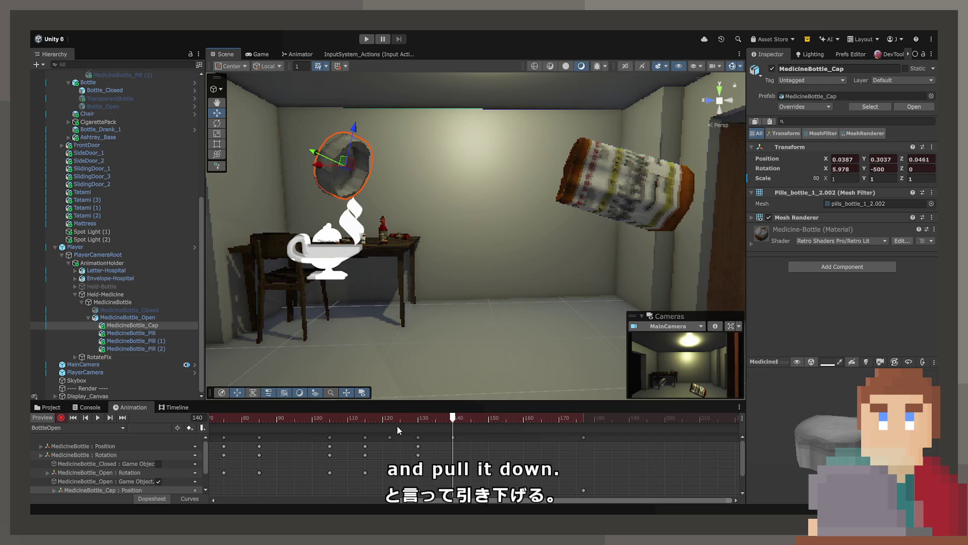
mouse_move(398, 417)
left_mouse_down()
mouse_move(292, 415)
mouse_move(378, 428)
mouse_move(424, 422)
mouse_move(334, 419)
left_mouse_up()
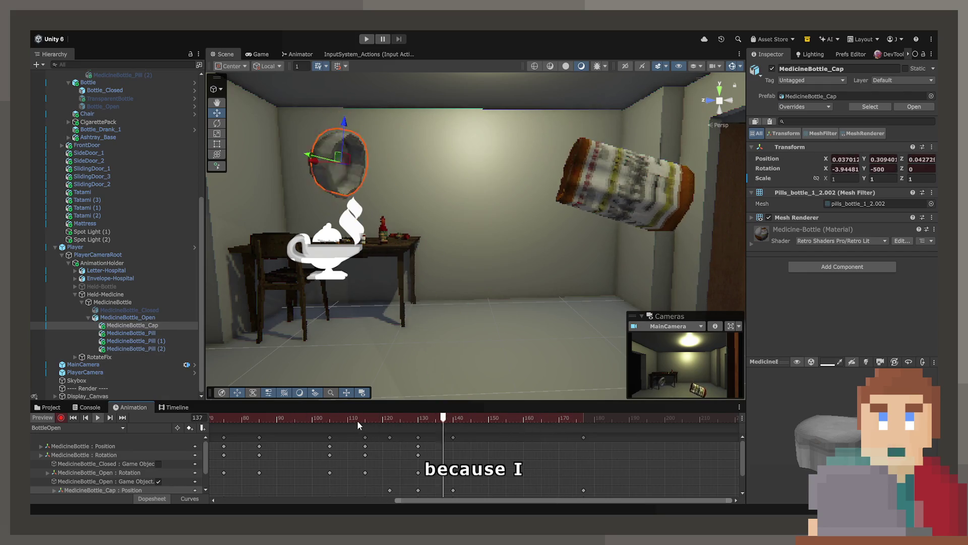
left_click(192, 499)
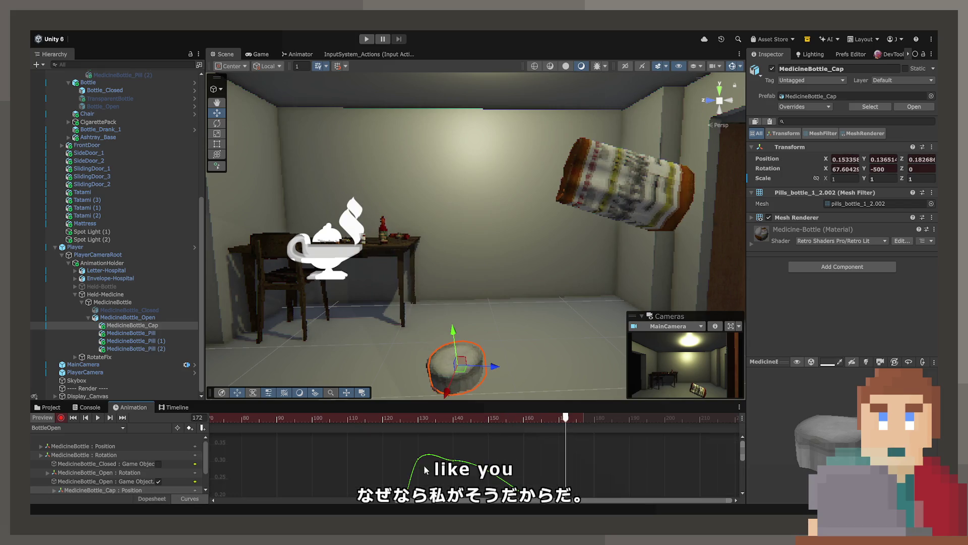
scroll(450, 461, "up", 5)
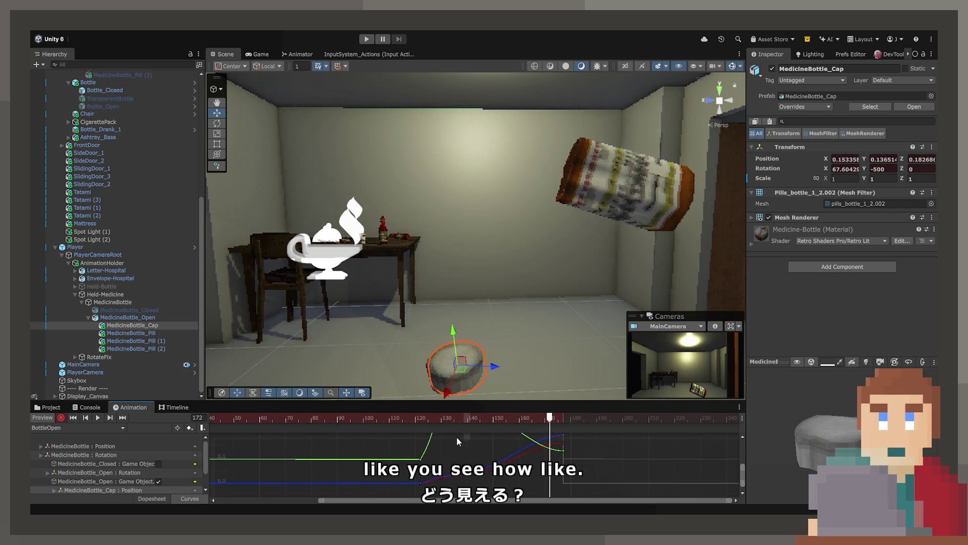
left_click(401, 418)
key("space")
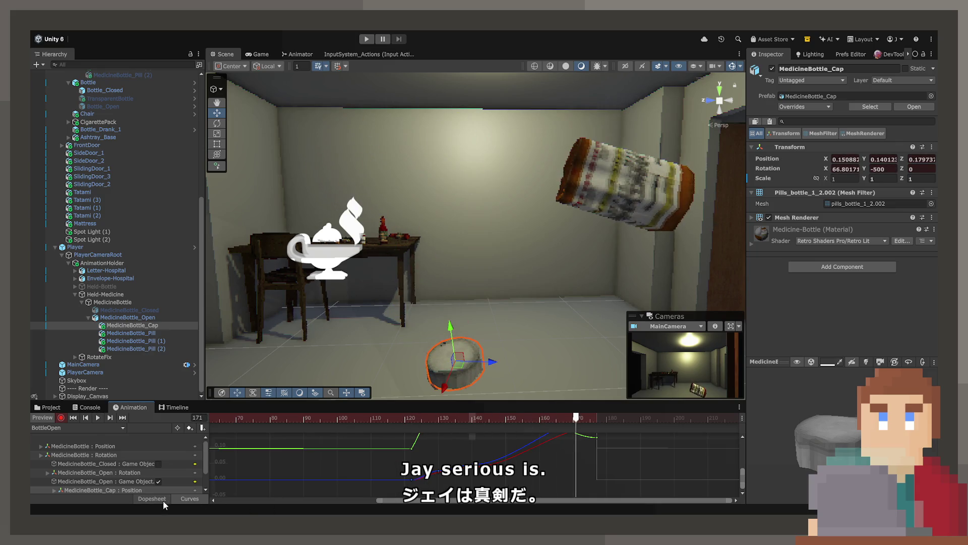
left_click(156, 498)
- Retime the cap's later keys, pushing its landing out to about frame 208
mouse_move(504, 437)
left_mouse_down()
mouse_move(513, 438)
mouse_move(470, 437)
mouse_move(537, 436)
left_mouse_up()
left_click(338, 417)
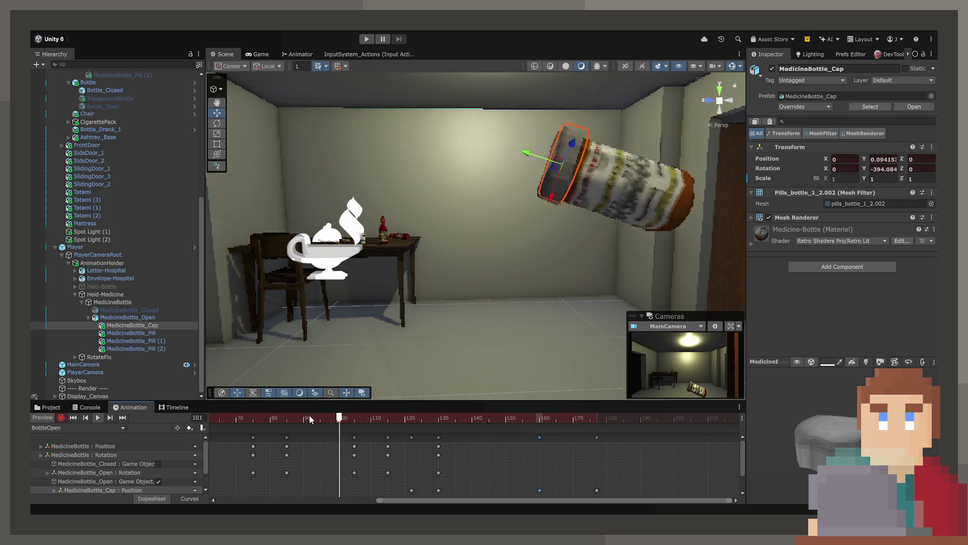
key("space")
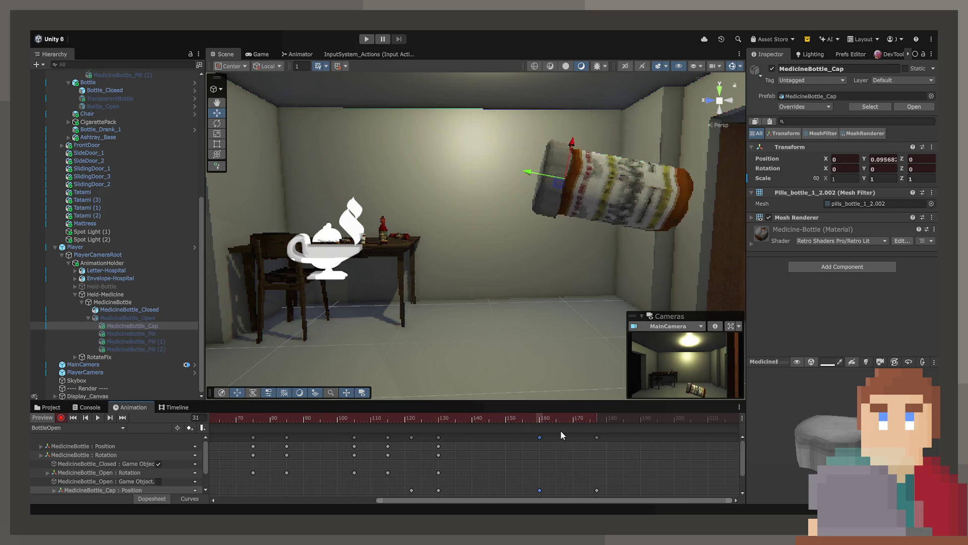
left_click(398, 435)
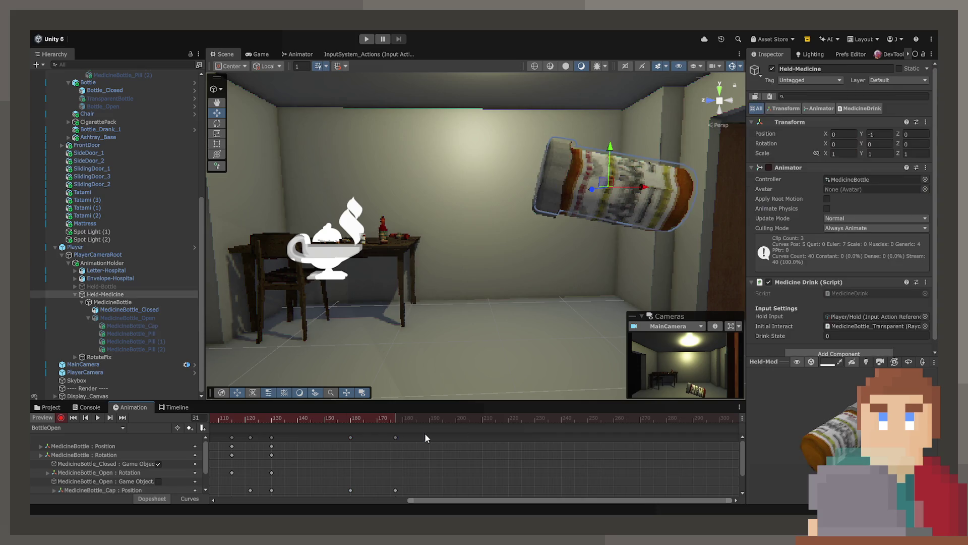
left_click_drag(395, 437, 480, 434)
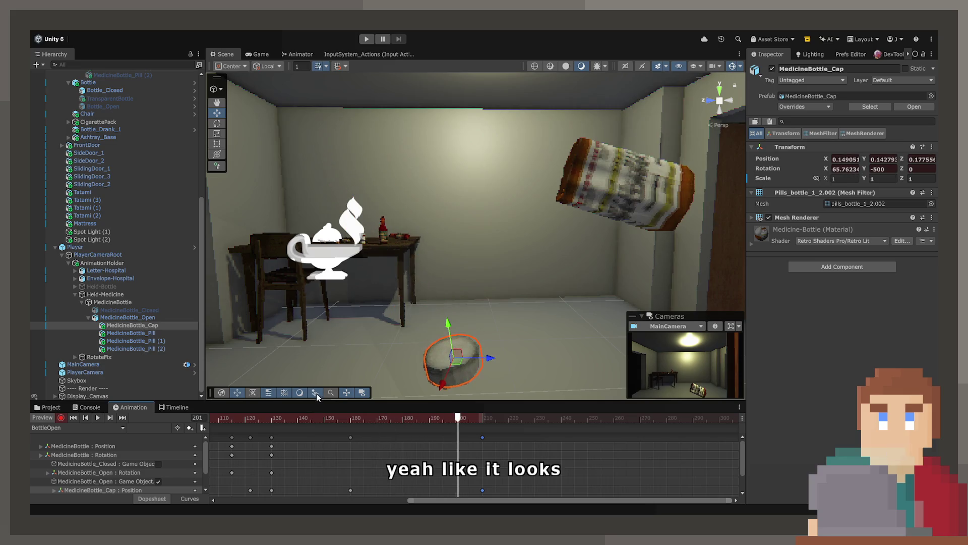
mouse_move(329, 417)
left_mouse_down()
mouse_move(382, 420)
mouse_move(250, 418)
mouse_move(335, 419)
left_mouse_up()
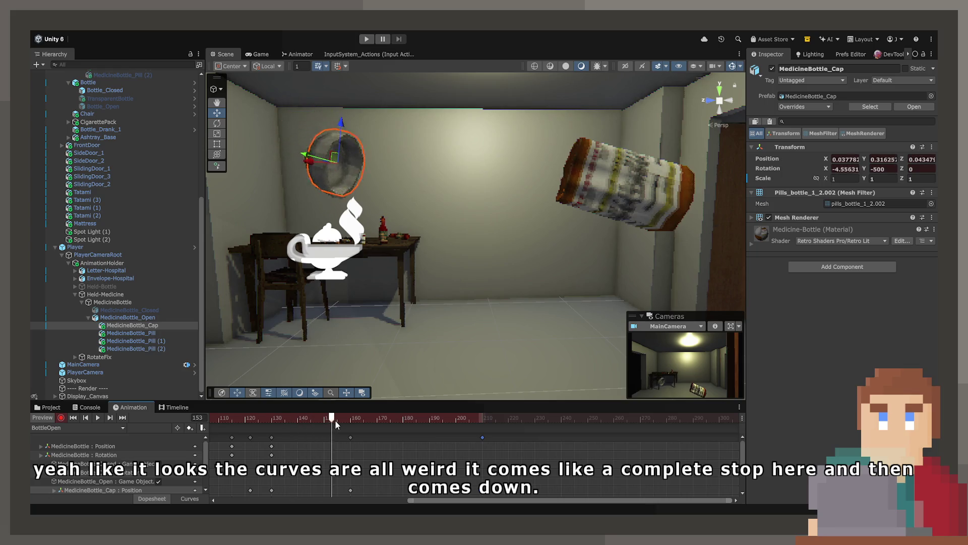
left_click(181, 498)
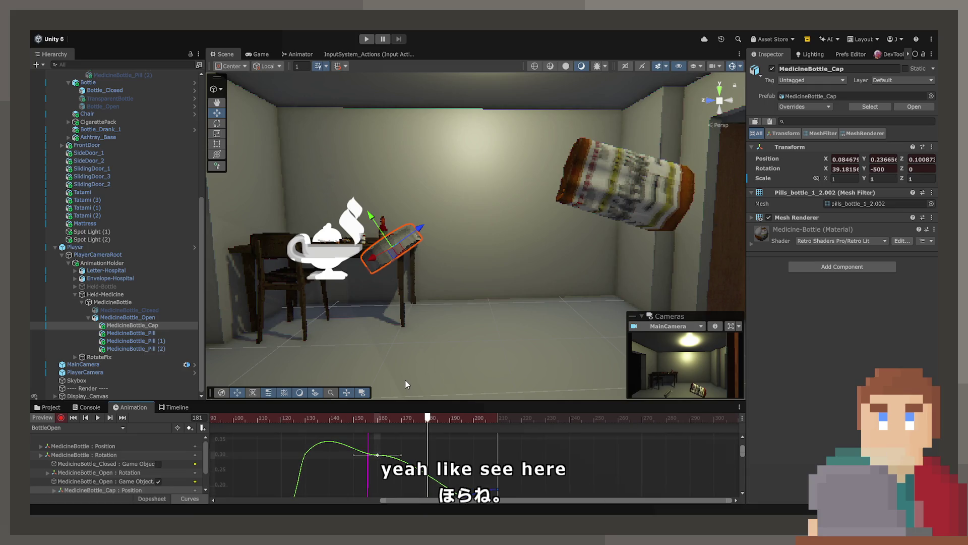
- Drag the tangents on the cap's Position curve near its peak so it falls smoothly, replaying from frames 95–128
left_click_drag(377, 455, 377, 457)
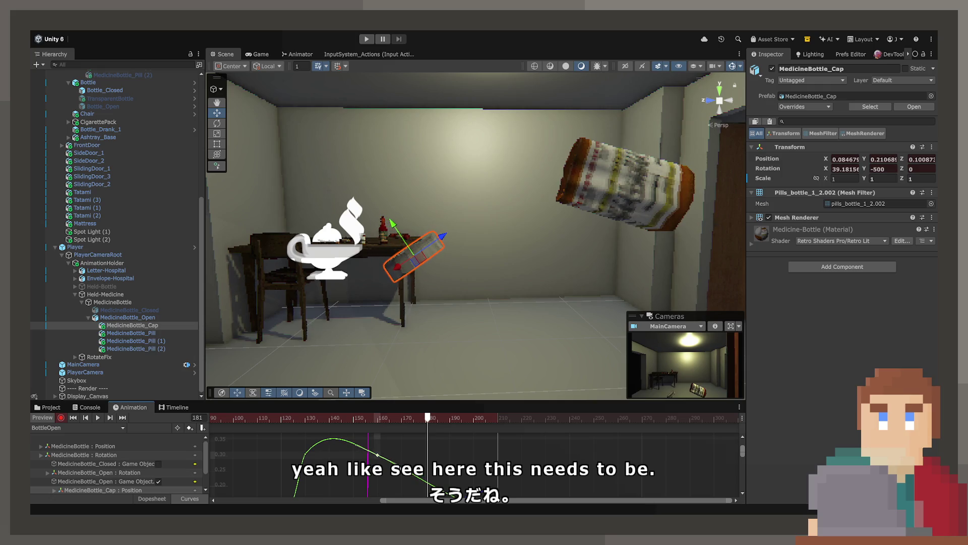
left_click(243, 419)
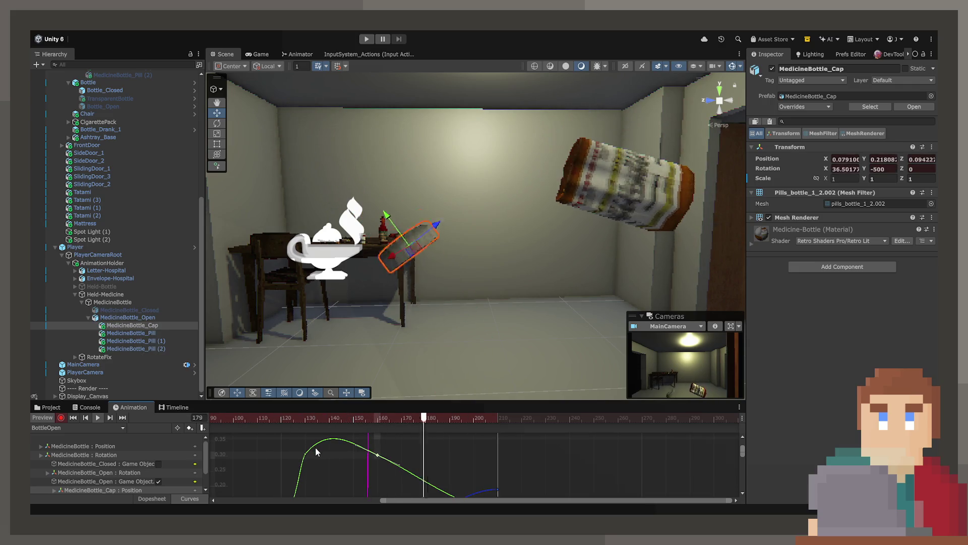
left_click_drag(307, 418, 415, 420)
left_click(302, 419)
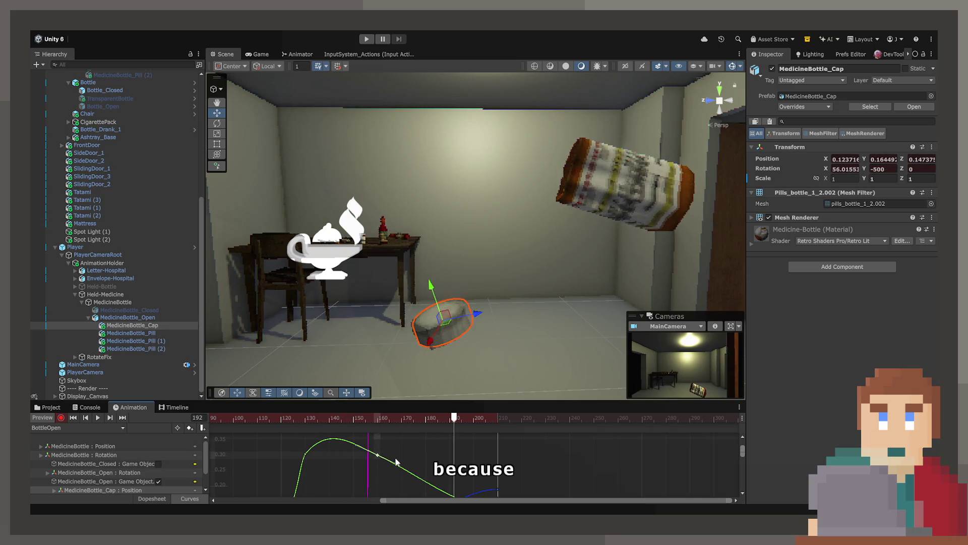
left_click_drag(395, 462, 399, 466)
left_click(271, 418)
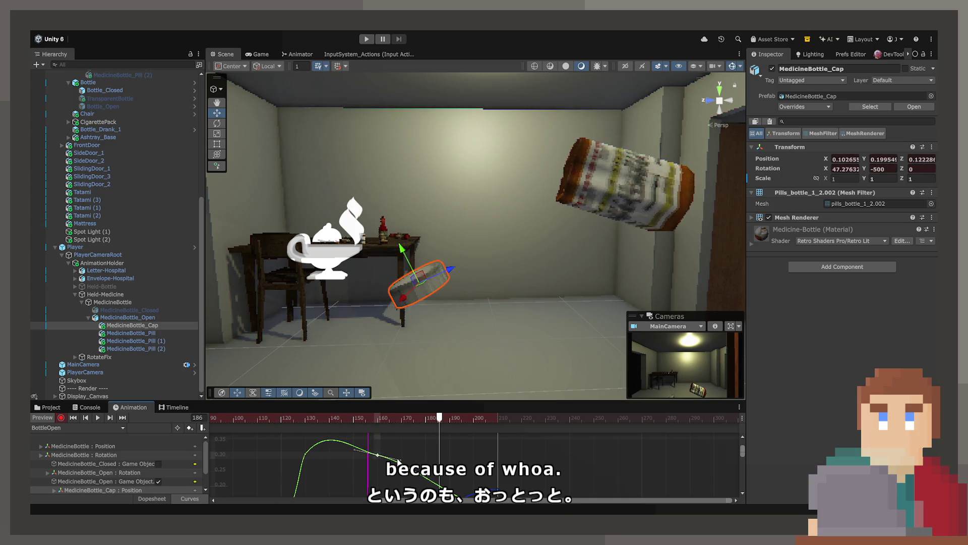
left_click_drag(399, 462, 397, 476)
left_click(244, 417)
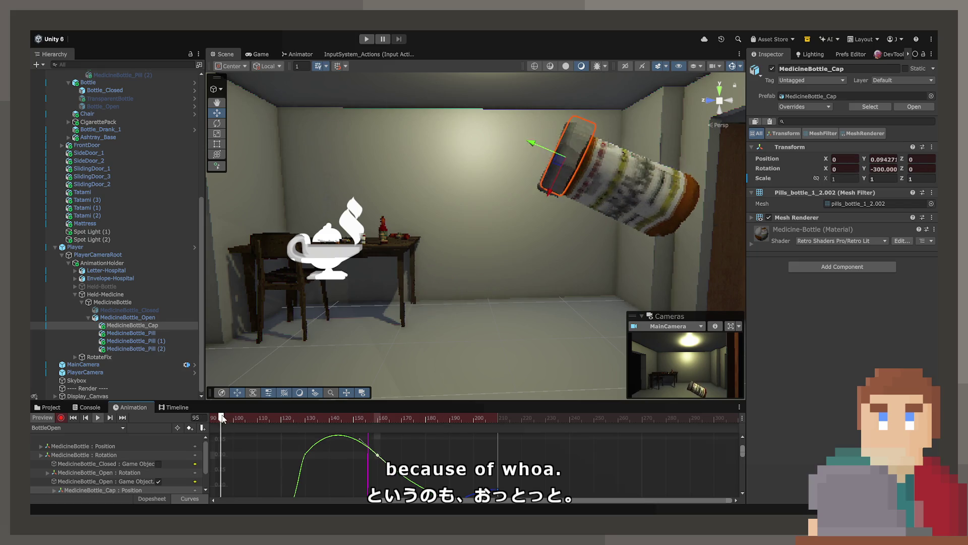
left_click(244, 416)
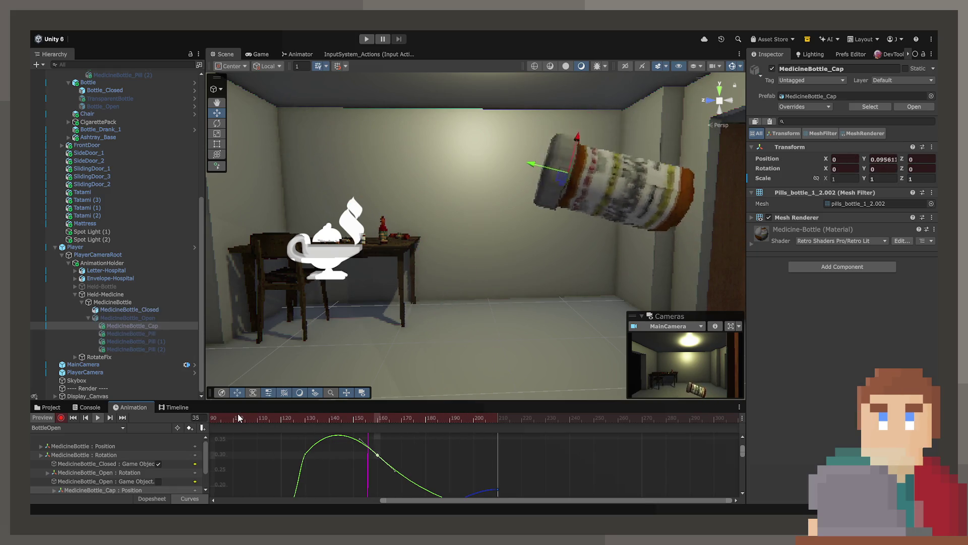
scroll(298, 458, "down", 1)
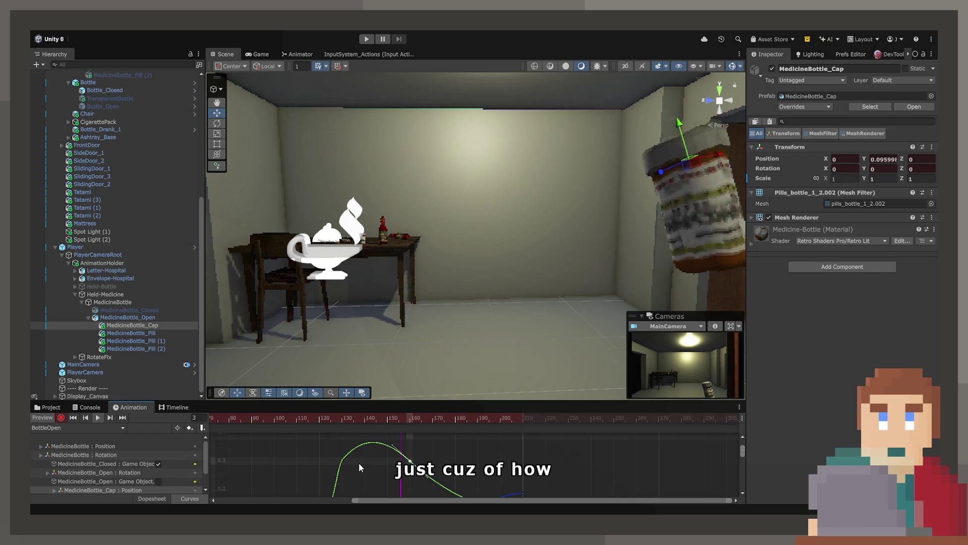
left_click(164, 501)
- At frame 209, slide the cap's resting spot further right along the blue axis and replay from frame 84
left_click_drag(417, 420, 523, 426)
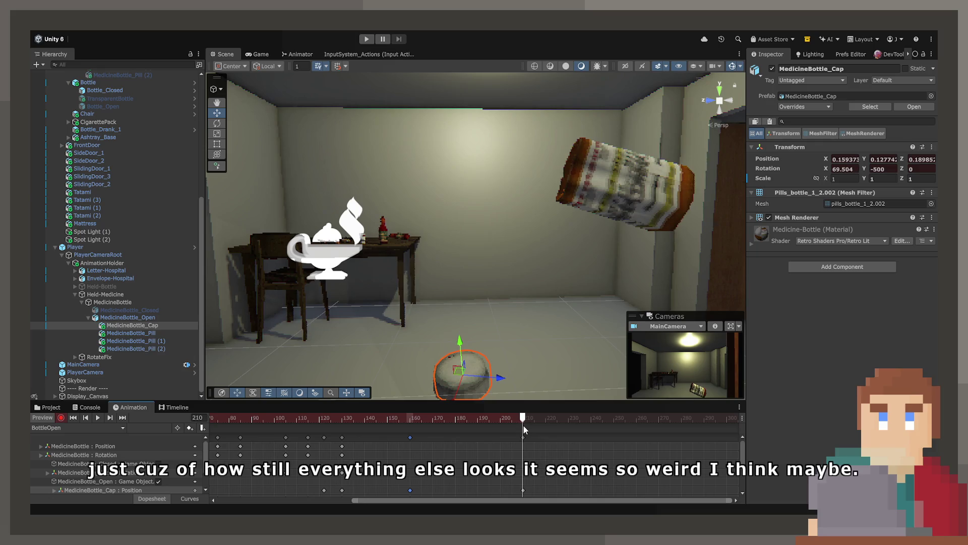
left_click_drag(500, 382, 589, 391)
left_click(519, 420)
left_click(249, 422)
key("space")
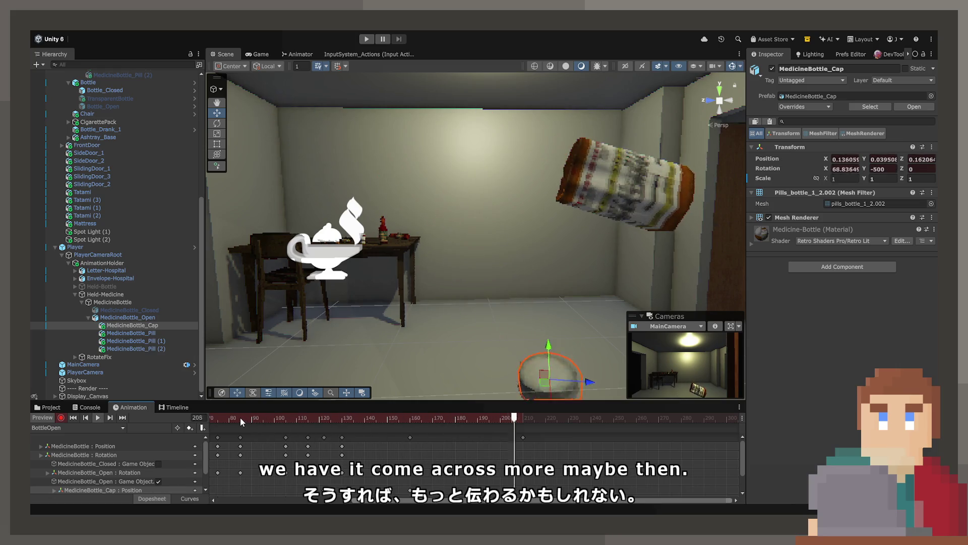
left_click(239, 418)
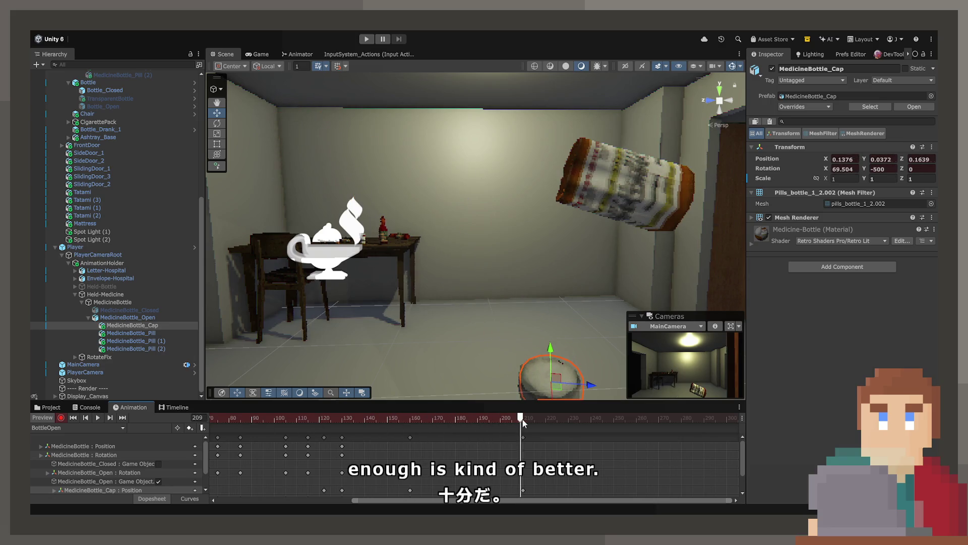
left_click(772, 69)
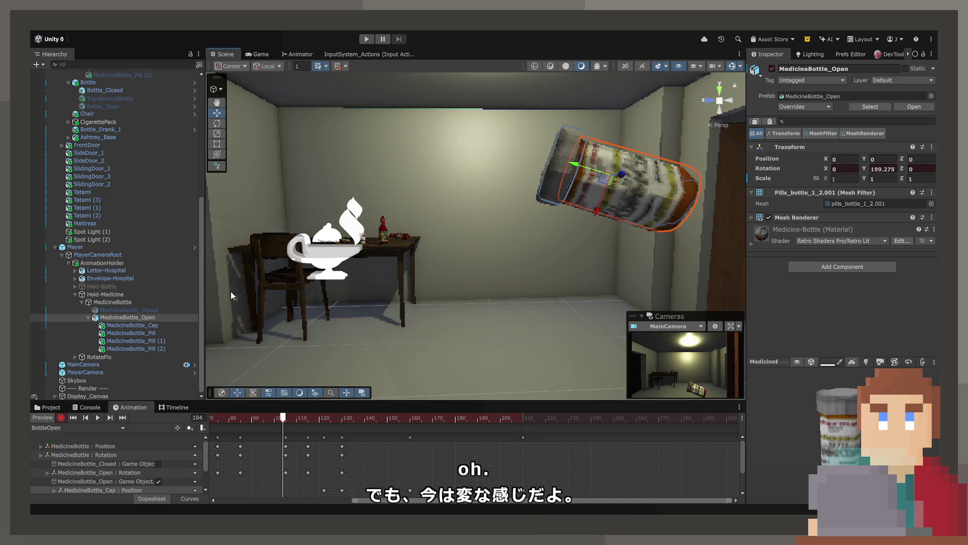
- At frame 160, tilt MedicineBottle_Open to about -61.6° and reposition it near the floor
mouse_move(368, 416)
left_mouse_down()
mouse_move(452, 425)
mouse_move(410, 436)
left_mouse_up()
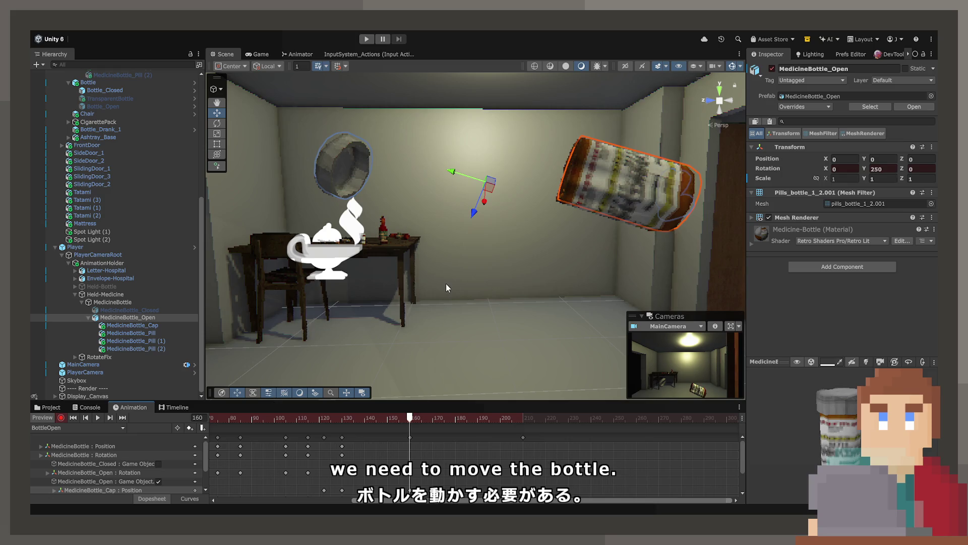
mouse_move(392, 418)
left_mouse_down()
mouse_move(292, 435)
mouse_move(581, 457)
left_mouse_up()
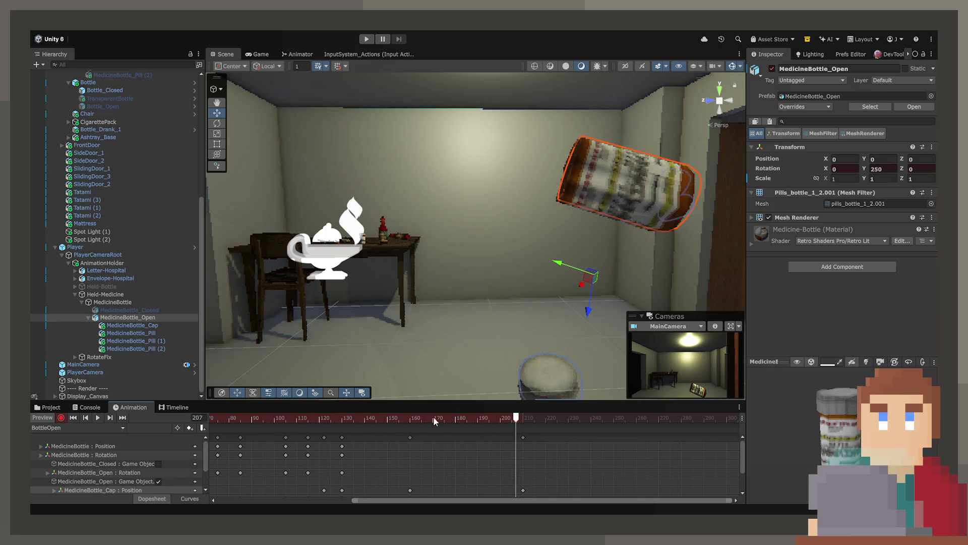
mouse_move(433, 421)
left_mouse_down()
mouse_move(324, 421)
mouse_move(411, 421)
mouse_move(410, 432)
left_mouse_up()
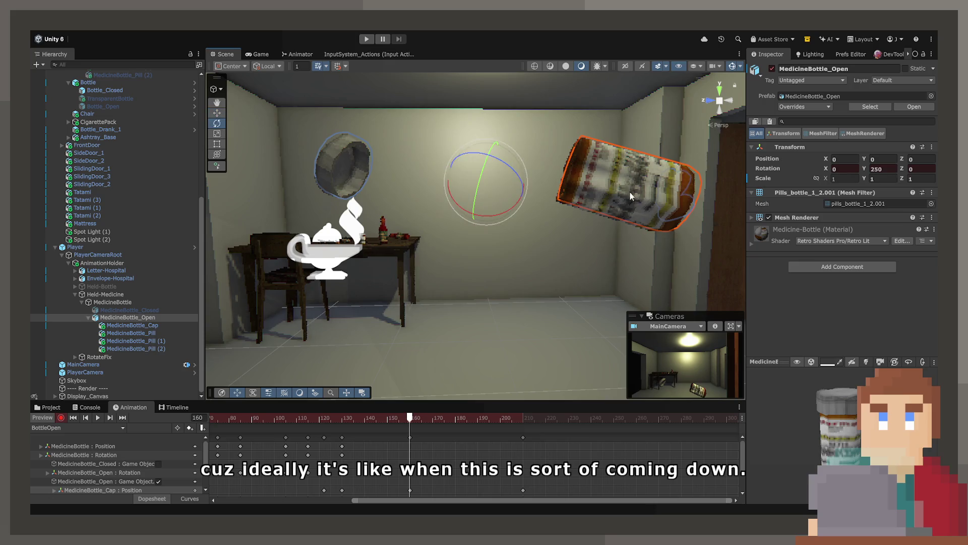
key("f")
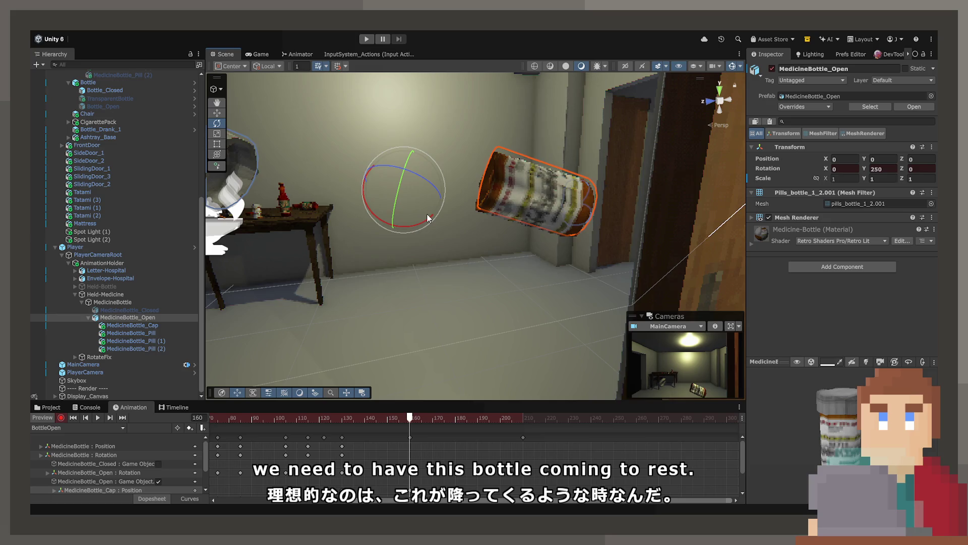
mouse_move(427, 218)
left_mouse_down()
mouse_move(407, 231)
mouse_move(514, 274)
mouse_move(578, 272)
mouse_move(605, 283)
mouse_move(431, 292)
mouse_move(393, 282)
left_mouse_up()
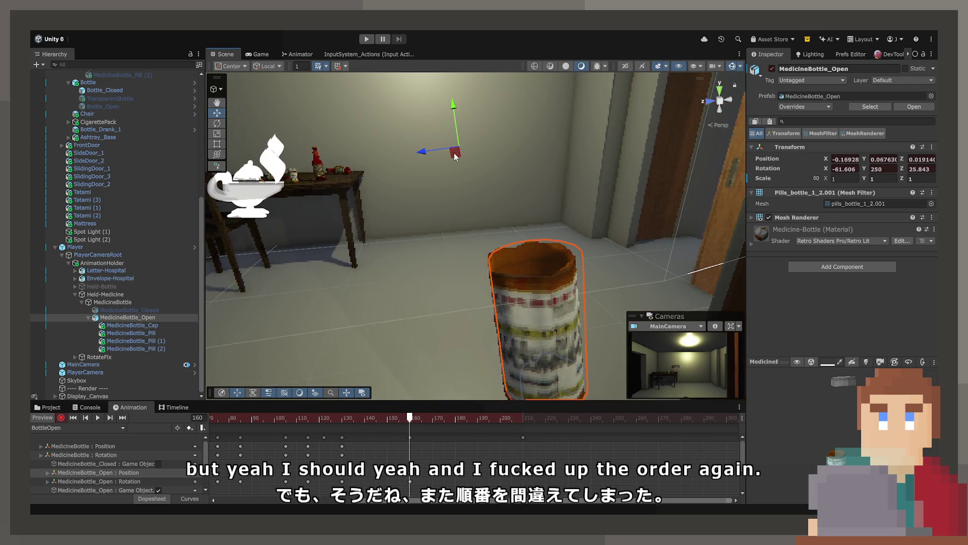
mouse_move(455, 157)
left_mouse_down()
mouse_move(499, 212)
mouse_move(525, 328)
mouse_move(543, 512)
mouse_move(529, 422)
mouse_move(475, 308)
left_mouse_up()
scroll(474, 262, "down", 3)
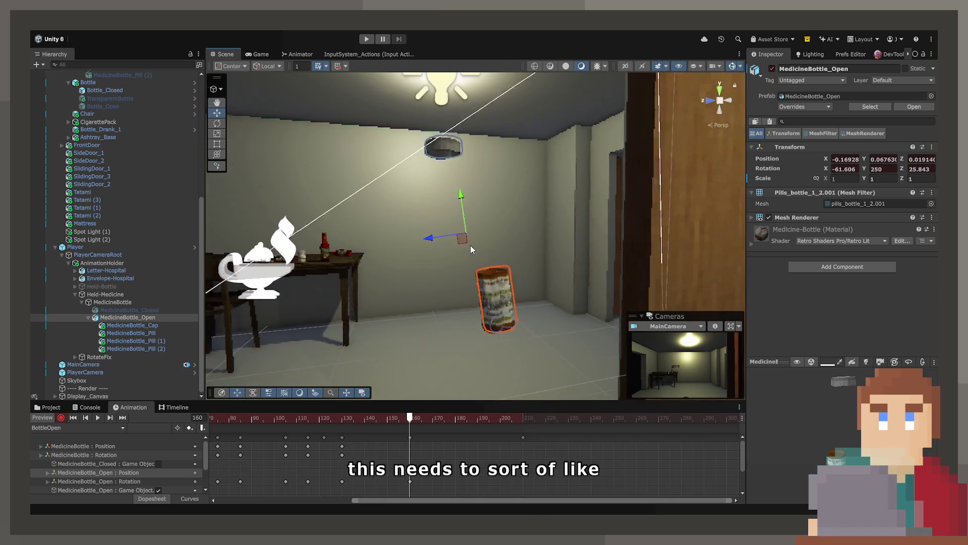
mouse_move(471, 249)
left_mouse_down()
mouse_move(482, 208)
mouse_move(535, 197)
left_mouse_up()
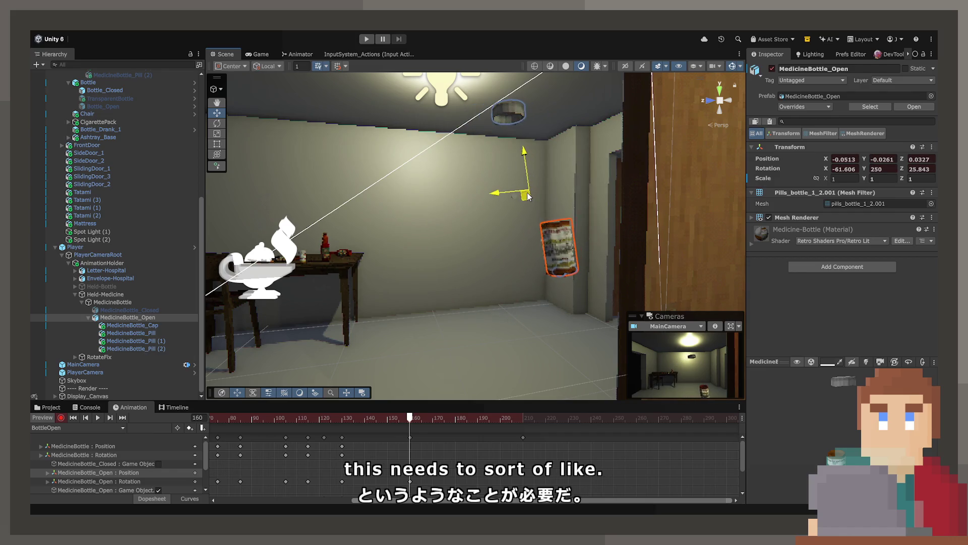
mouse_move(409, 418)
left_mouse_down()
mouse_move(274, 419)
mouse_move(411, 420)
mouse_move(320, 443)
mouse_move(410, 443)
left_mouse_up()
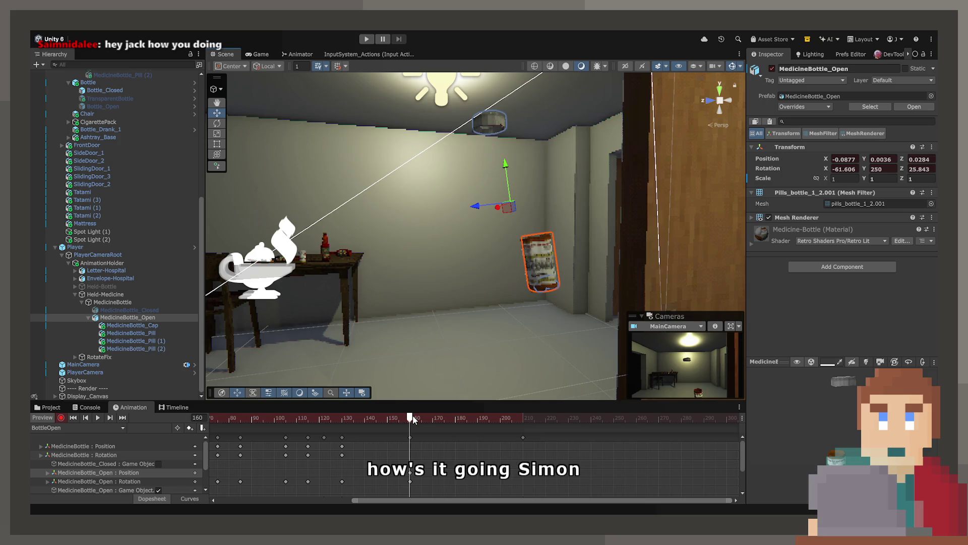
- Replay the clip from frame 134 and frame the medicine bottle in the Scene view
mouse_move(413, 419)
left_mouse_down()
mouse_move(302, 419)
mouse_move(351, 419)
left_mouse_up()
key("space")
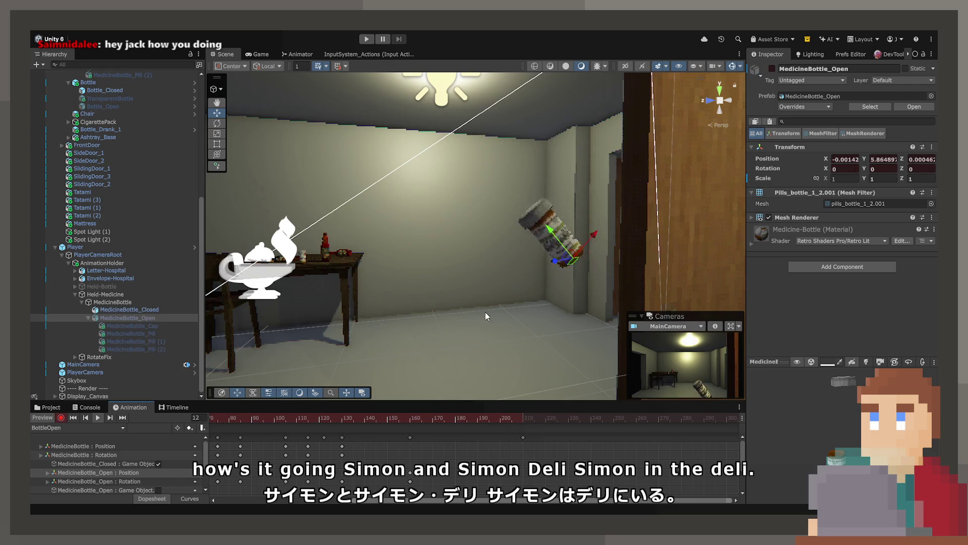
mouse_move(391, 421)
left_mouse_down()
mouse_move(355, 419)
mouse_move(412, 424)
left_mouse_up()
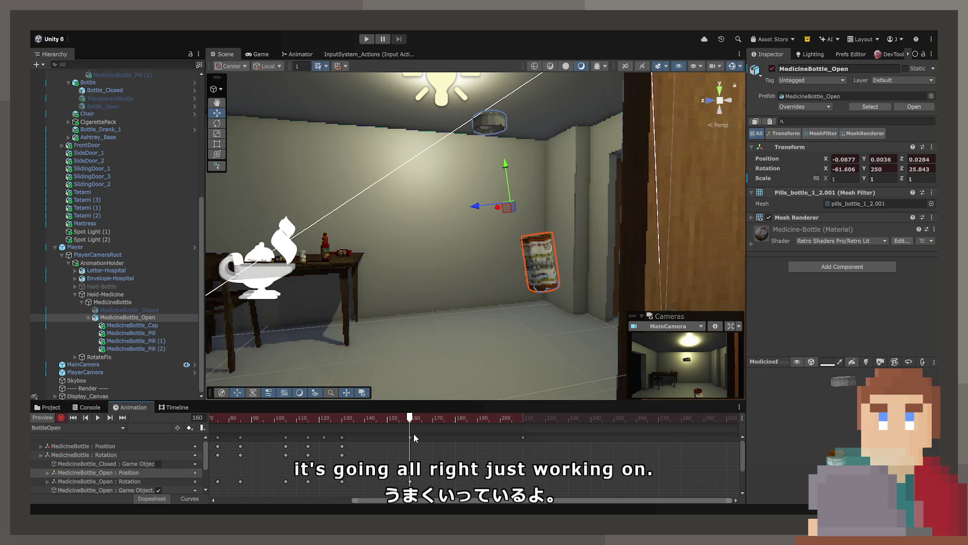
scroll(414, 437, "up", 3)
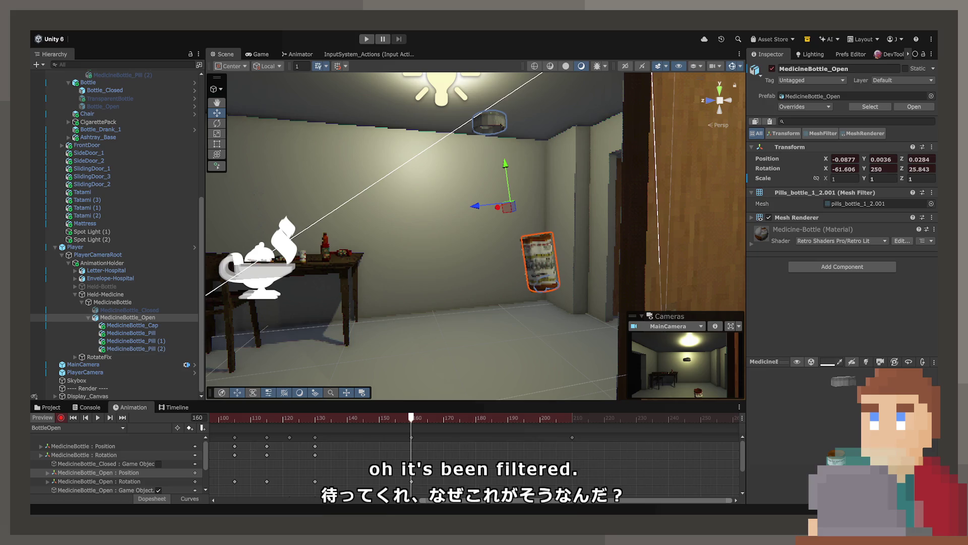
key("f")
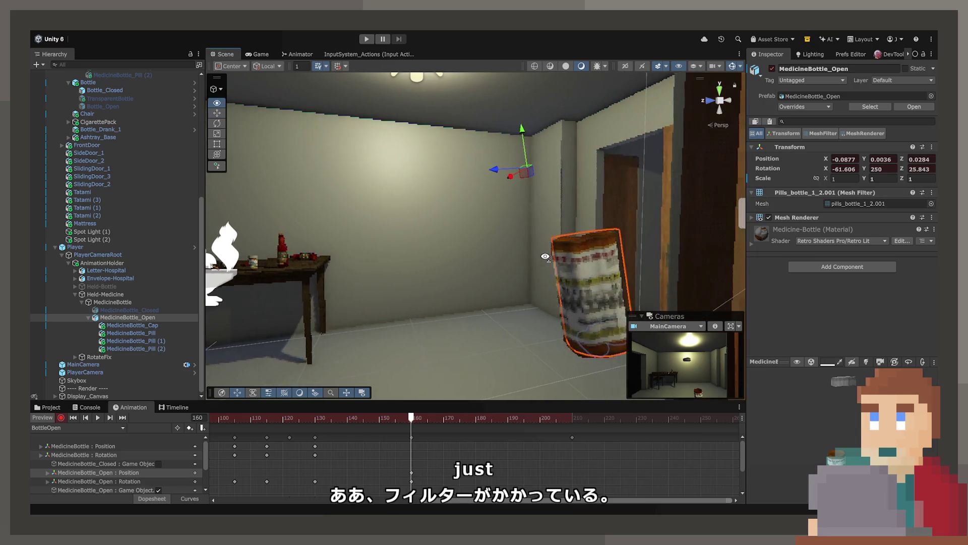
- Select the bottle's frame-160 keys and rotate the bottle back toward upright
left_click(412, 438)
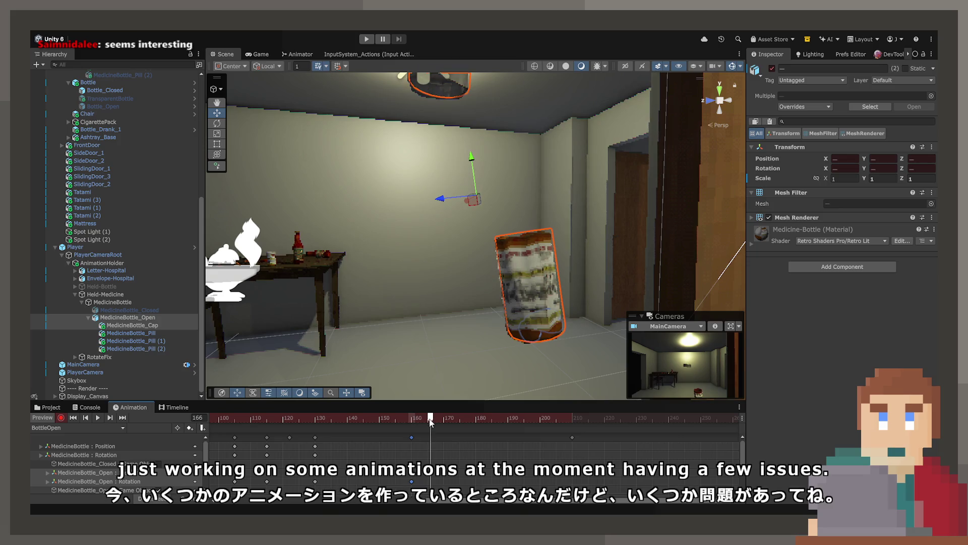
left_click_drag(431, 422, 411, 422)
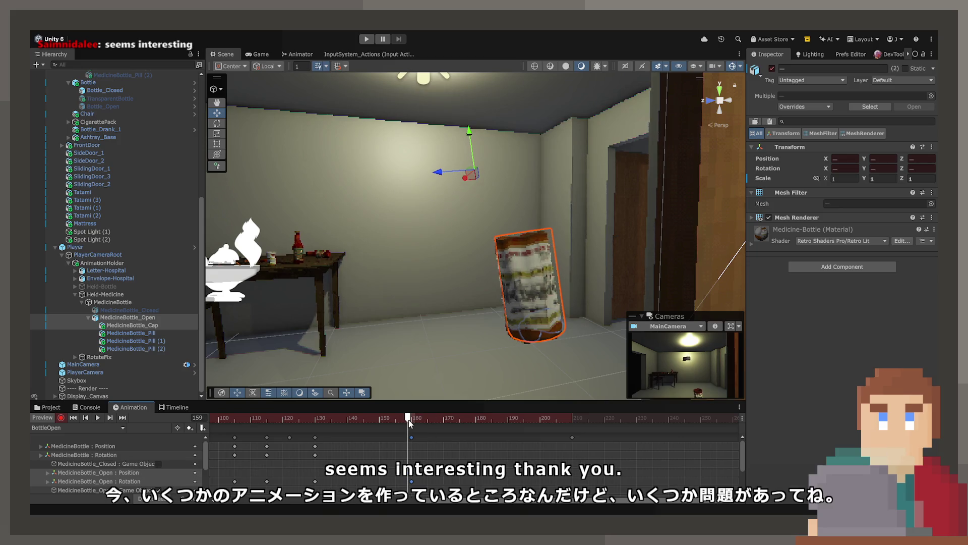
left_click_drag(432, 423, 443, 420)
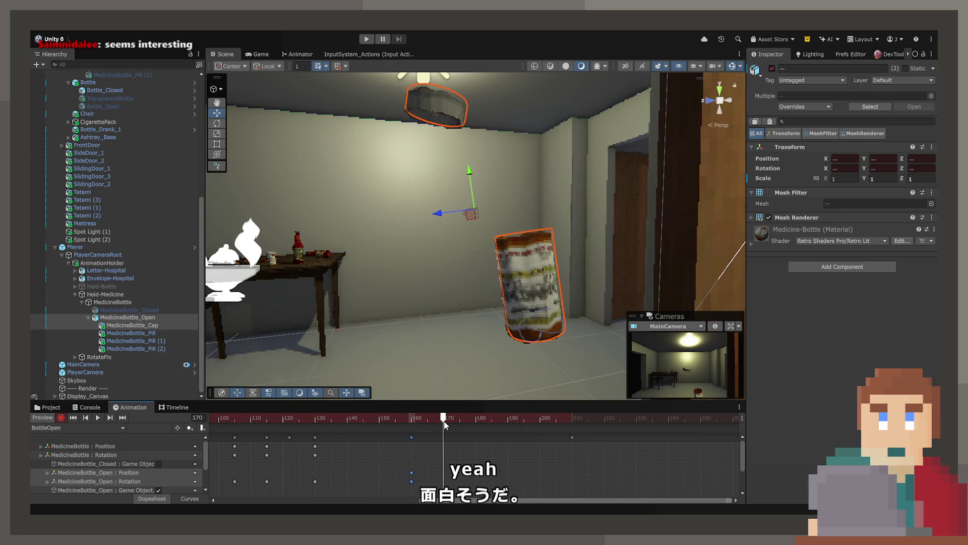
left_click(414, 434)
left_click(411, 436)
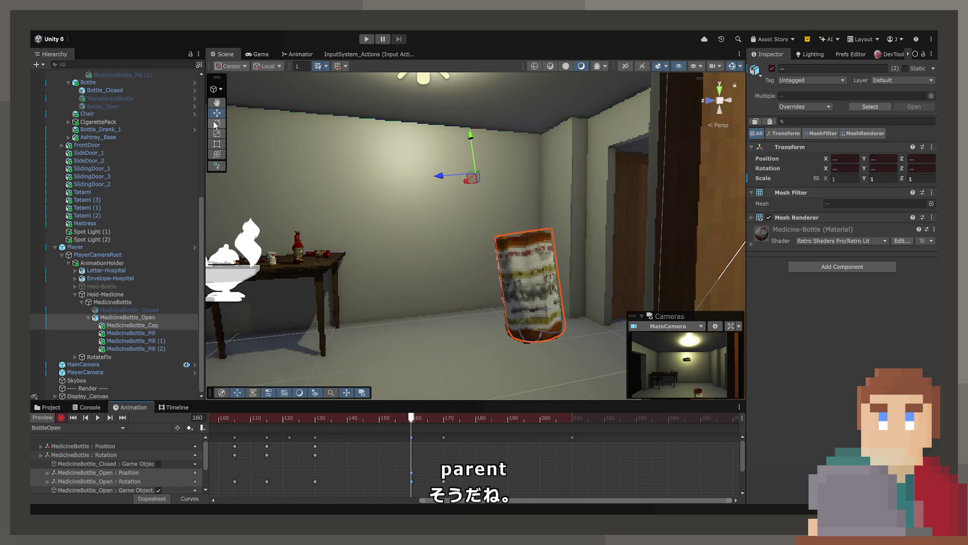
mouse_move(441, 158)
left_mouse_down()
mouse_move(449, 154)
mouse_move(472, 171)
mouse_move(509, 168)
left_mouse_up()
key("w")
- Disable the cap and replay the clip to watch the bottle alone
mouse_move(437, 417)
left_mouse_down()
mouse_move(423, 418)
mouse_move(464, 418)
mouse_move(305, 428)
left_mouse_up()
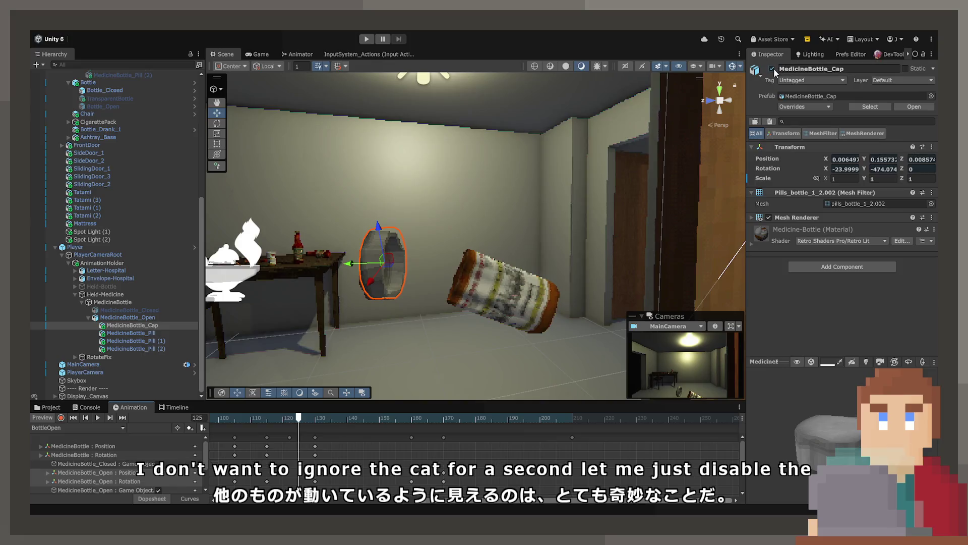
left_click(486, 308)
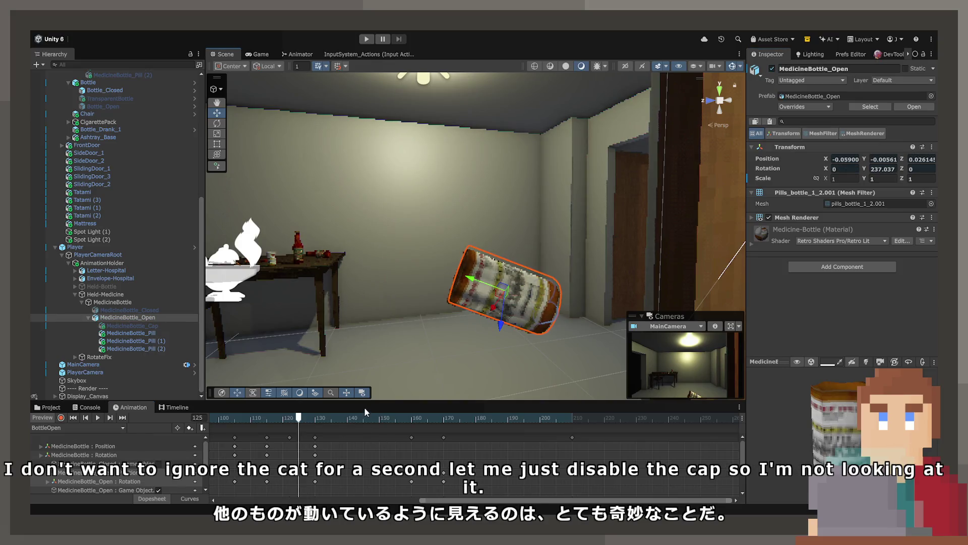
mouse_move(383, 416)
left_mouse_down()
mouse_move(417, 423)
mouse_move(258, 419)
left_mouse_up()
key("space")
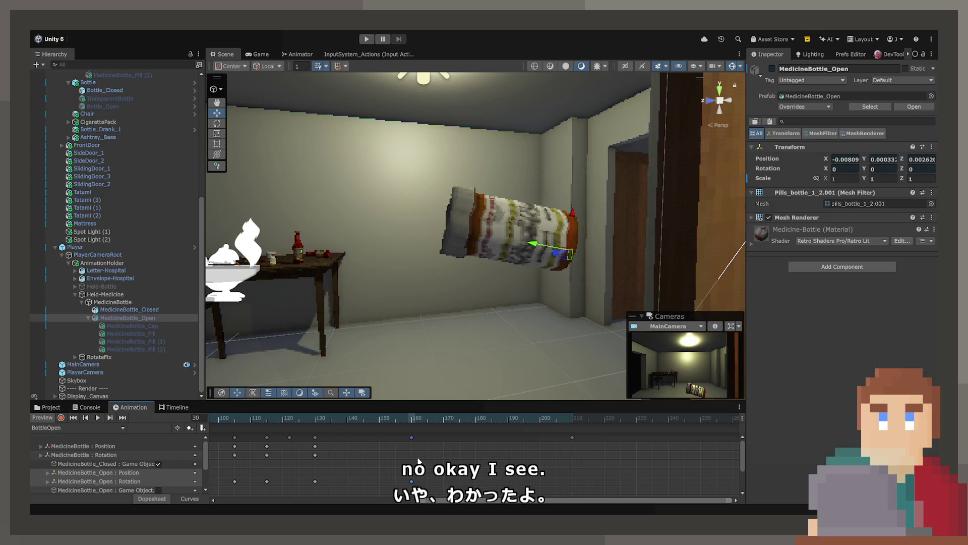
- Delete the MedicineBottle_Open : Position track and watch from frame 57 in the Game view
key("Delete")
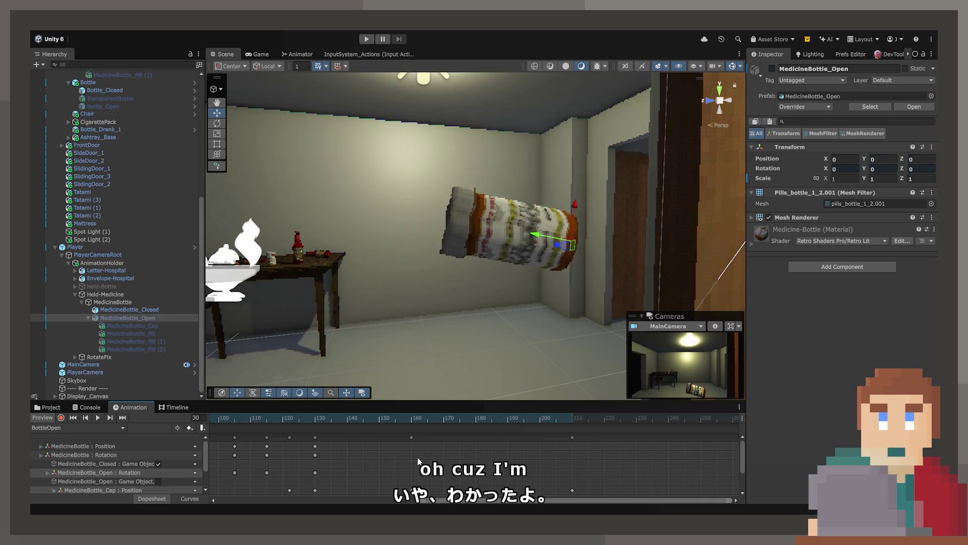
scroll(418, 460, "left", 5)
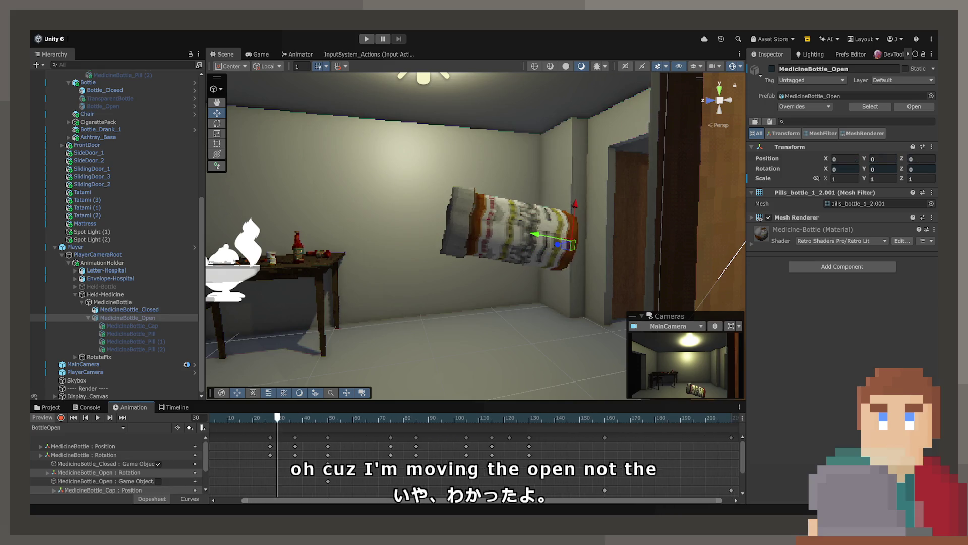
left_click_drag(276, 417, 345, 417)
key("space")
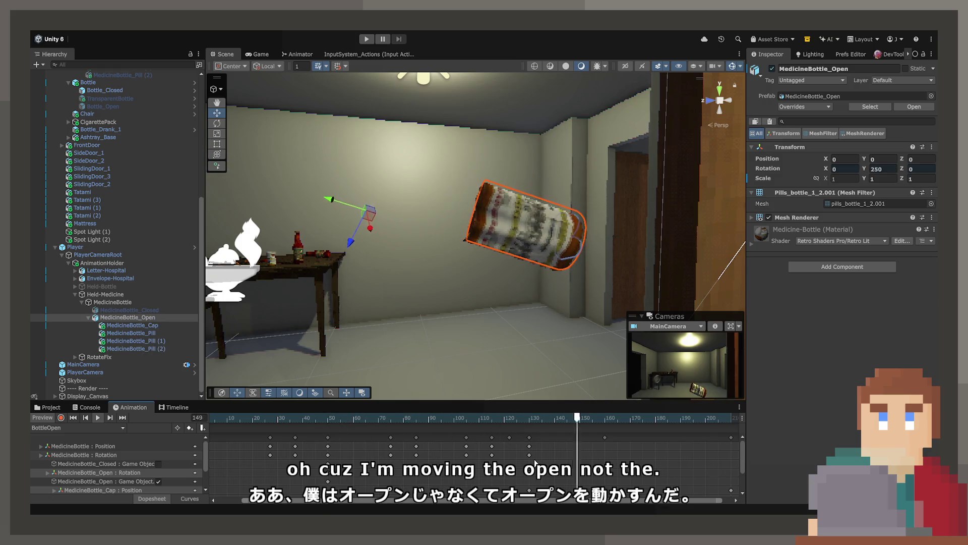
left_click(269, 54)
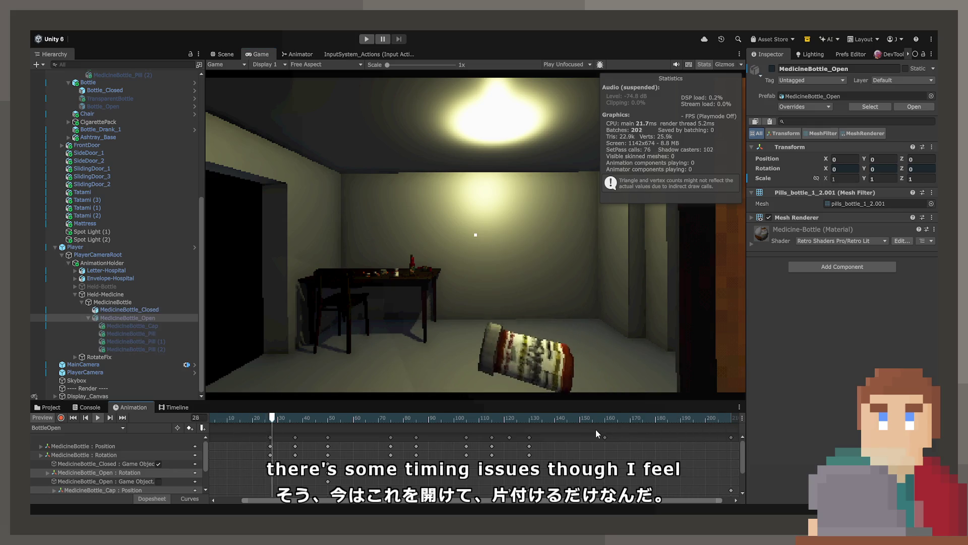
- Move the frame-160 cap key to 151 and pull the final key back to about frame 190
left_click_drag(603, 437, 578, 441)
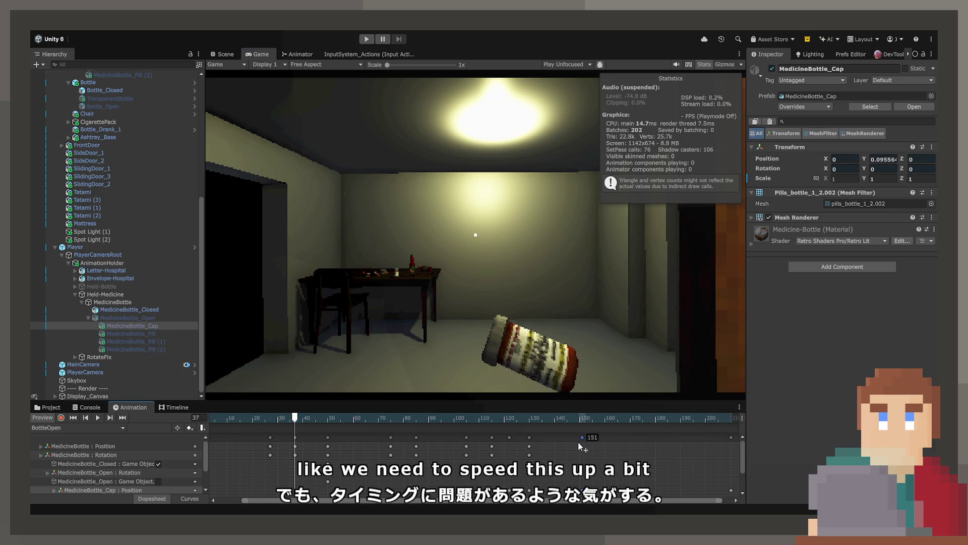
left_click(731, 437)
left_click_drag(734, 438, 685, 438)
left_click(502, 420)
key("space")
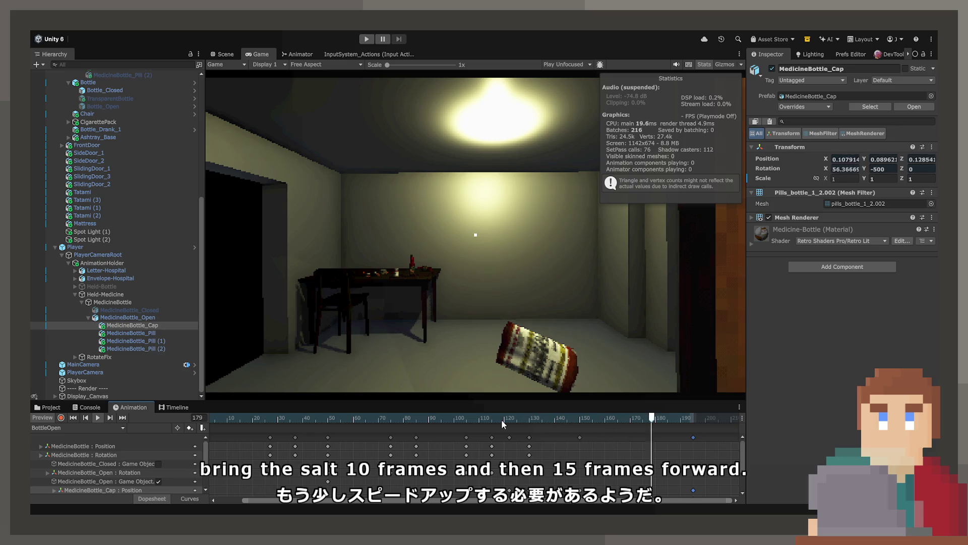
left_click_drag(672, 437, 679, 438)
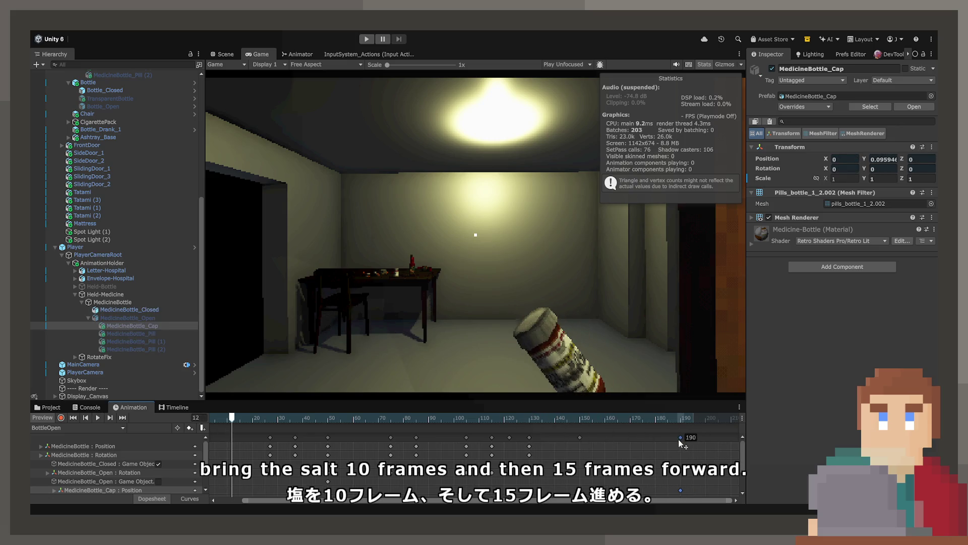
left_click(518, 421)
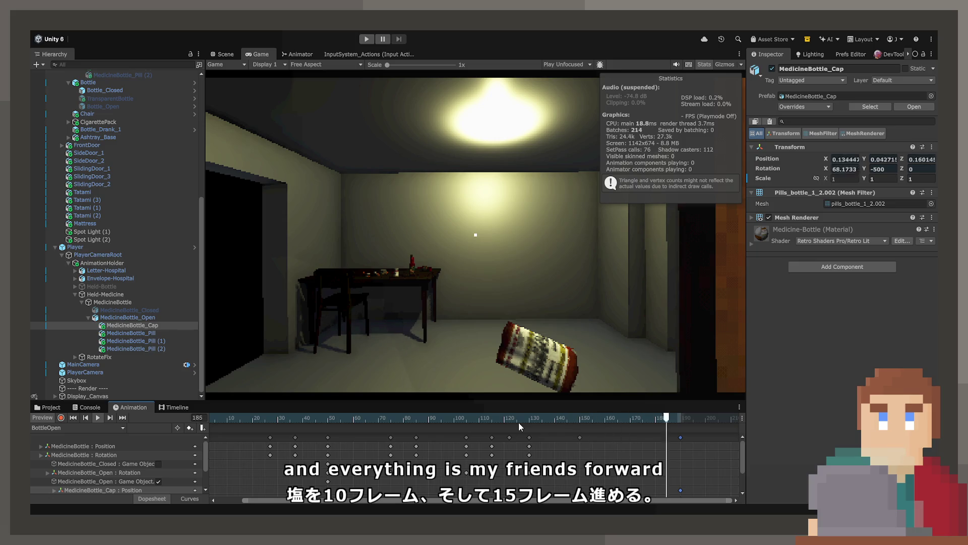
key("space")
- Move the frame-148 key to 142 and the final key to frame 171, then check frame 140
left_click_drag(580, 437, 566, 437)
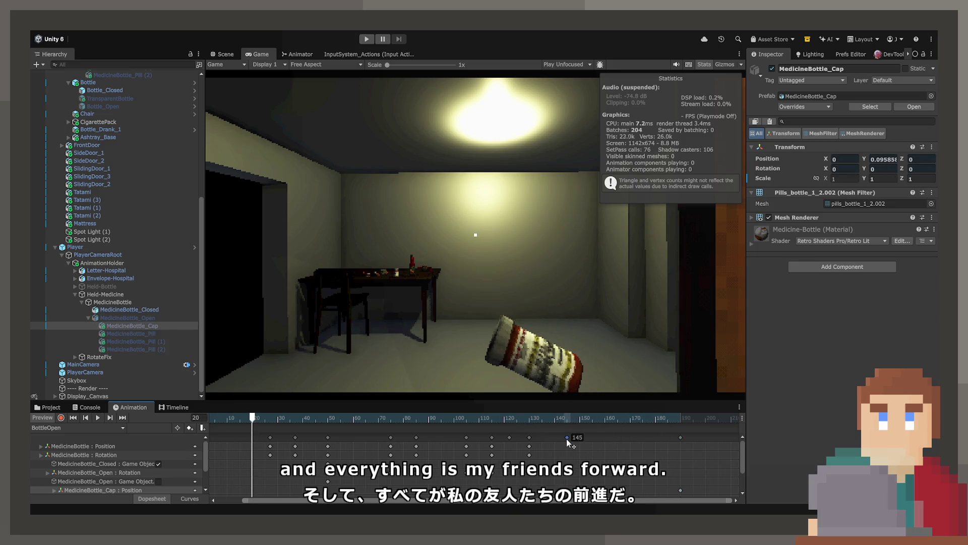
left_click_drag(655, 437, 652, 437)
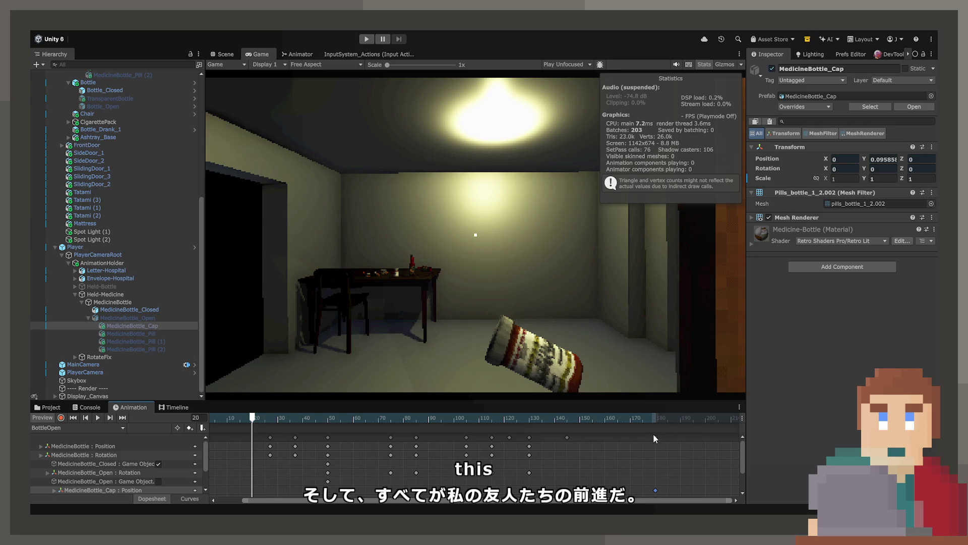
left_click(492, 418)
key("space")
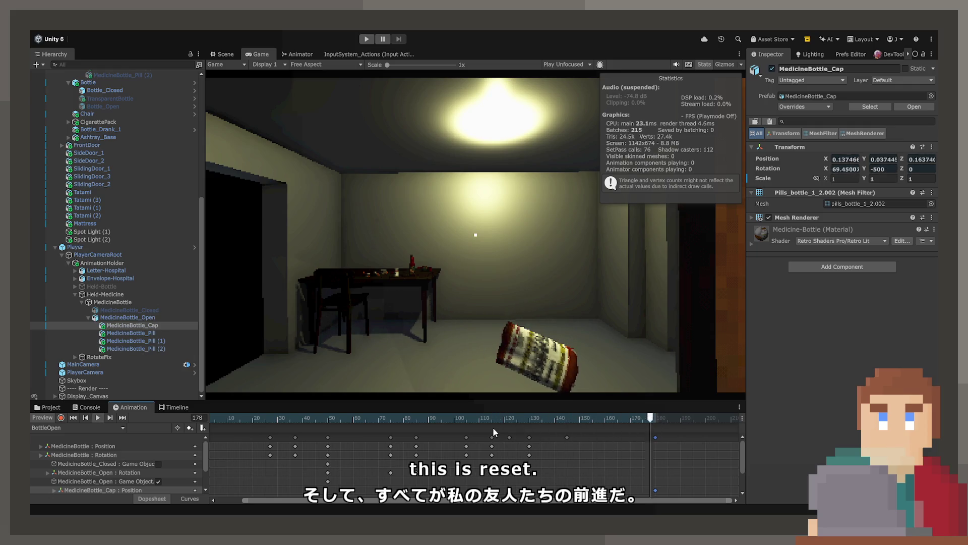
left_click_drag(566, 437, 556, 439)
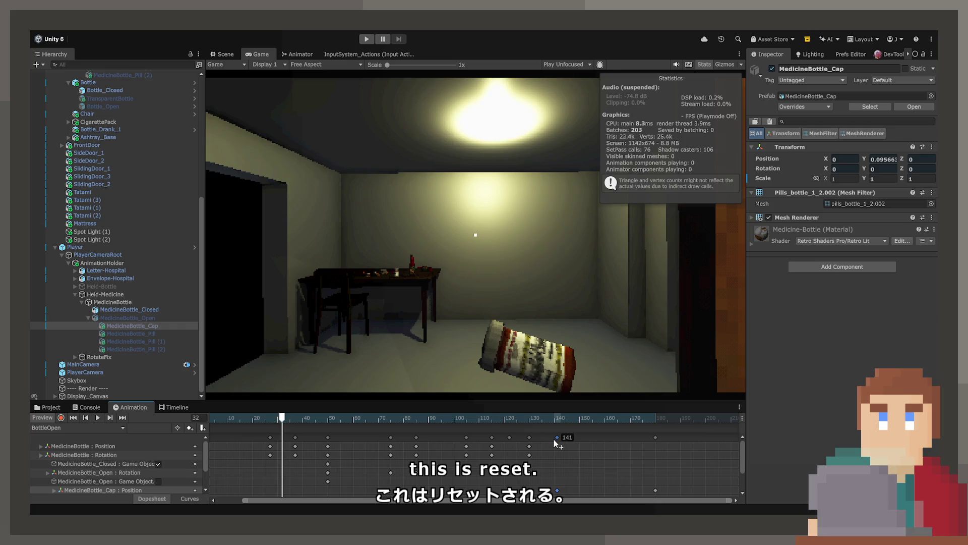
left_click_drag(655, 437, 480, 425)
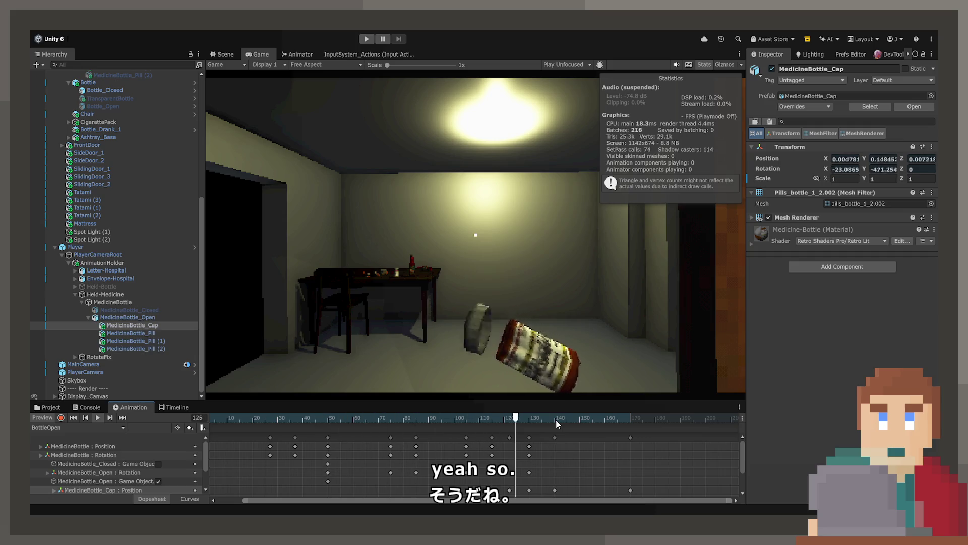
mouse_move(555, 420)
left_mouse_down()
mouse_move(508, 419)
mouse_move(555, 419)
left_mouse_up()
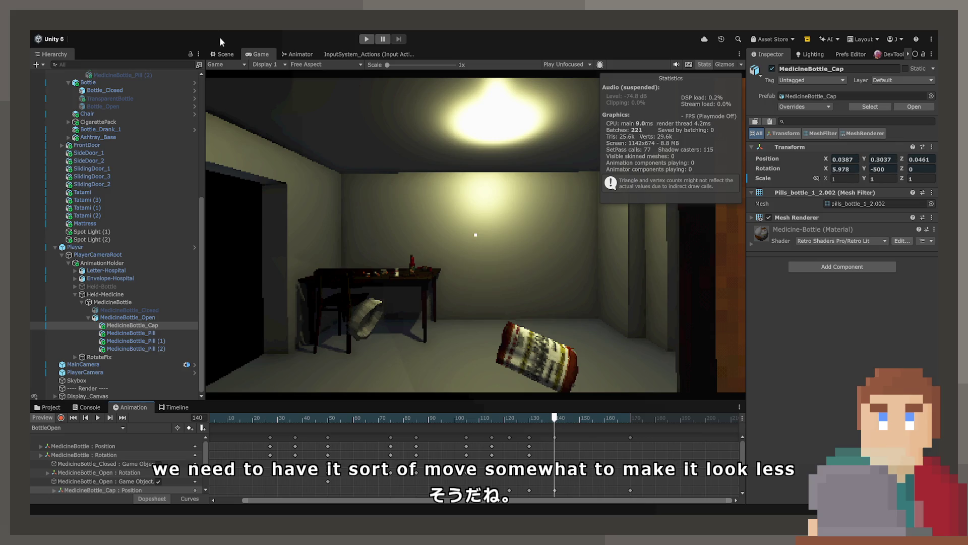
left_click(224, 54)
- Select MedicineBottle and, in record mode, nudge it slightly to key frame 150
left_click(147, 301)
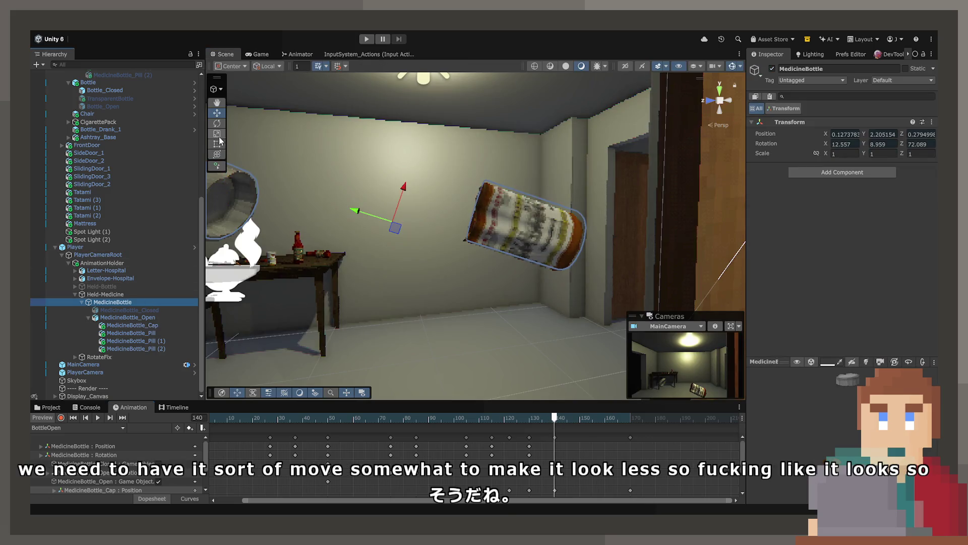
scroll(588, 436, "up", 2)
mouse_move(528, 416)
left_mouse_down()
mouse_move(488, 413)
mouse_move(580, 422)
left_mouse_up()
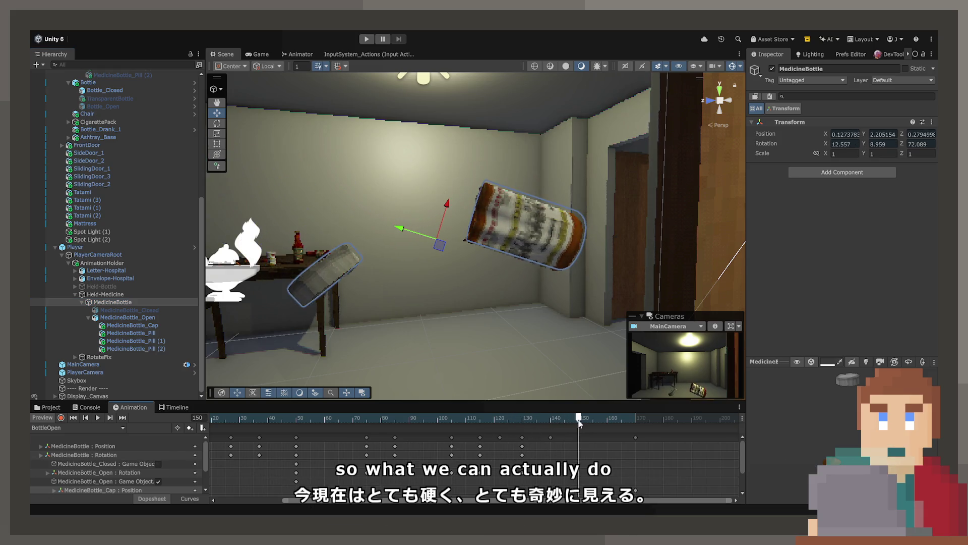
mouse_move(442, 247)
left_mouse_down()
mouse_move(437, 261)
mouse_move(397, 252)
left_mouse_up()
left_click(217, 123)
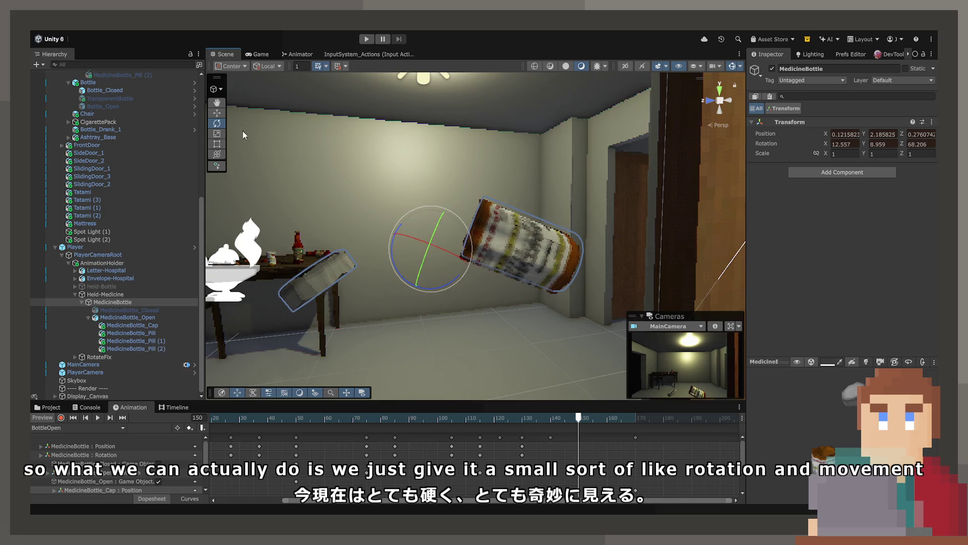
left_click(217, 113)
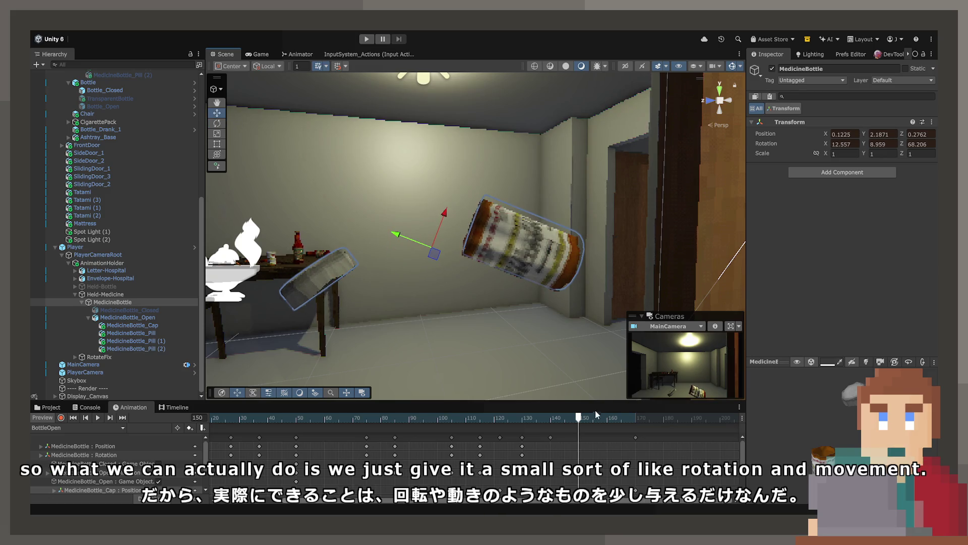
left_click(61, 418)
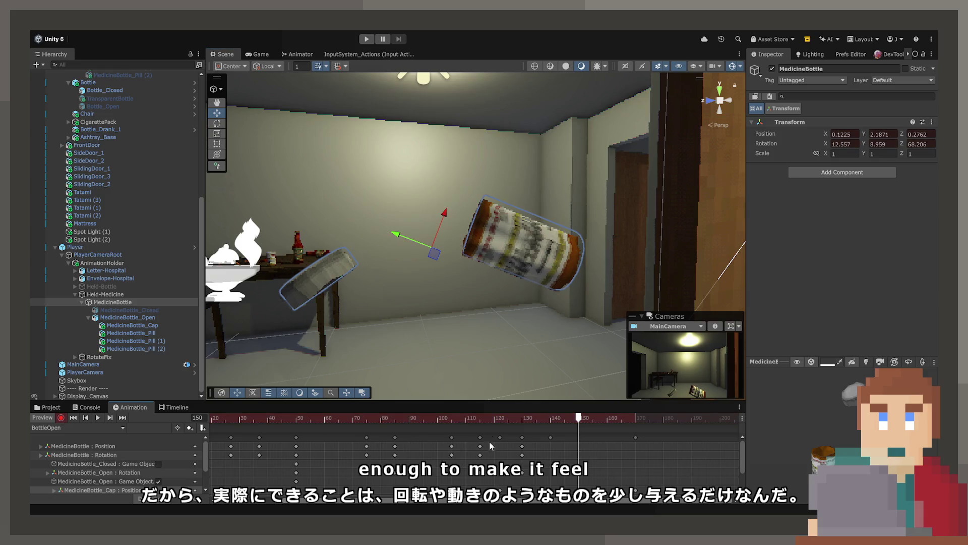
left_click_drag(435, 261, 434, 258)
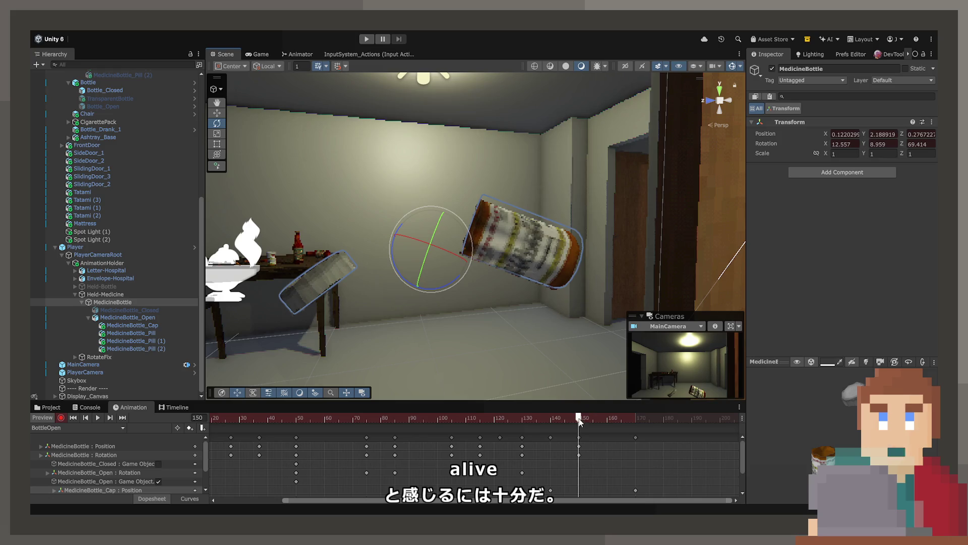
- Preview the frame-150 shift from around frame 111 and through the game camera
left_click(468, 418)
key("space")
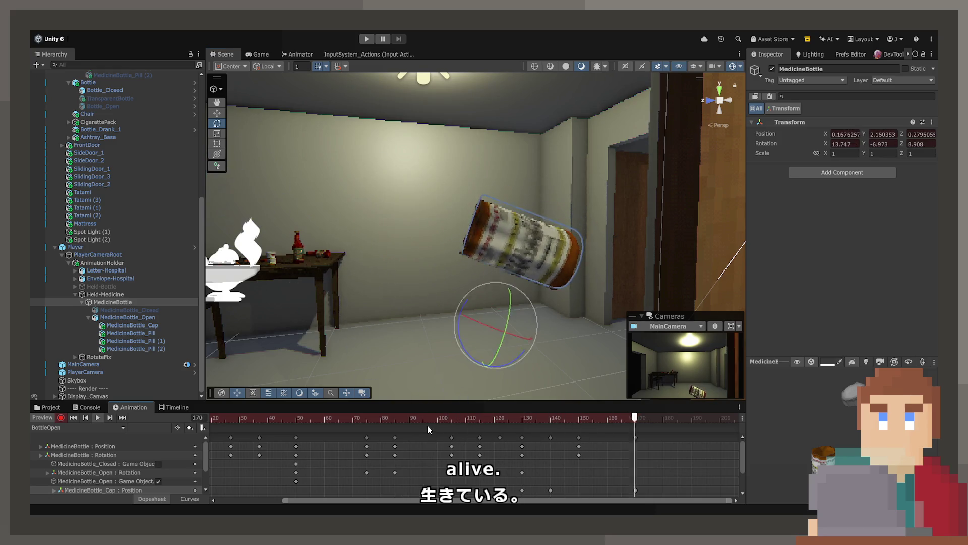
mouse_move(553, 414)
left_mouse_down()
mouse_move(501, 418)
mouse_move(580, 422)
mouse_move(536, 423)
mouse_move(561, 426)
mouse_move(517, 439)
mouse_move(634, 438)
mouse_move(549, 436)
left_mouse_up()
left_click(523, 438)
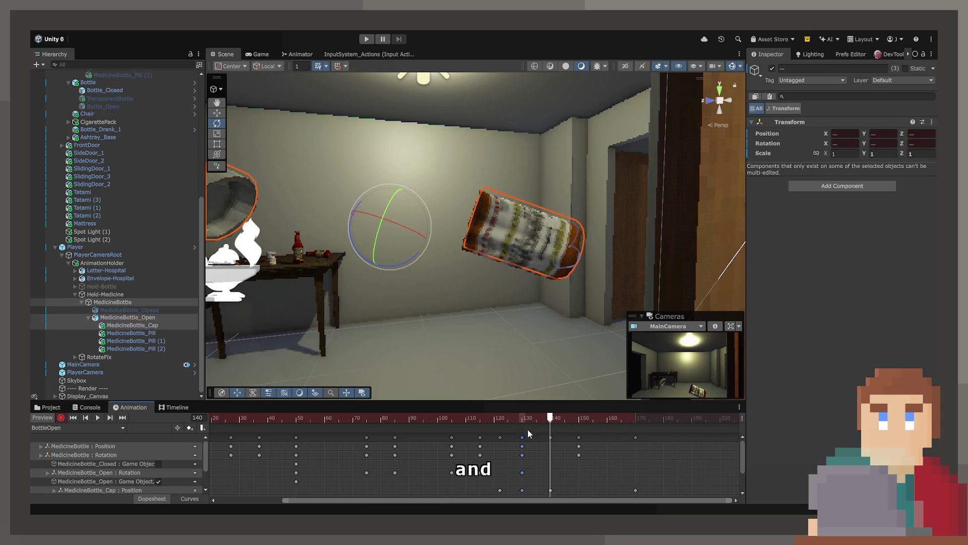
left_click(522, 447)
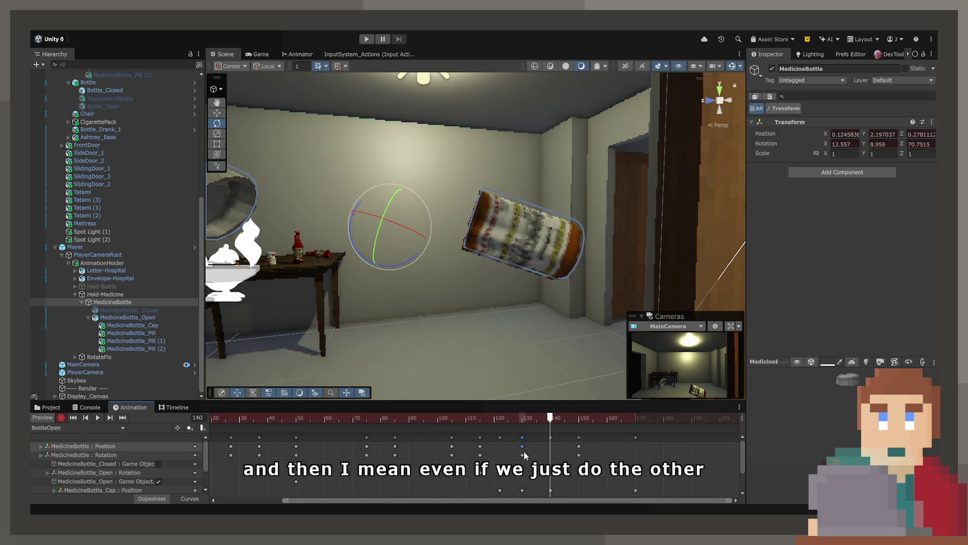
left_click_drag(553, 422, 631, 426)
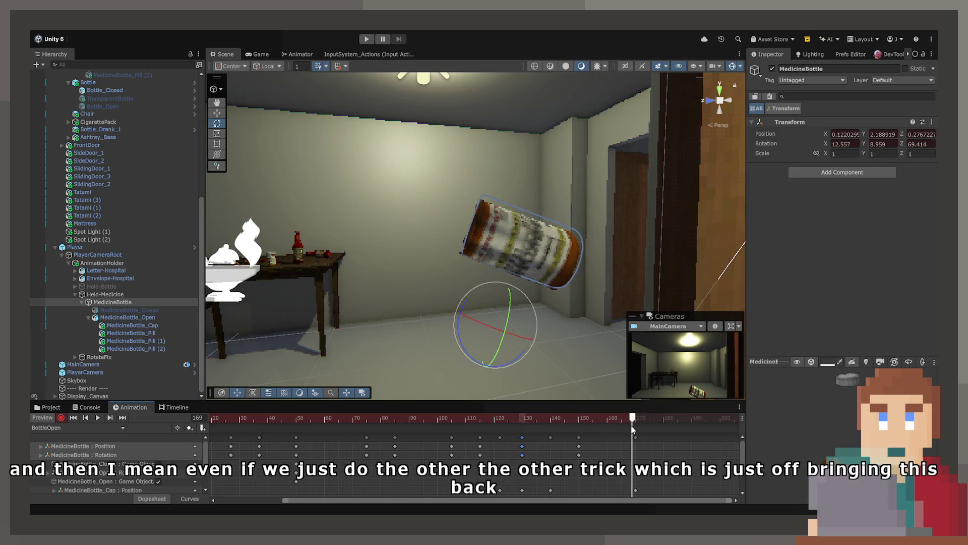
left_click(450, 419)
key("space")
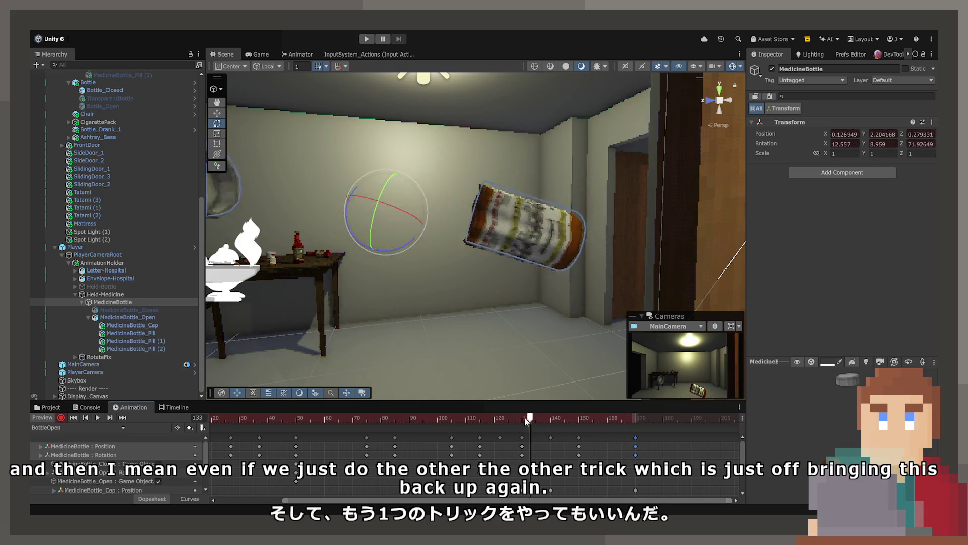
left_click(257, 54)
left_click(473, 422)
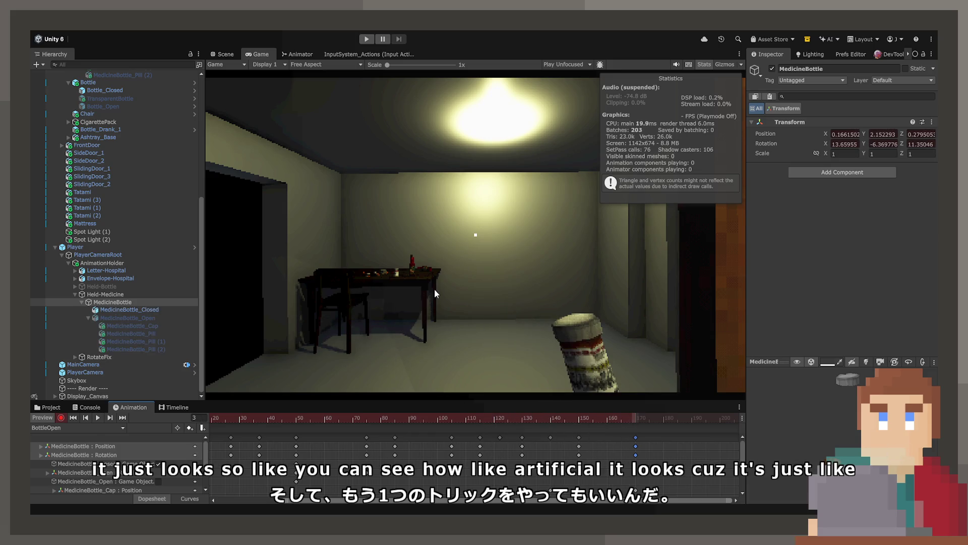
- At frame 150, rotate and raise MedicineBottle, tilting it further to about 6.85°, 0.464°, 55.066°
left_click(219, 53)
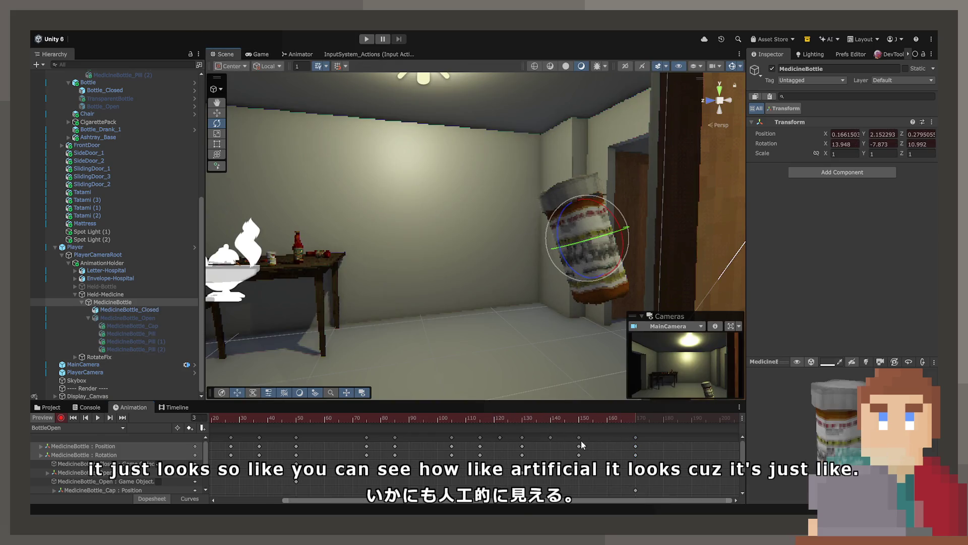
left_click_drag(573, 420, 579, 424)
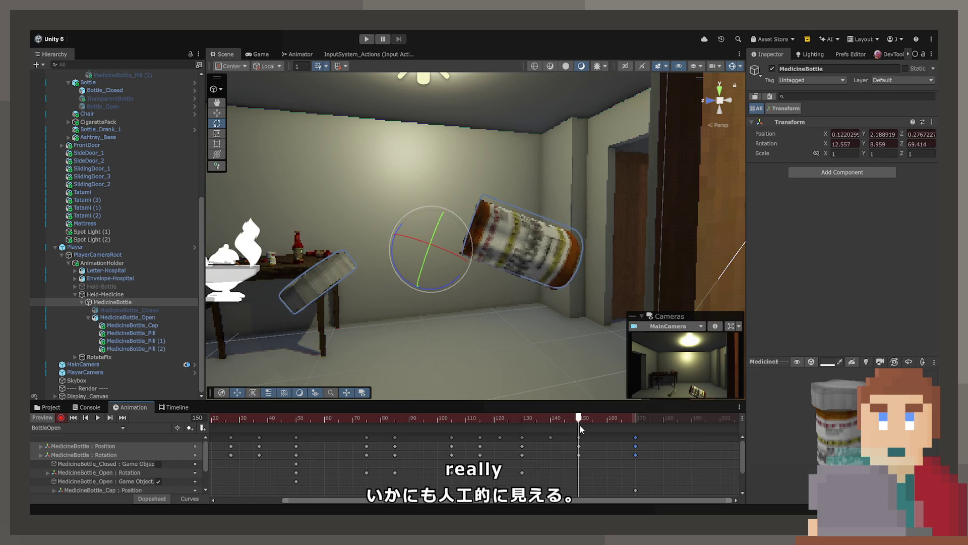
left_click(522, 259)
left_click(114, 302)
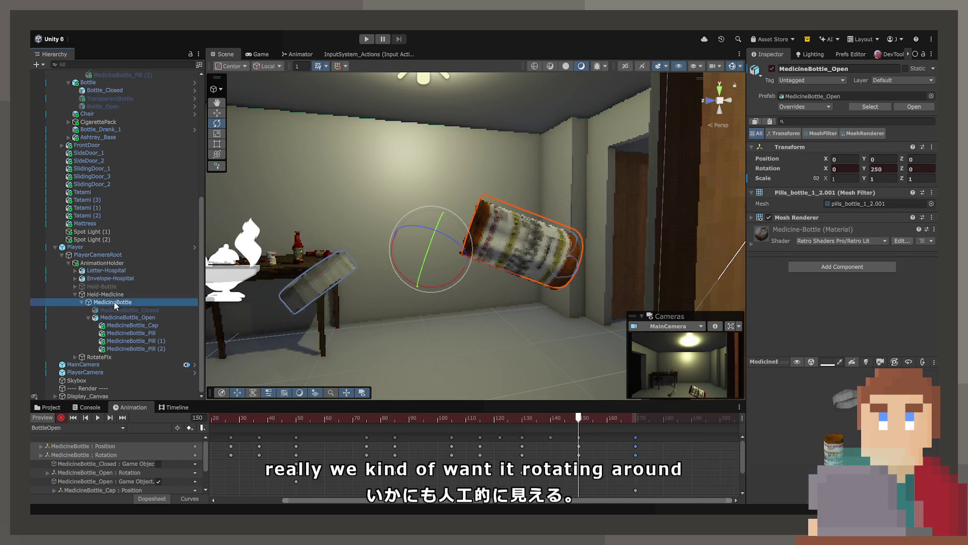
left_click_drag(395, 257, 392, 238)
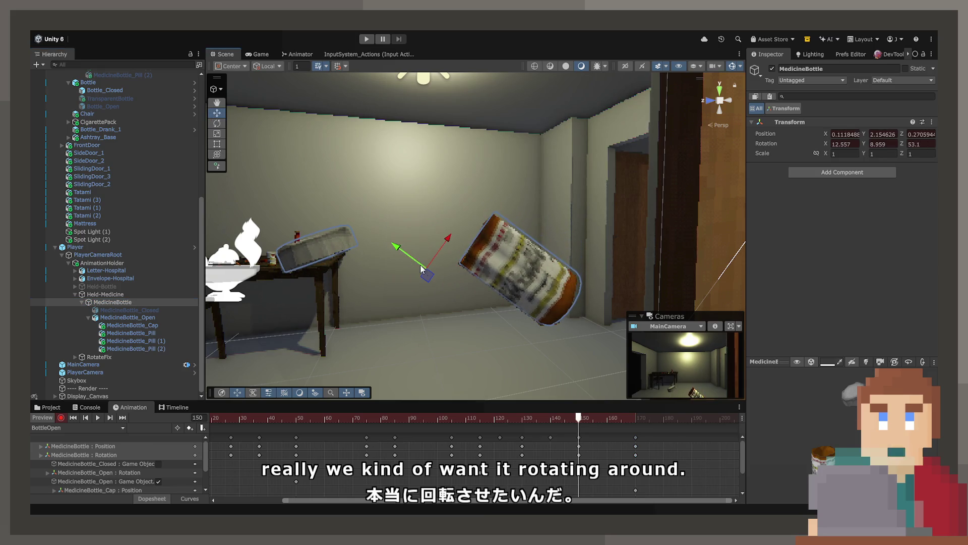
left_click_drag(426, 274, 430, 262)
key("space")
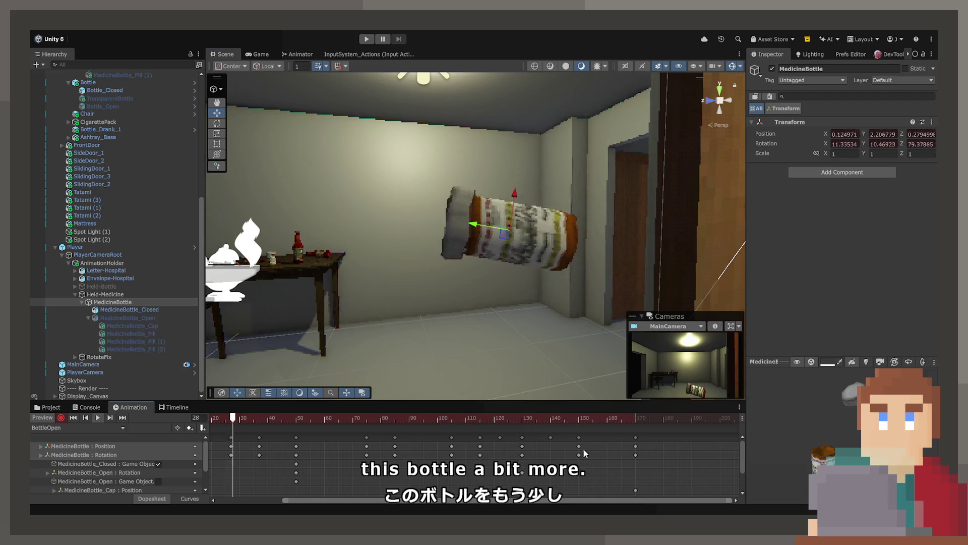
left_click(579, 418)
left_click_drag(580, 420, 579, 421)
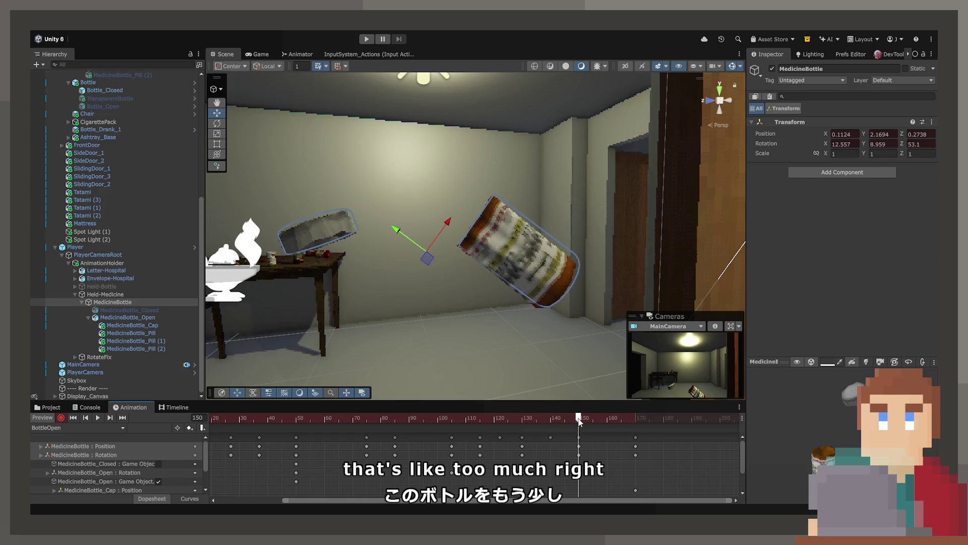
left_click(217, 123)
mouse_move(393, 240)
left_mouse_down()
mouse_move(456, 320)
mouse_move(422, 265)
mouse_move(393, 258)
mouse_move(397, 267)
mouse_move(383, 252)
mouse_move(408, 245)
left_mouse_up()
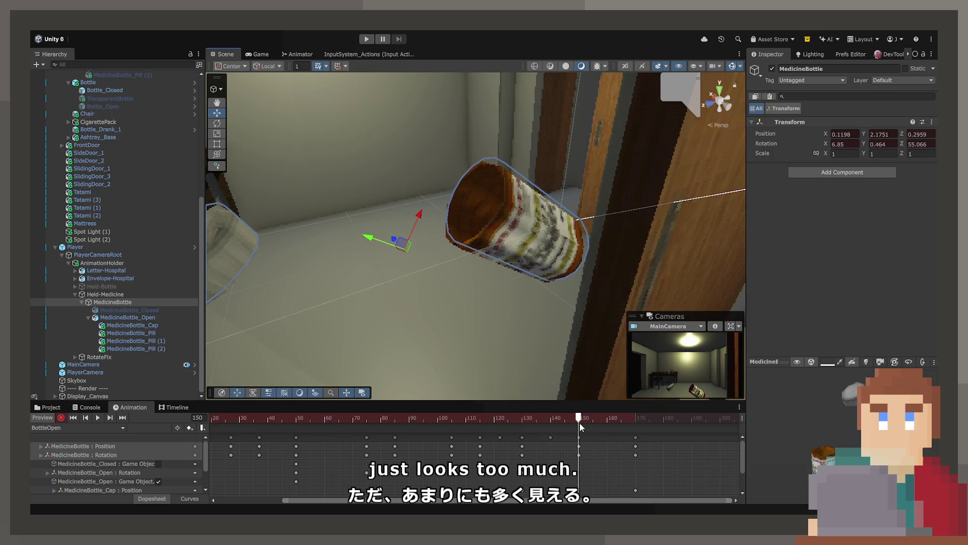
- Paste the bottle's frame-150 keyframes at frame 170
key("space")
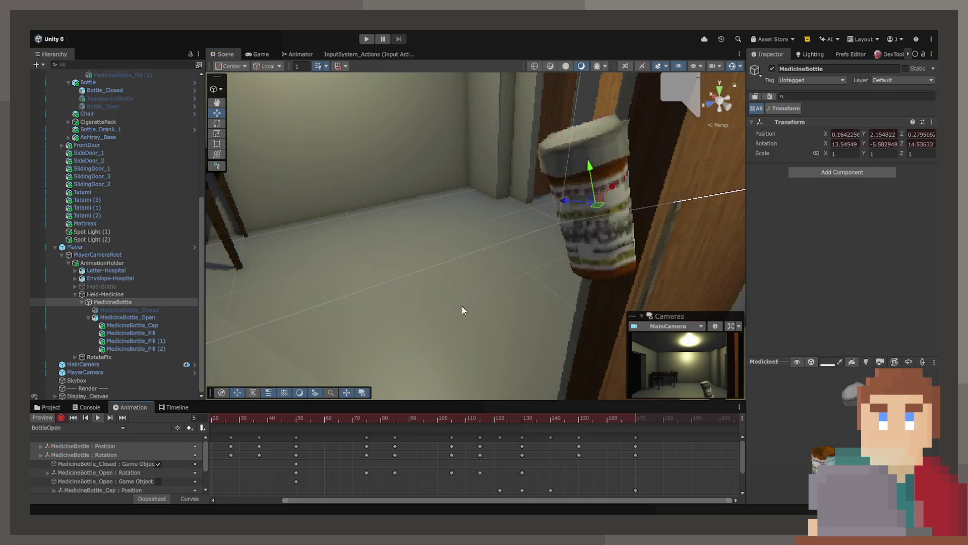
mouse_move(633, 414)
left_mouse_down()
mouse_move(505, 424)
mouse_move(595, 423)
left_mouse_up()
left_click(636, 437)
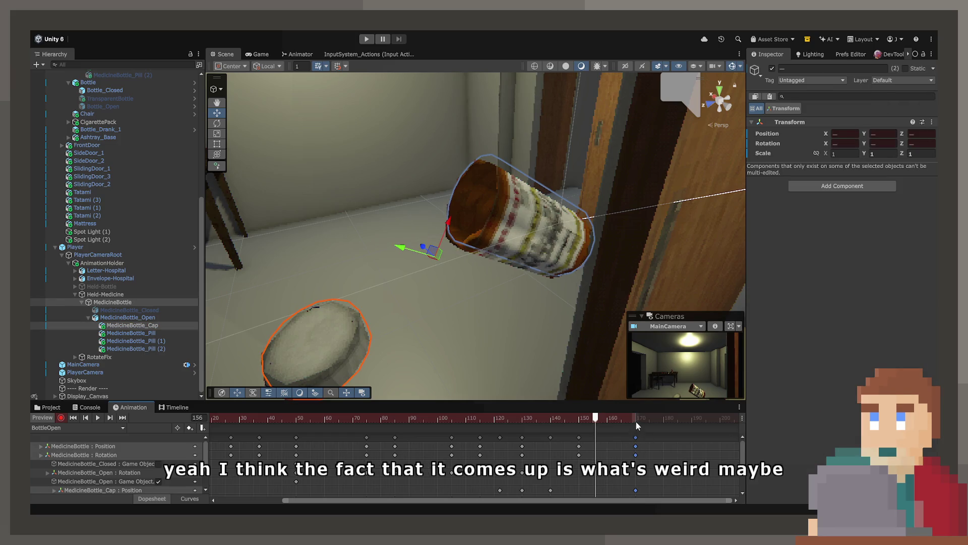
left_click(638, 420)
left_click(579, 442)
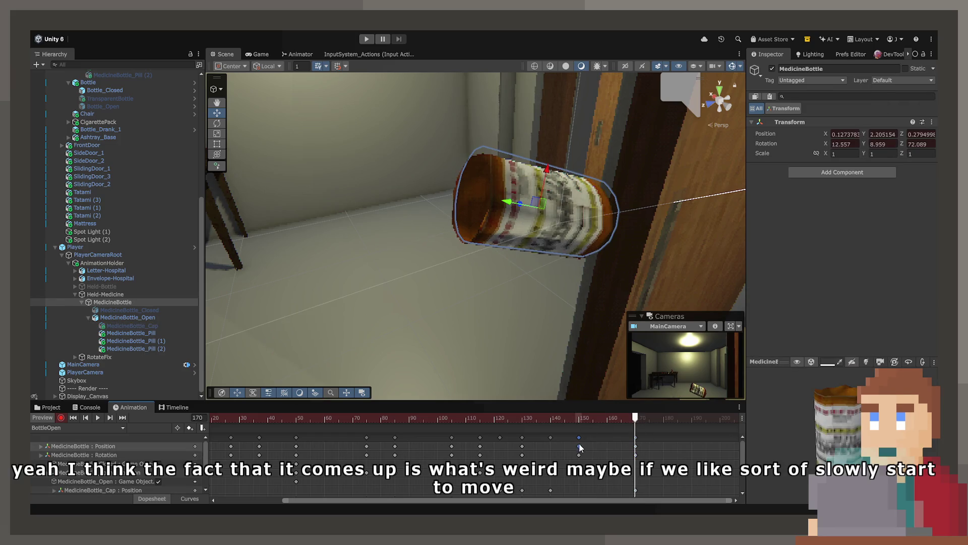
key("ctrl+v")
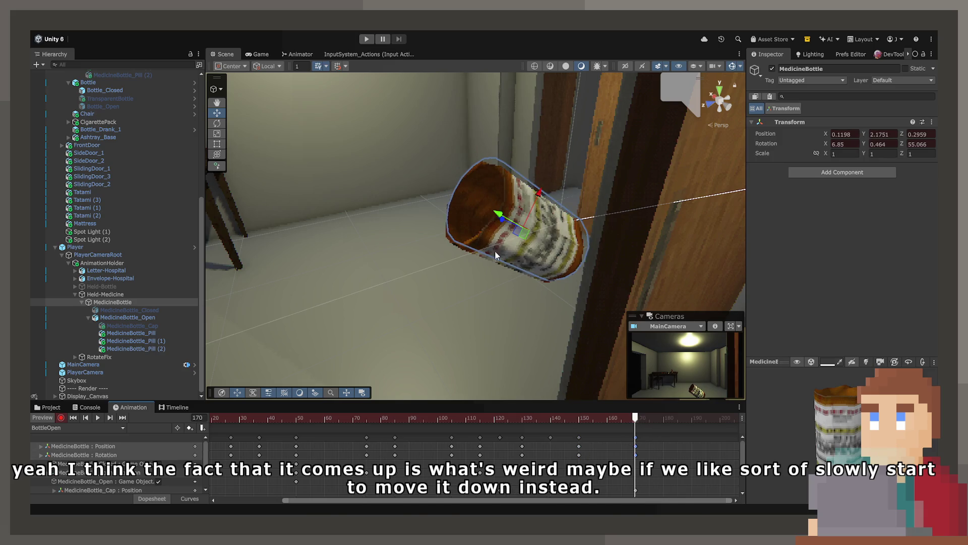
- Tilt and lower the bottle at frame 170 to about 0.125, 2.144, 0.292 with 35° Z
mouse_move(500, 226)
left_mouse_down()
mouse_move(506, 205)
mouse_move(497, 216)
left_mouse_up()
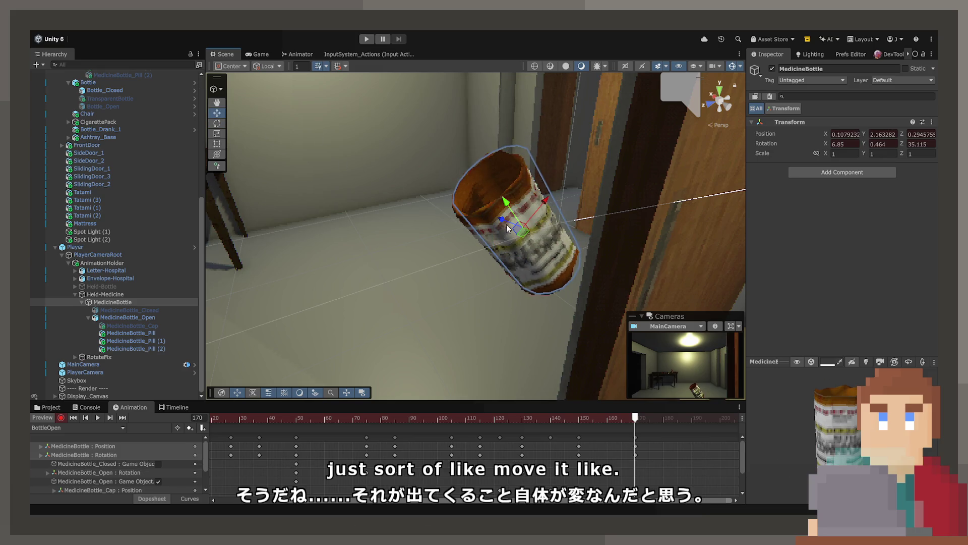
left_click_drag(515, 228, 530, 243)
left_click(630, 417)
mouse_move(630, 417)
left_mouse_down()
mouse_move(484, 420)
mouse_move(636, 428)
left_mouse_up()
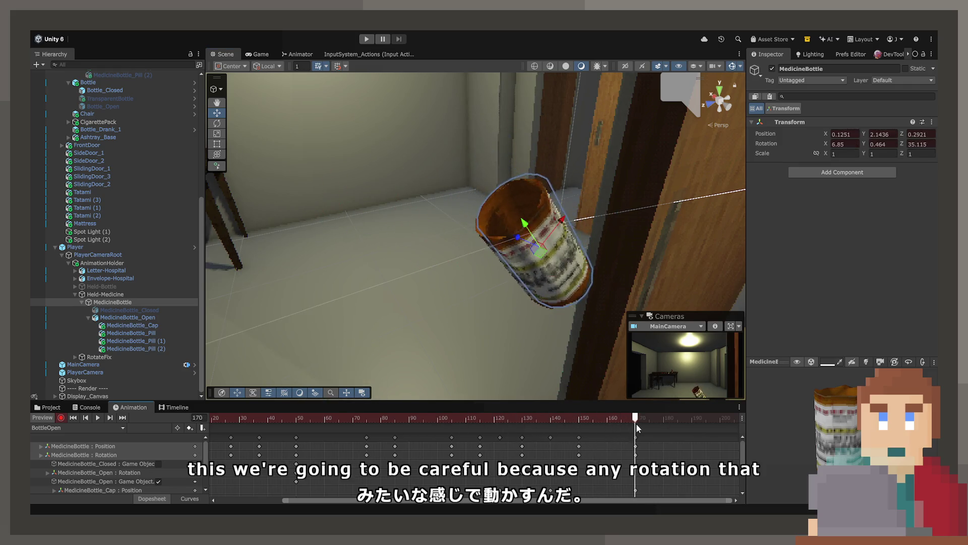
left_click_drag(502, 279, 486, 189)
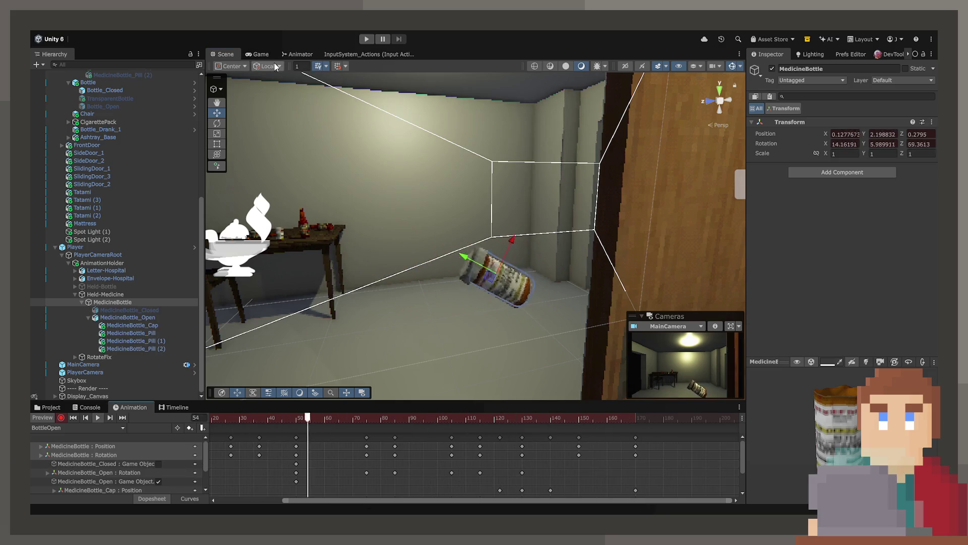
left_click(262, 56)
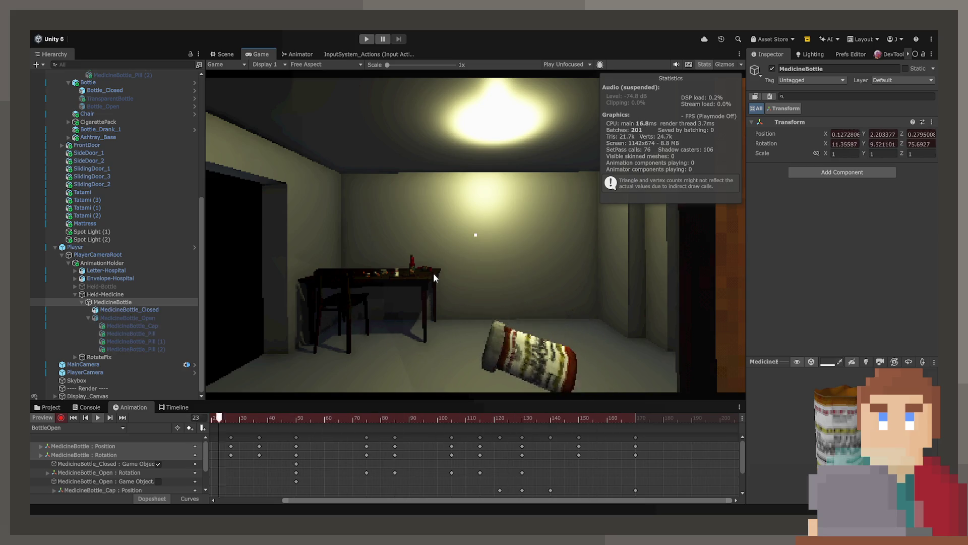
left_click(229, 57)
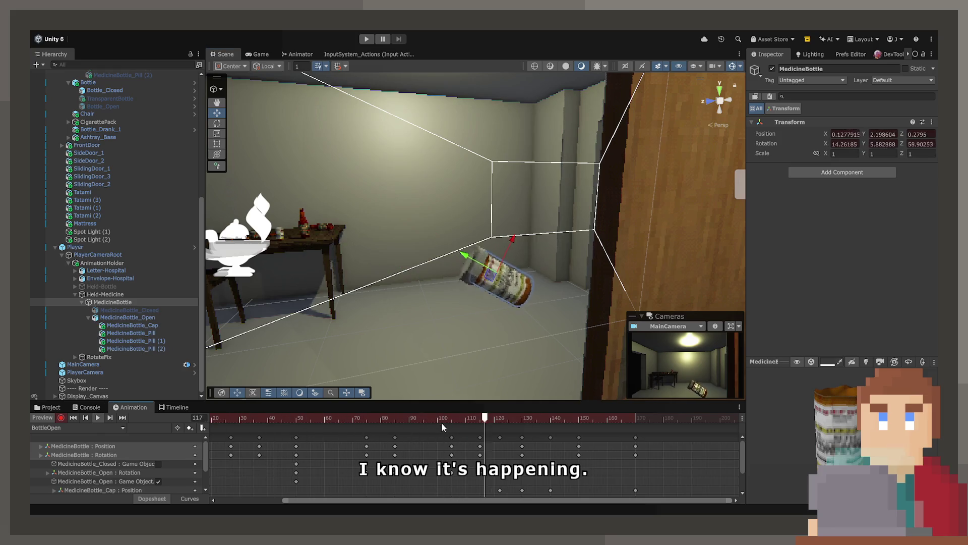
left_click_drag(441, 421, 551, 442)
left_click_drag(521, 268, 169, 266)
left_click(147, 301)
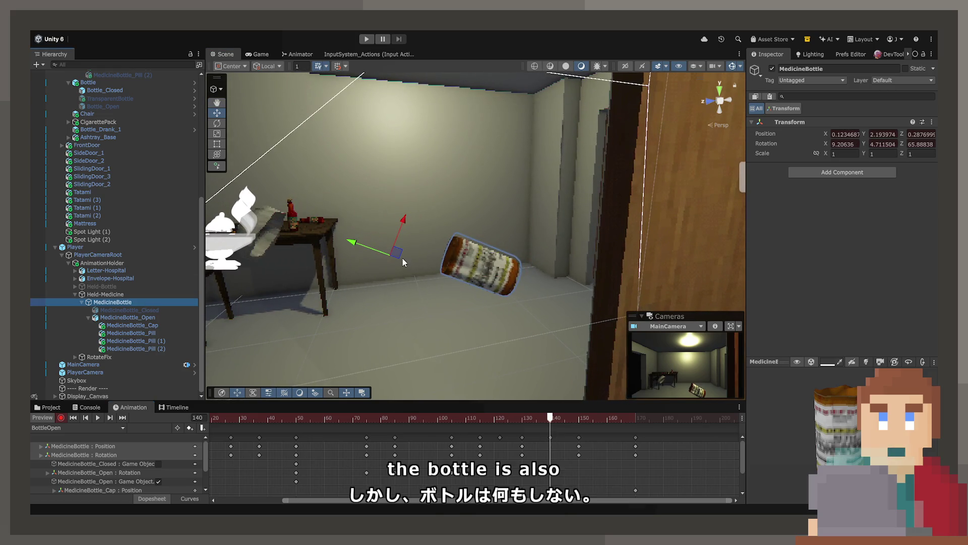
- Nudge the bottle right, preview from frame 95, then drag the frame-140 keys to frame 136
left_click_drag(400, 254, 427, 259)
mouse_move(550, 419)
left_mouse_down()
mouse_move(474, 428)
mouse_move(561, 436)
mouse_move(495, 436)
mouse_move(546, 436)
mouse_move(526, 440)
left_mouse_up()
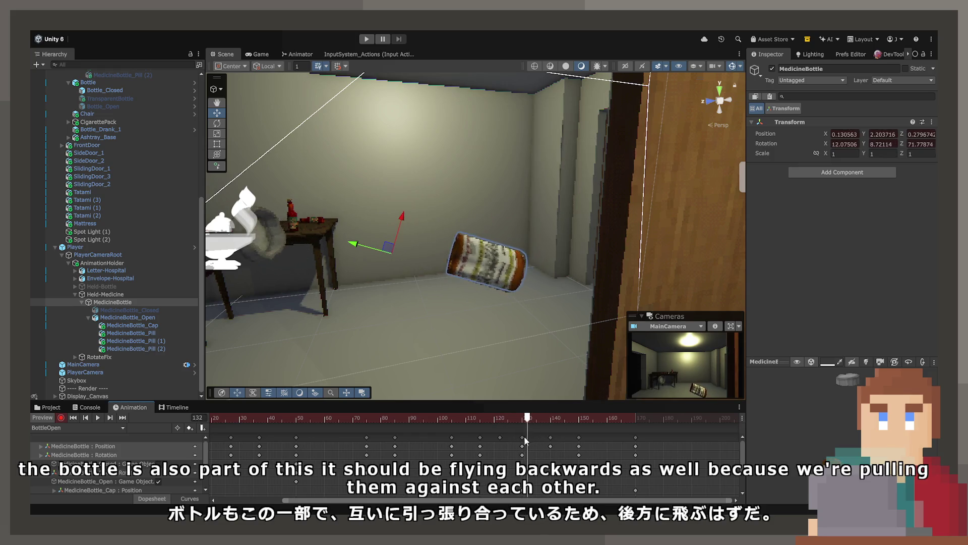
left_click(422, 419)
mouse_move(446, 418)
left_mouse_down()
mouse_move(562, 424)
mouse_move(522, 420)
left_mouse_up()
left_click(425, 422)
key("space")
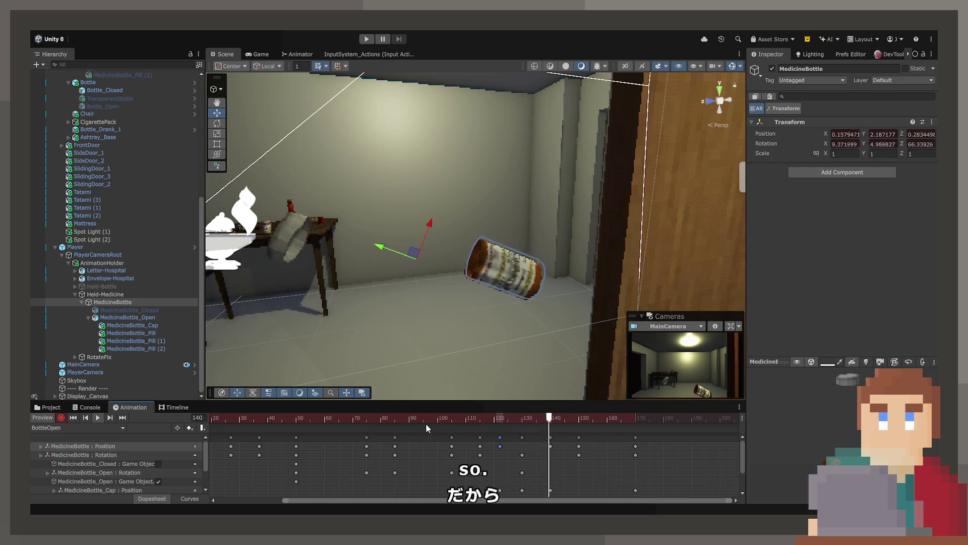
left_click(257, 54)
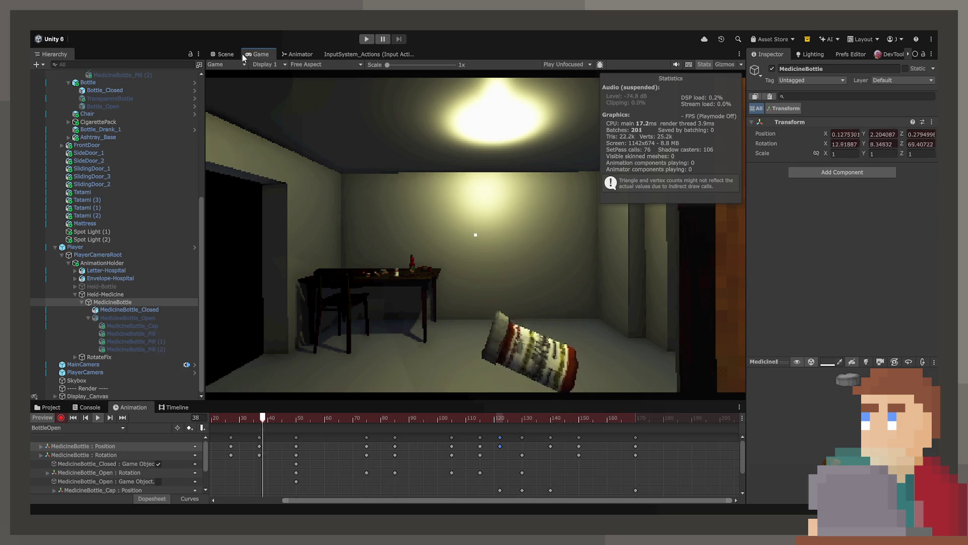
key("ctrl+1")
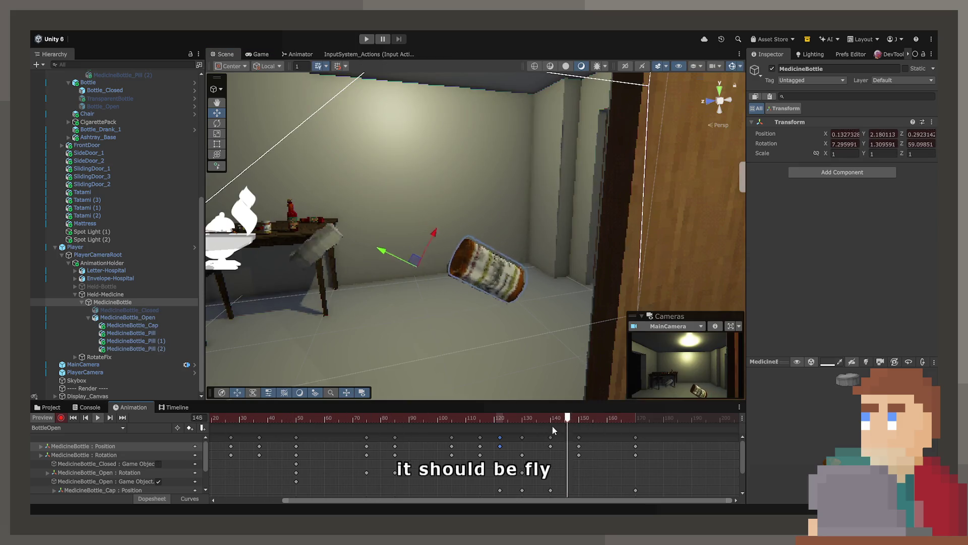
mouse_move(551, 437)
left_mouse_down()
mouse_move(500, 417)
mouse_move(523, 419)
mouse_move(524, 438)
mouse_move(476, 419)
mouse_move(567, 424)
mouse_move(581, 449)
mouse_move(635, 452)
left_mouse_up()
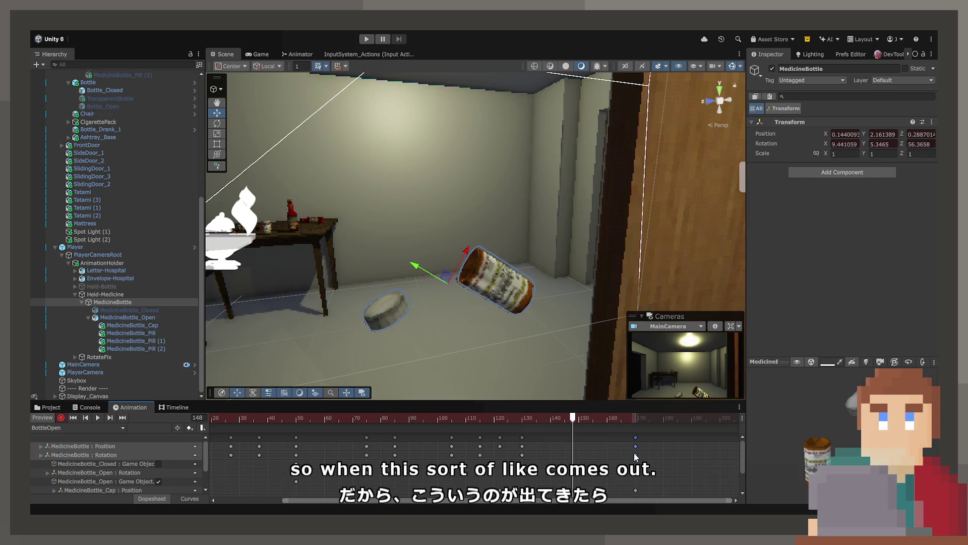
- Pull the bottle back up-left at frame 150 and preview the motion from frame 104
mouse_move(585, 421)
left_mouse_down()
mouse_move(449, 416)
mouse_move(571, 421)
left_mouse_up()
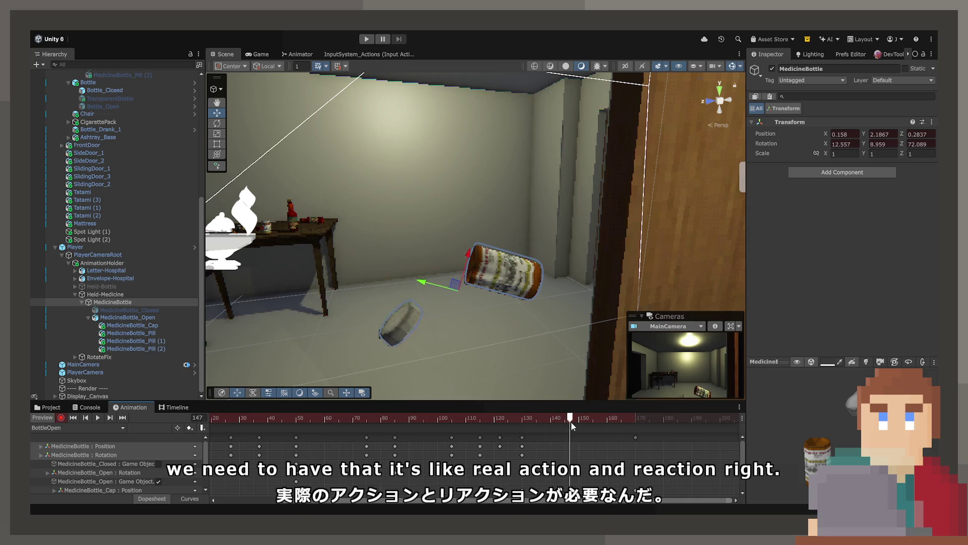
left_click_drag(462, 297, 430, 256)
left_click(216, 123)
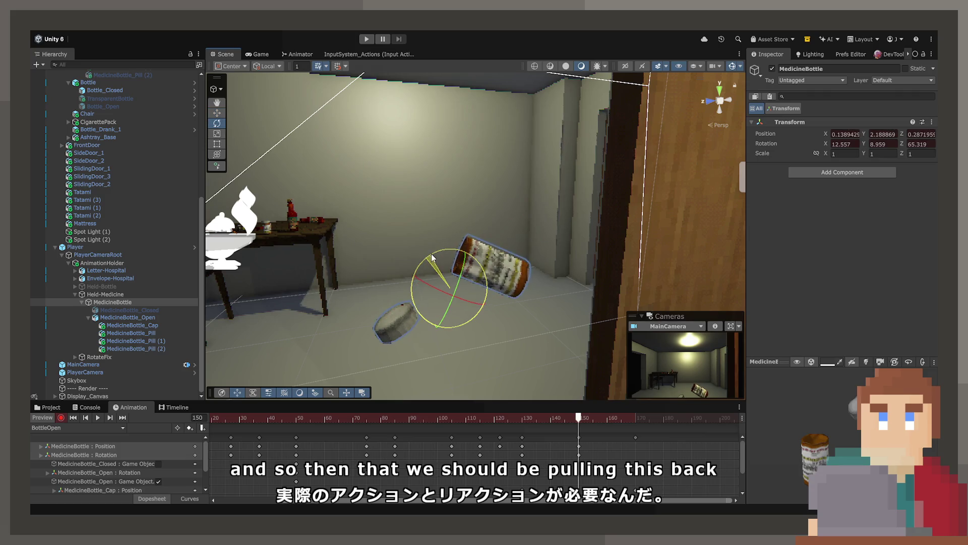
left_click_drag(578, 417, 448, 418)
key("space")
left_click(580, 419)
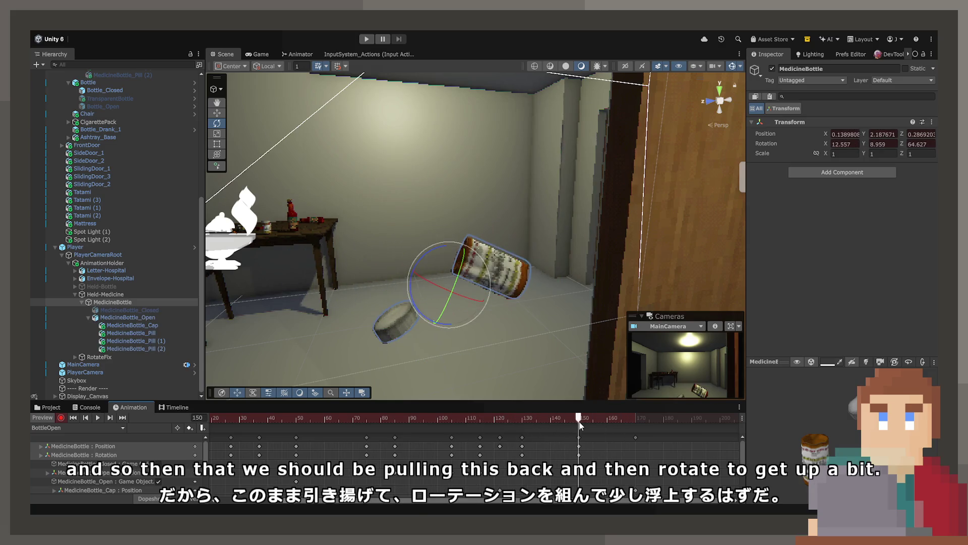
left_click(222, 112)
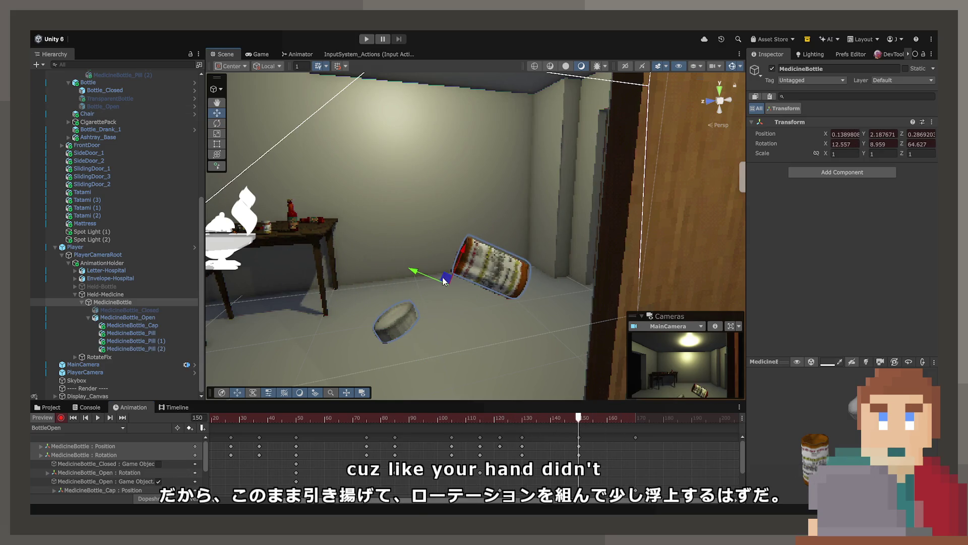
mouse_move(578, 418)
left_mouse_down()
mouse_move(441, 423)
mouse_move(575, 427)
left_mouse_up()
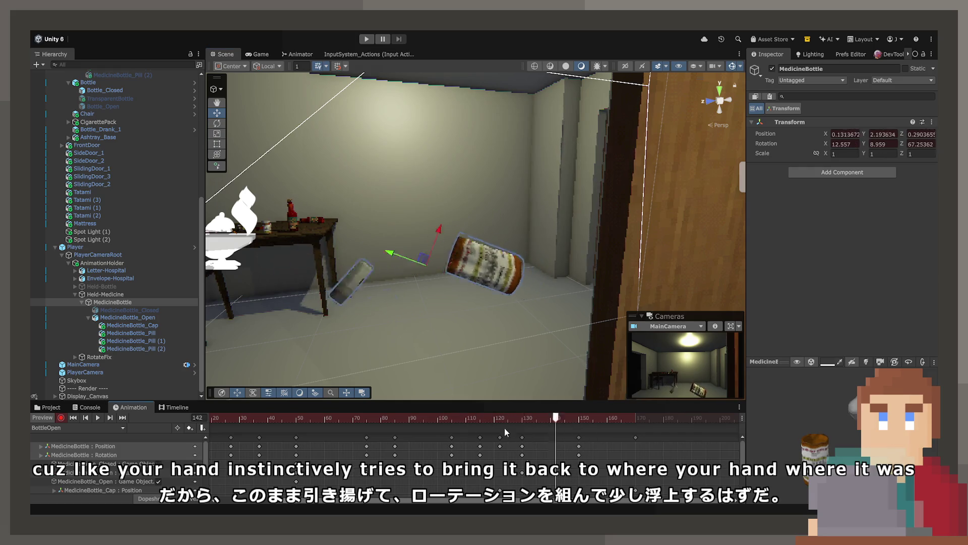
key("space")
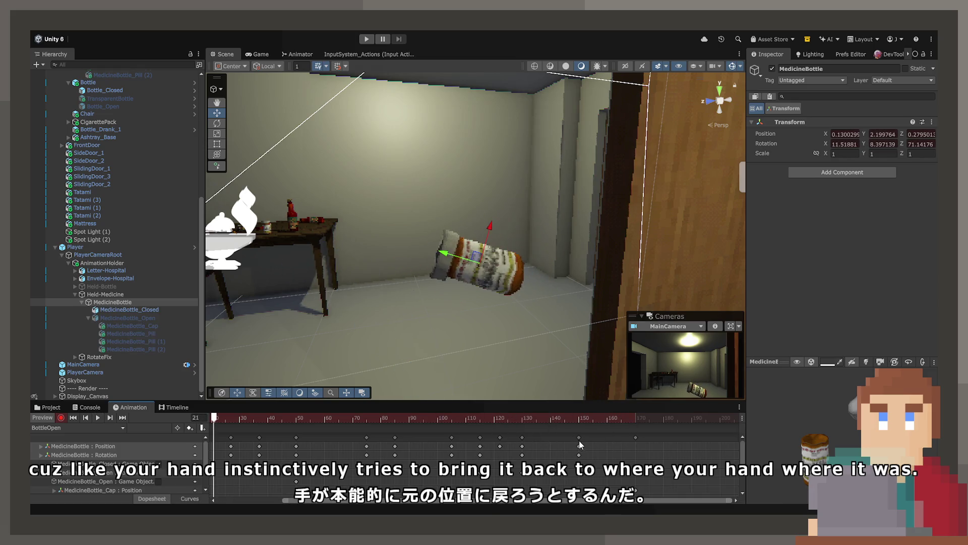
- Delay the frame-150 bottle keys to around frame 169 and review them through the game camera
left_click_drag(579, 440, 636, 440)
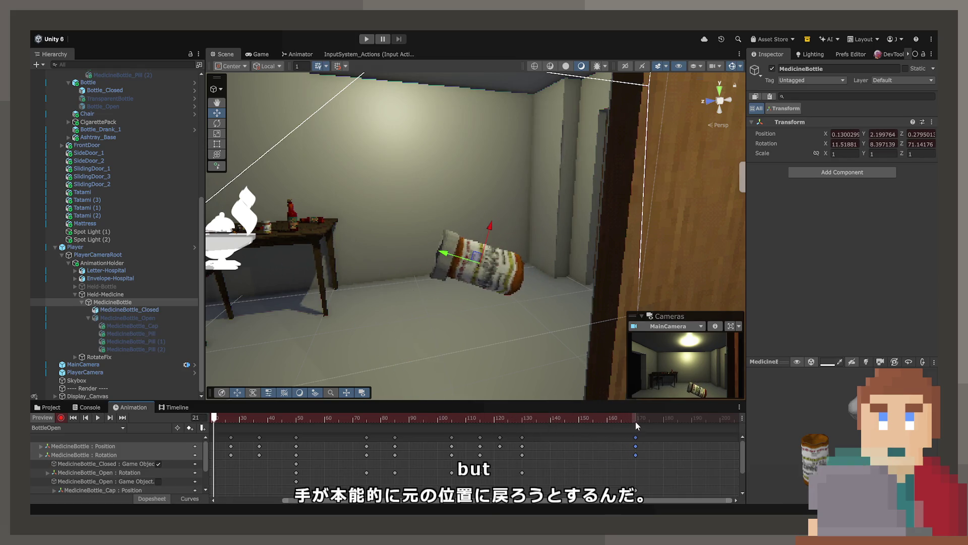
key("space")
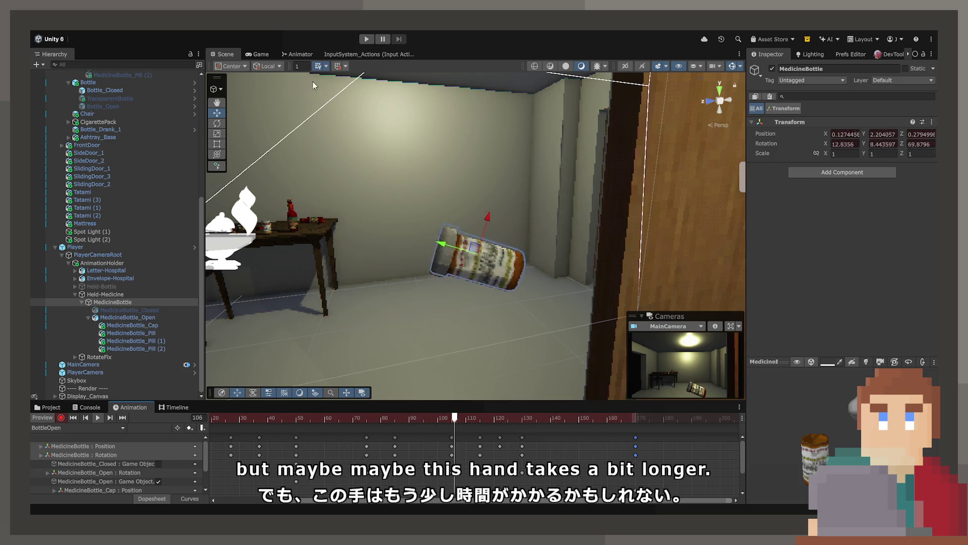
left_click(262, 53)
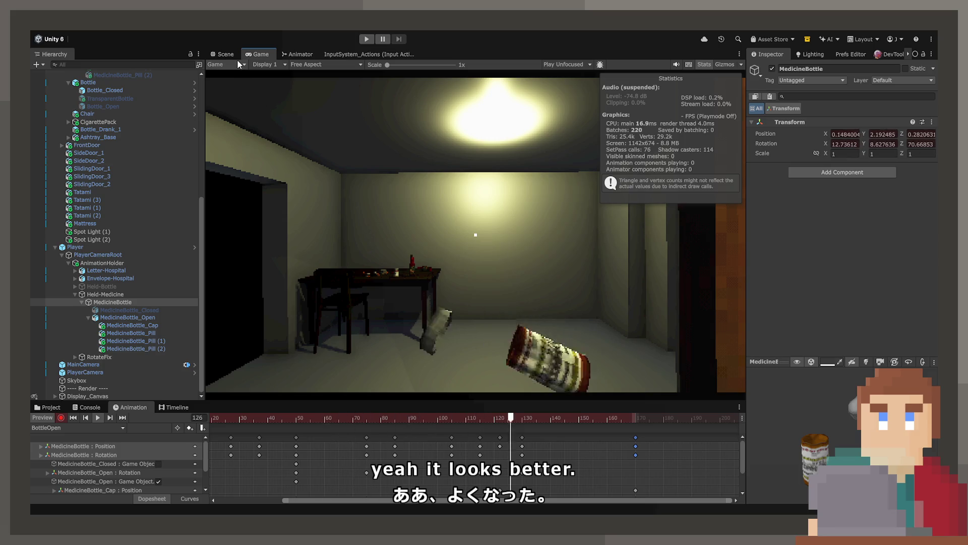
left_click(226, 54)
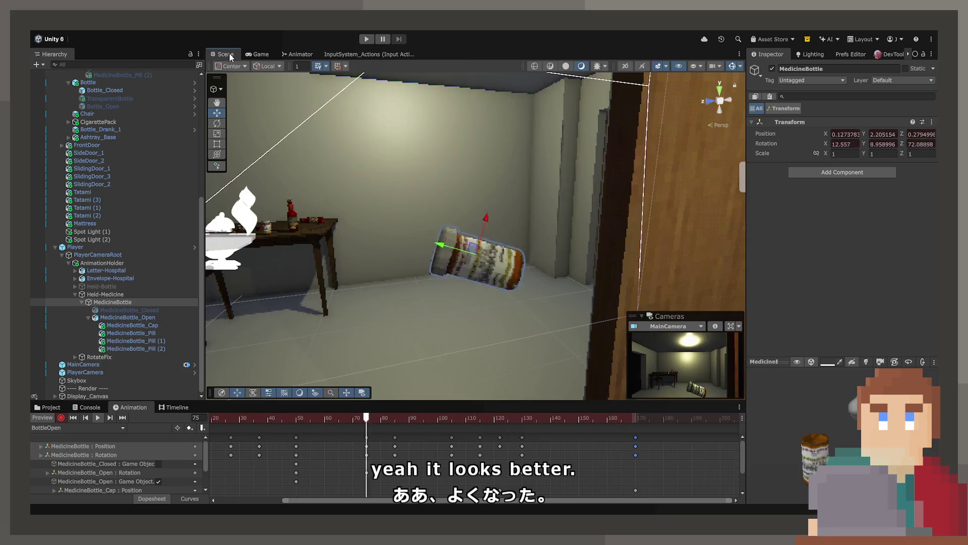
- Shift the bottle right at frame 131 and preview frames 130 to 167
left_click(524, 418)
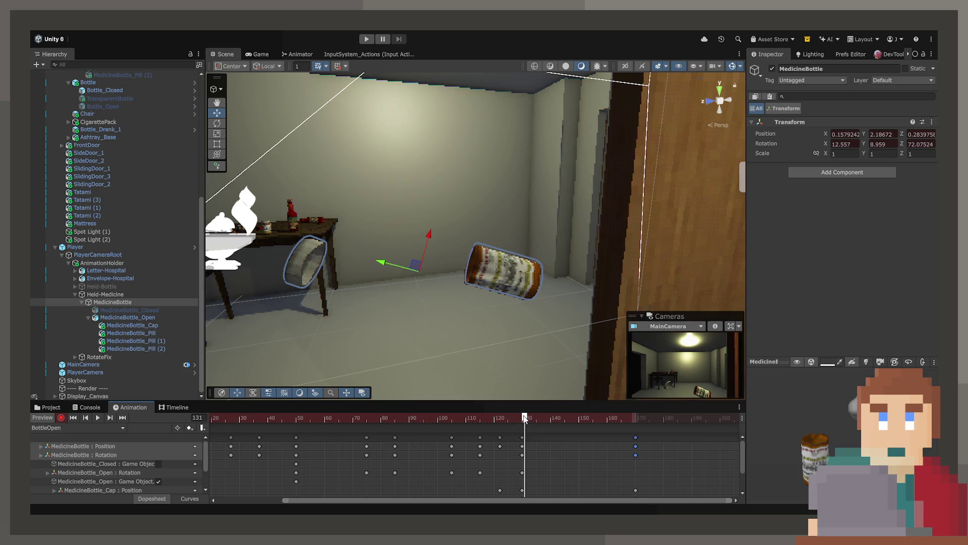
left_click_drag(423, 272, 439, 274)
mouse_move(525, 418)
left_mouse_down()
mouse_move(456, 418)
mouse_move(626, 418)
left_mouse_up()
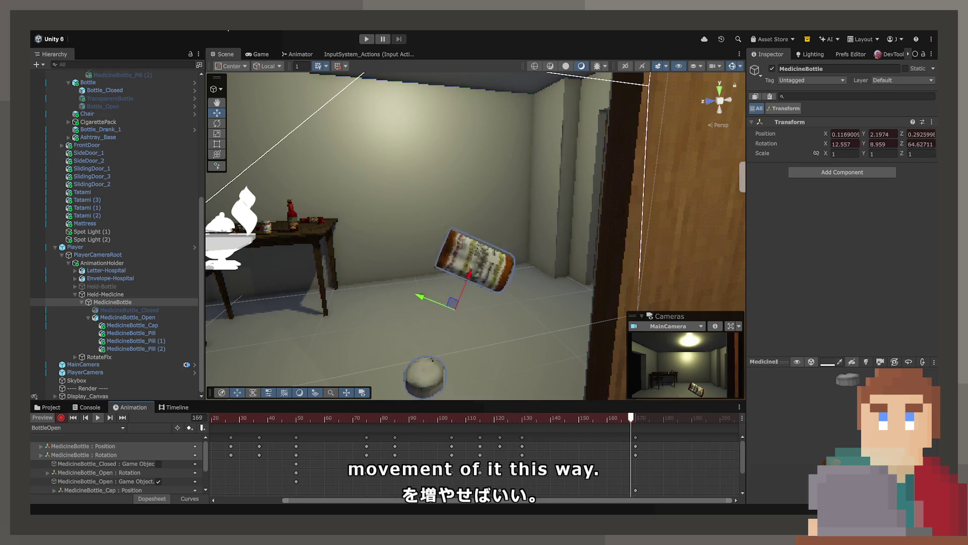
key("space")
left_click(258, 54)
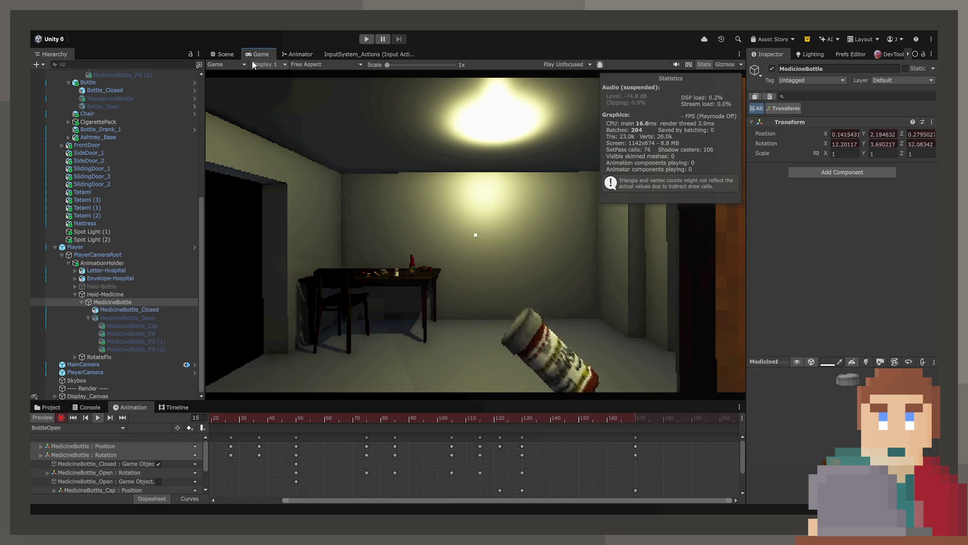
left_click(225, 54)
- Tilt the bottle slightly at frame 171 and play the preview
left_click(638, 419)
left_click(216, 123)
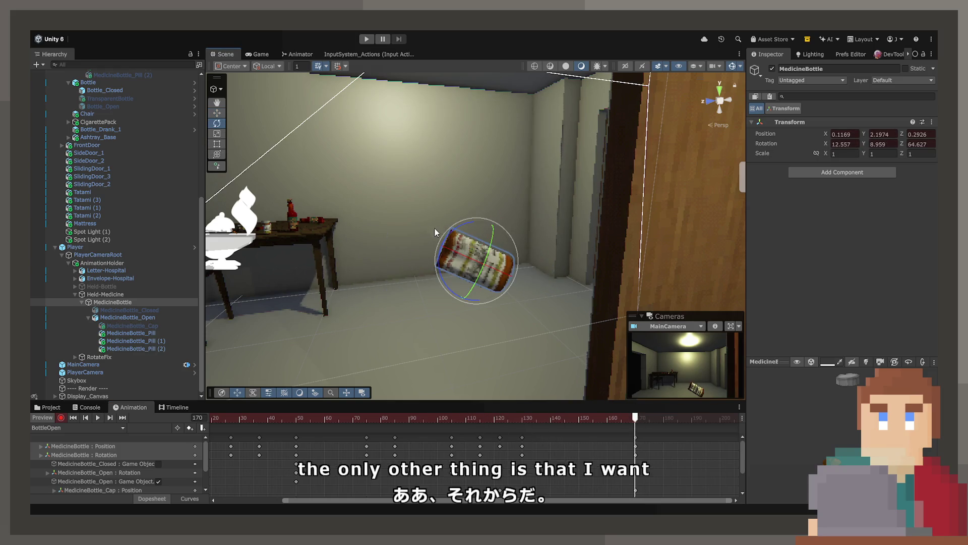
left_click_drag(450, 236, 464, 233)
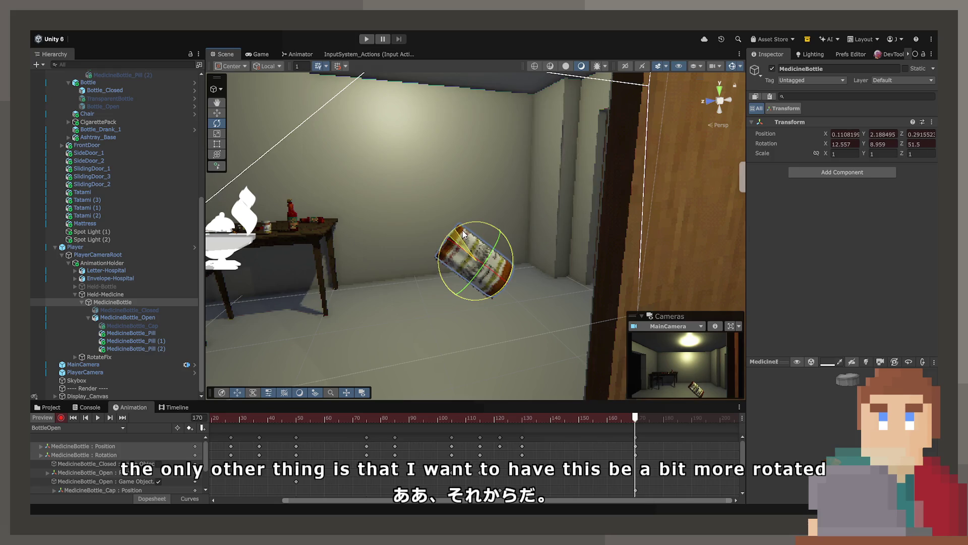
left_click_drag(636, 423, 413, 400)
key("space")
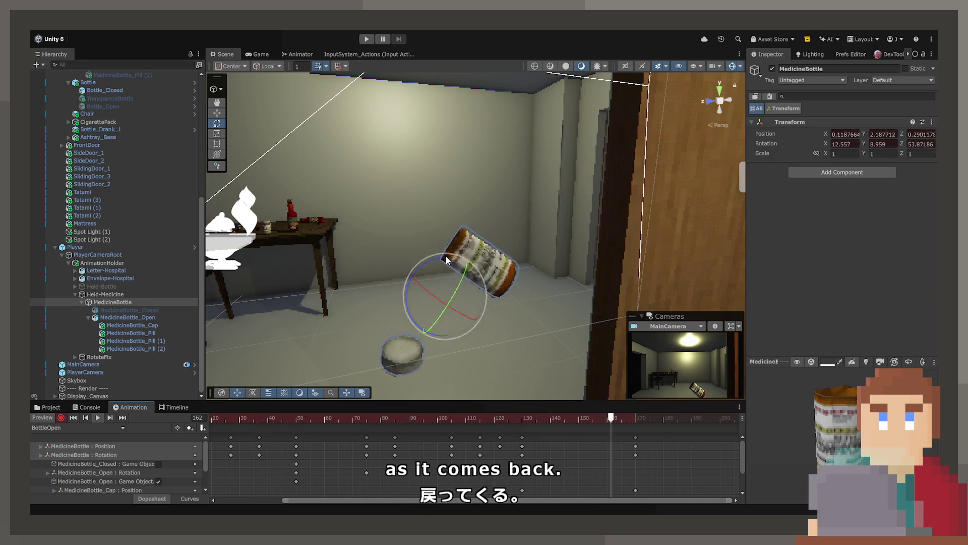
- Key the bottle rotated nearly upright, about 11° on Z, at frame 200
mouse_move(651, 419)
left_mouse_down()
mouse_move(612, 420)
mouse_move(642, 433)
mouse_move(721, 432)
mouse_move(720, 418)
left_mouse_up()
left_click_drag(474, 279, 446, 277)
mouse_move(449, 260)
left_mouse_down()
mouse_move(464, 273)
mouse_move(563, 245)
mouse_move(620, 255)
left_mouse_up()
mouse_move(527, 255)
left_mouse_down()
mouse_move(522, 280)
mouse_move(533, 283)
mouse_move(541, 311)
mouse_move(527, 262)
mouse_move(539, 248)
left_mouse_up()
- Move the final frame-200 bottle keys a few frames earlier and replay the clip
left_click(539, 248)
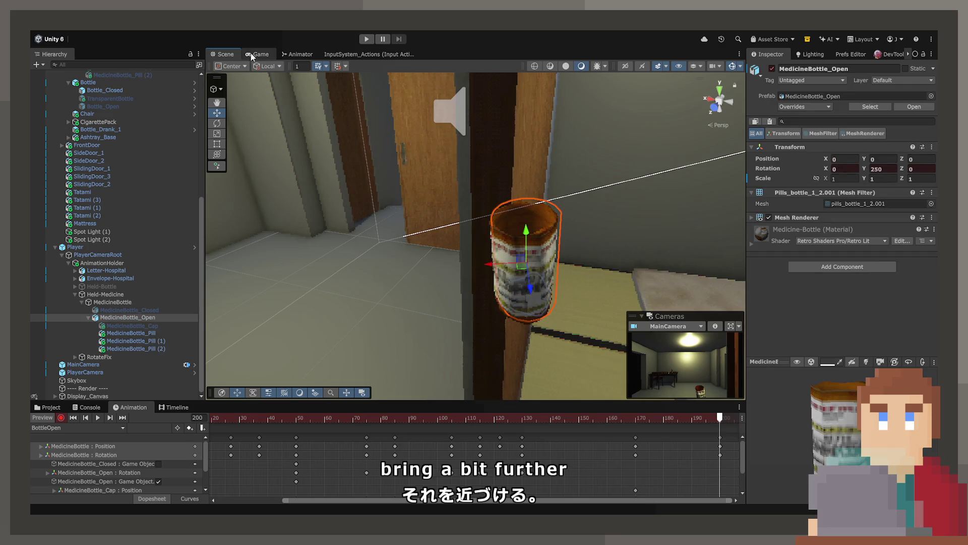
left_click(250, 54)
mouse_move(704, 419)
left_mouse_down()
mouse_move(551, 421)
mouse_move(398, 403)
left_mouse_up()
key("space")
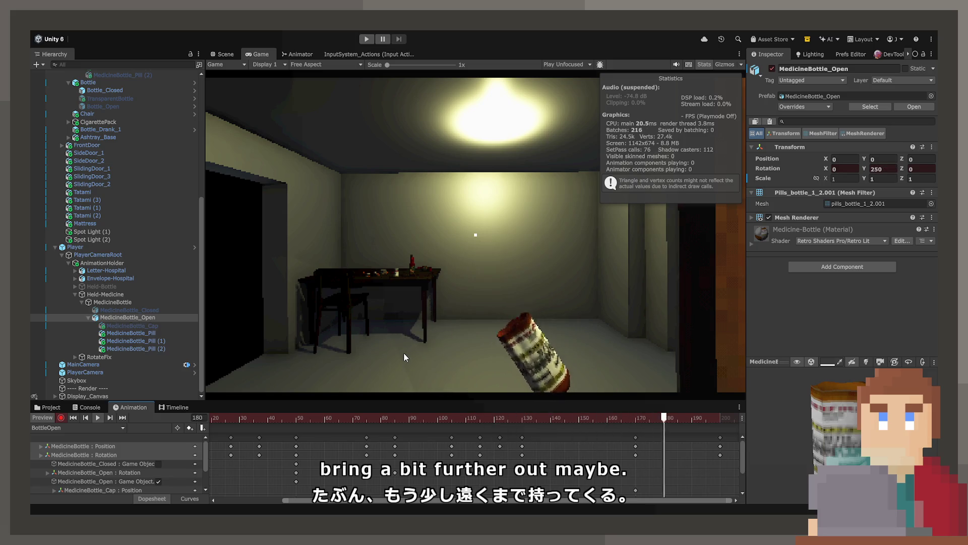
left_click(719, 438)
left_click_drag(684, 443, 678, 444)
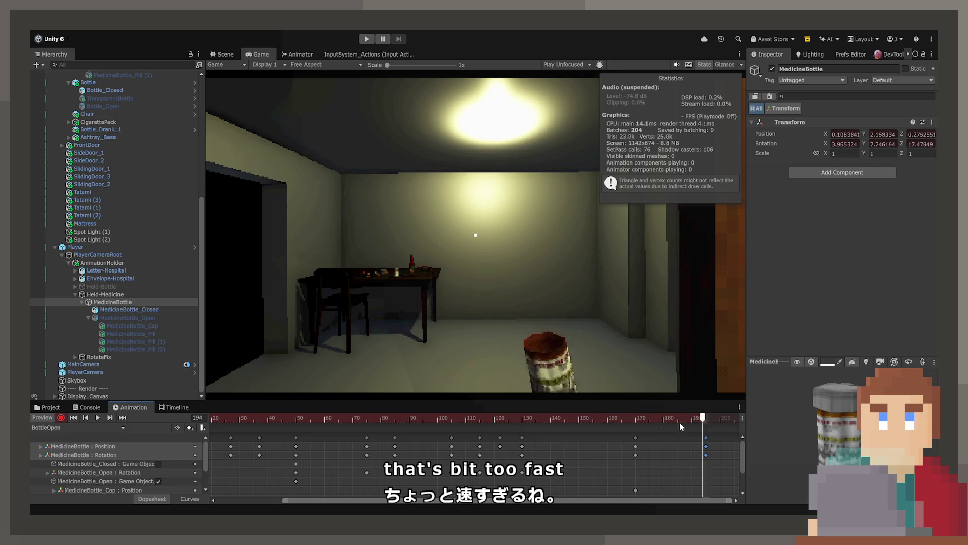
left_click_drag(588, 428, 415, 425)
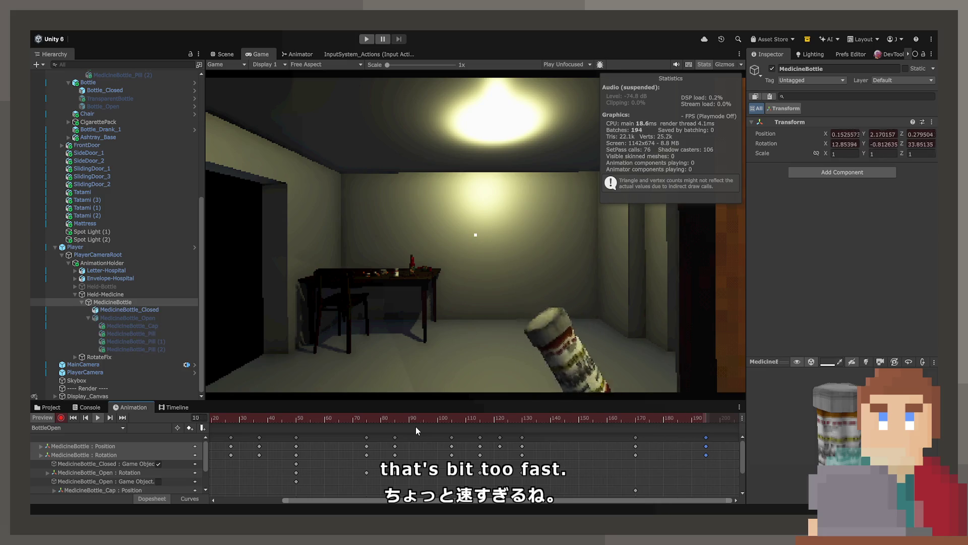
mouse_move(646, 422)
left_mouse_down()
mouse_move(602, 422)
mouse_move(689, 428)
mouse_move(582, 438)
mouse_move(635, 439)
left_mouse_up()
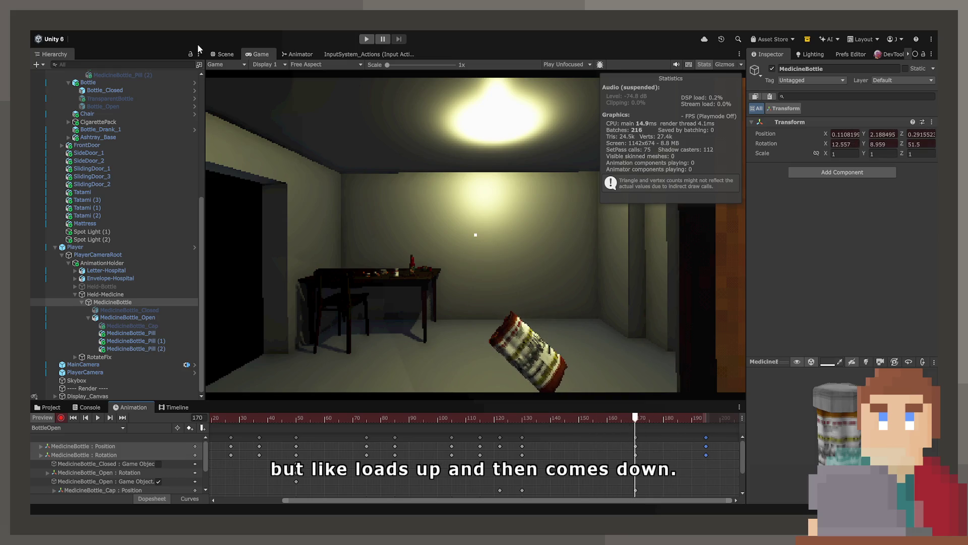
- Rotate the bottle more upright at frame 170, about 27° on Z, and preview in the Game view
left_click(225, 54)
key("e")
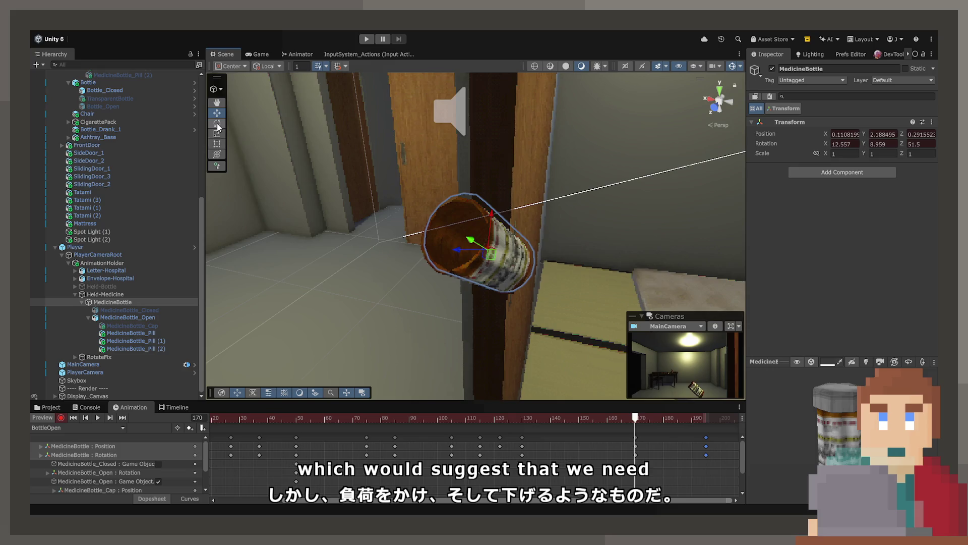
left_click_drag(467, 251, 478, 248)
mouse_move(638, 420)
left_mouse_down()
mouse_move(471, 420)
mouse_move(501, 419)
mouse_move(486, 417)
left_mouse_up()
key("space")
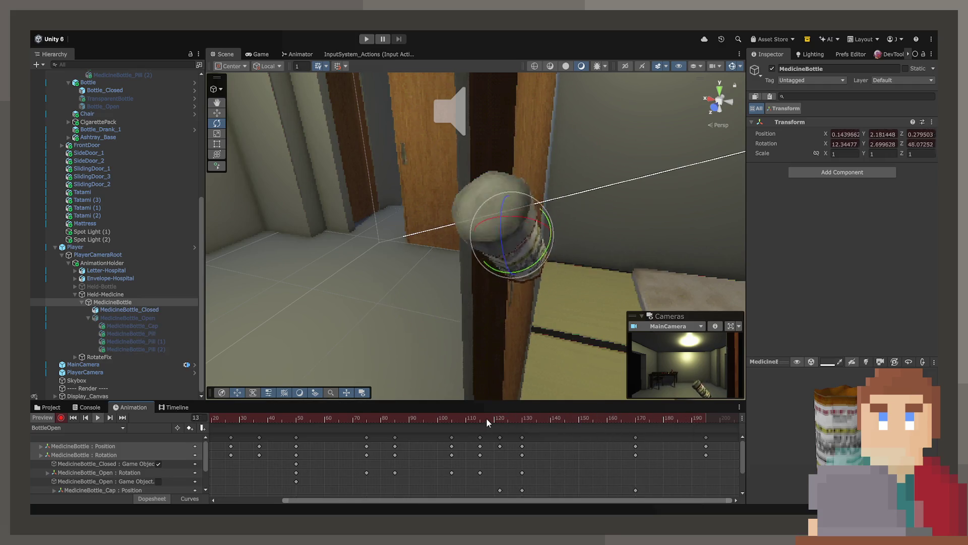
left_click(262, 55)
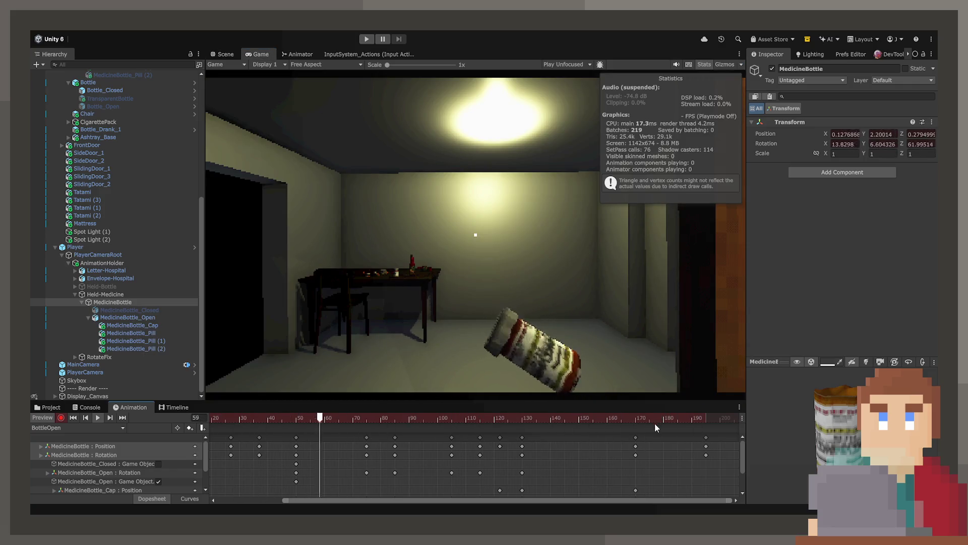
left_click(571, 418)
mouse_move(571, 421)
left_mouse_down()
mouse_move(695, 423)
mouse_move(637, 428)
left_mouse_up()
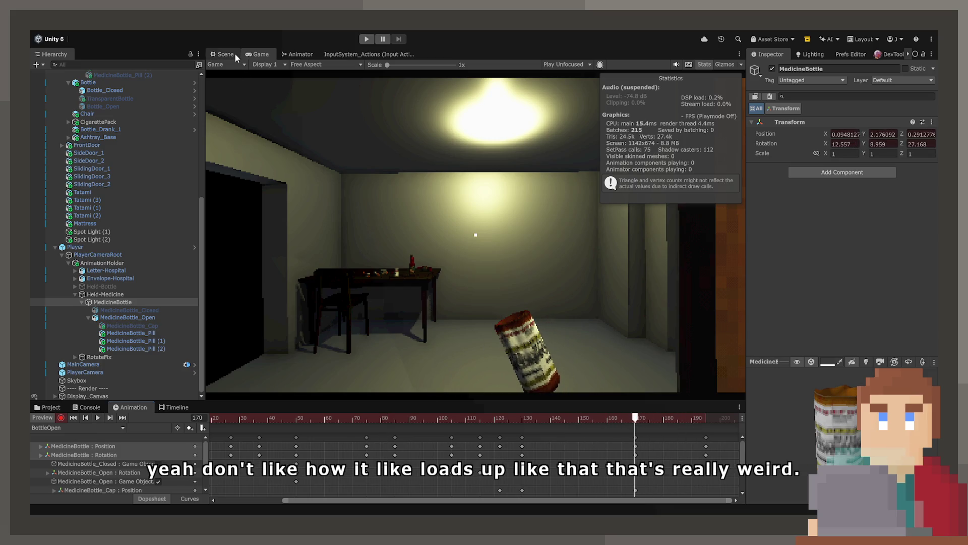
left_click(228, 54)
mouse_move(507, 189)
left_mouse_down()
mouse_move(328, 238)
mouse_move(385, 253)
left_mouse_up()
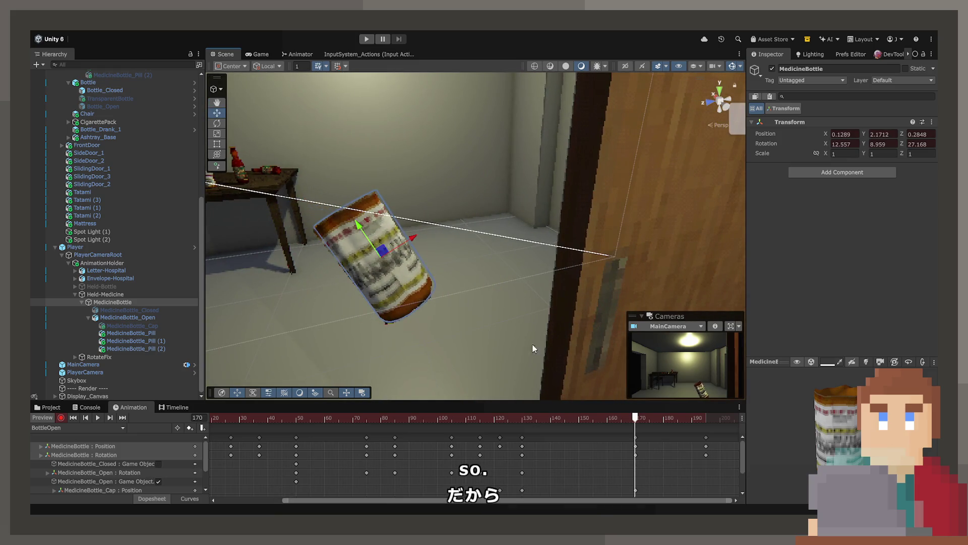
- Preview frames 123 to 178, then toggle MedicineBottle_Open off and back on
mouse_move(636, 422)
left_mouse_down()
mouse_move(504, 426)
mouse_move(718, 434)
mouse_move(480, 433)
mouse_move(636, 445)
left_mouse_up()
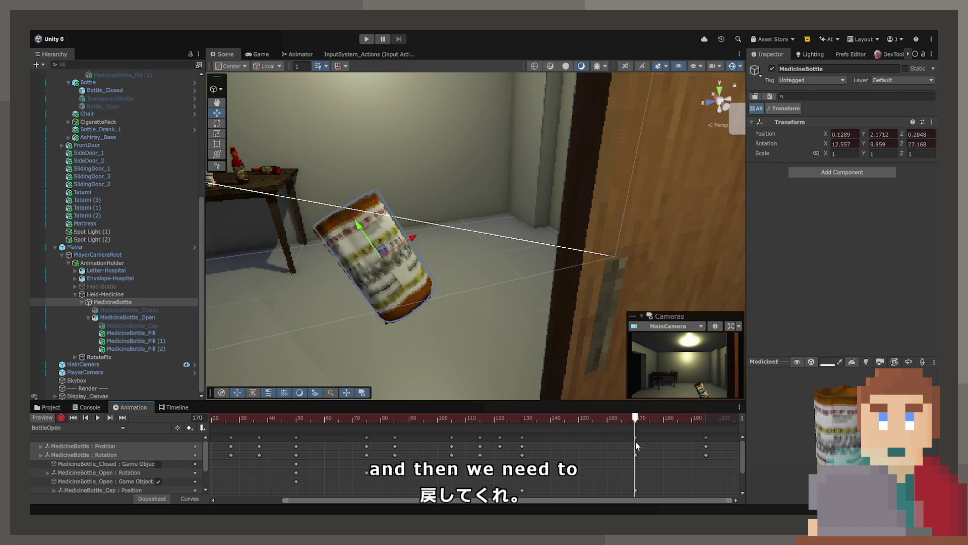
mouse_move(471, 318)
left_mouse_down()
mouse_move(493, 296)
mouse_move(484, 353)
left_mouse_up()
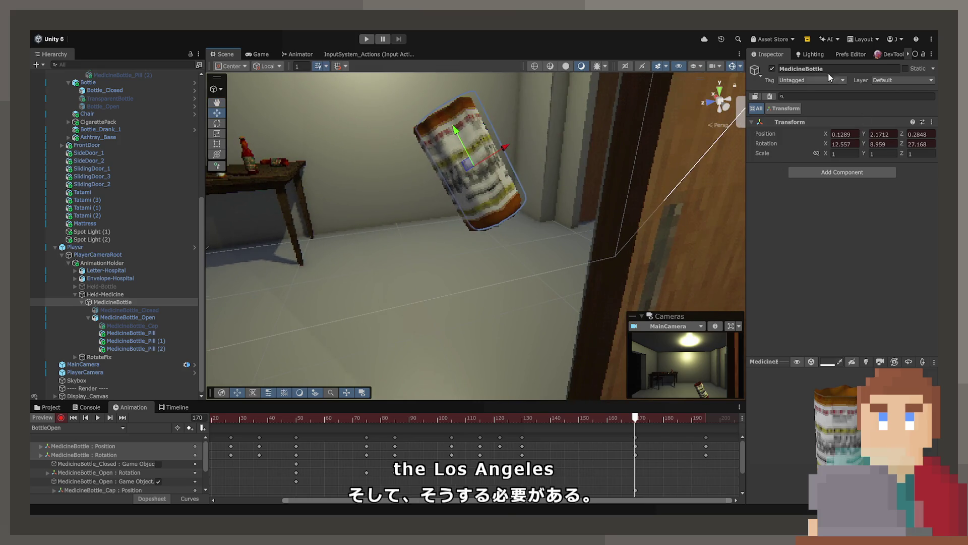
left_click(158, 481)
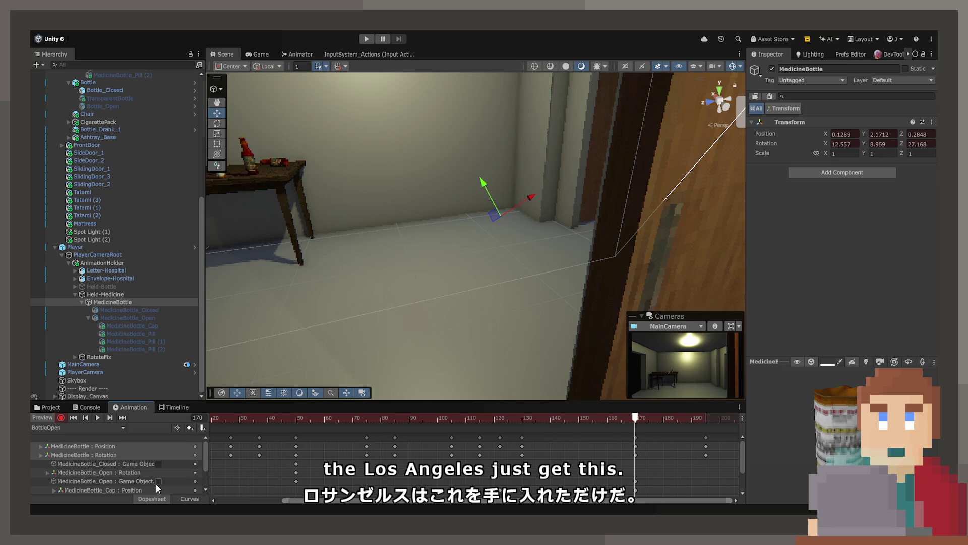
left_click(158, 481)
scroll(157, 479, "down", 3)
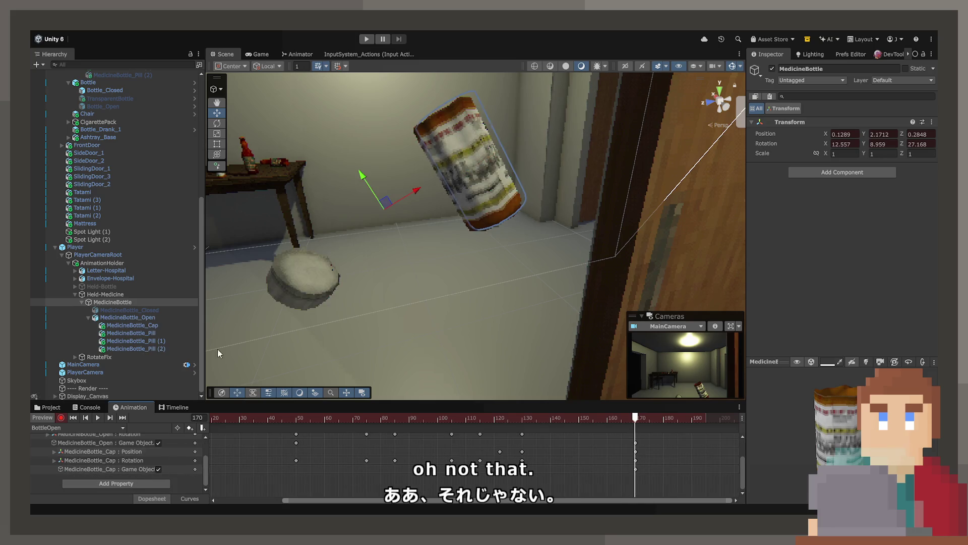
- Drop the cap onto the floor, key it inactive at frame 170, and play it in the Game view
left_click(326, 274)
left_click_drag(366, 306, 445, 379)
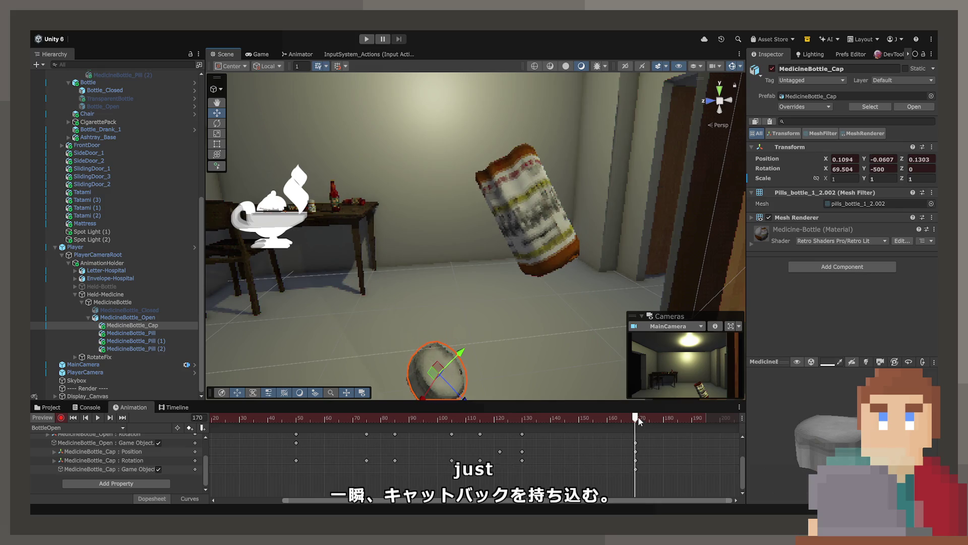
mouse_move(635, 422)
left_mouse_down()
mouse_move(625, 422)
mouse_move(636, 422)
left_mouse_up()
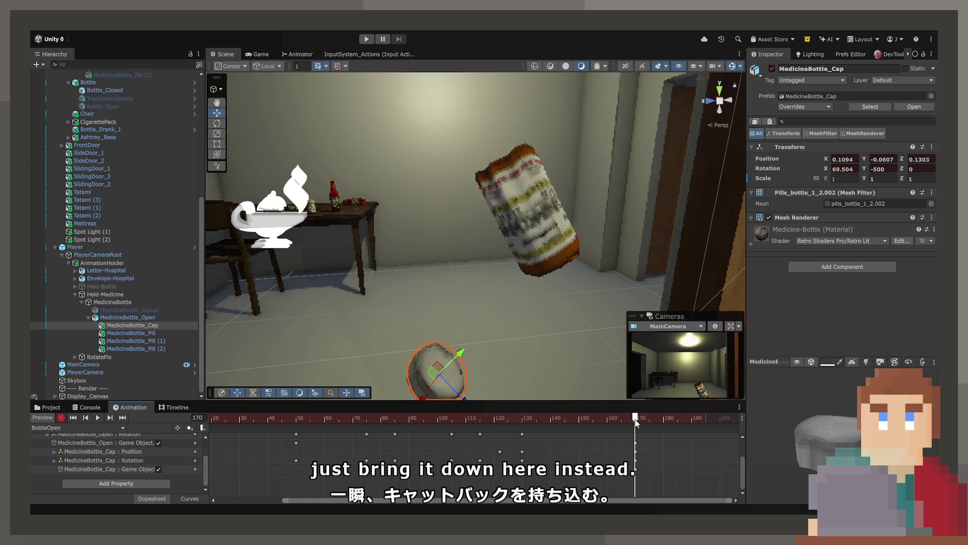
key("alt+shift+a")
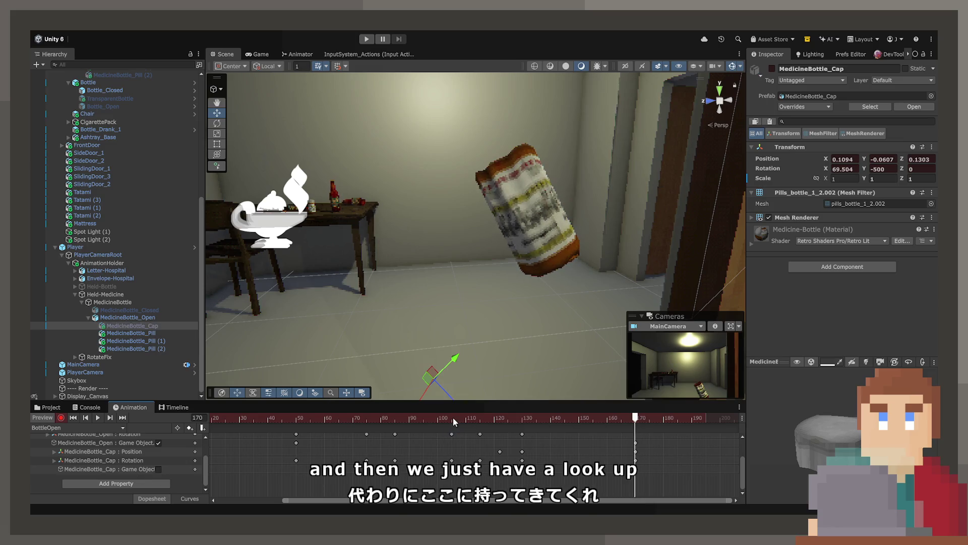
left_click(419, 421)
key("space")
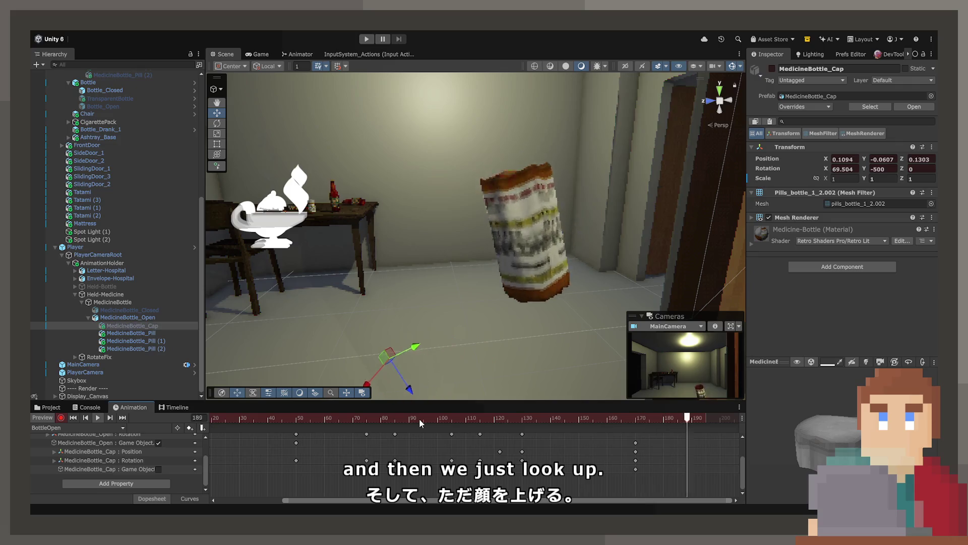
left_click(258, 54)
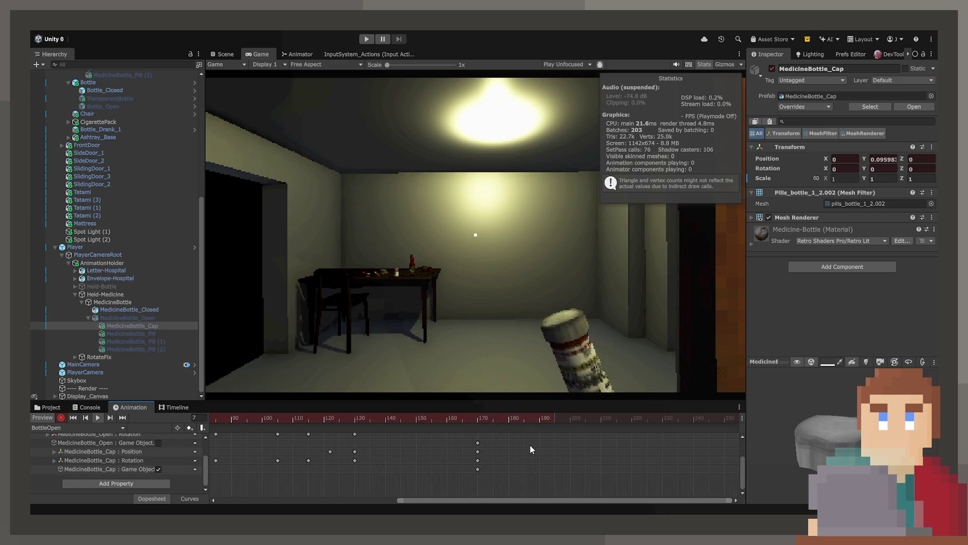
- Drag the bottle's last keys to frame 190, stop recording, and show the Animator graph
left_click_drag(743, 468, 743, 440)
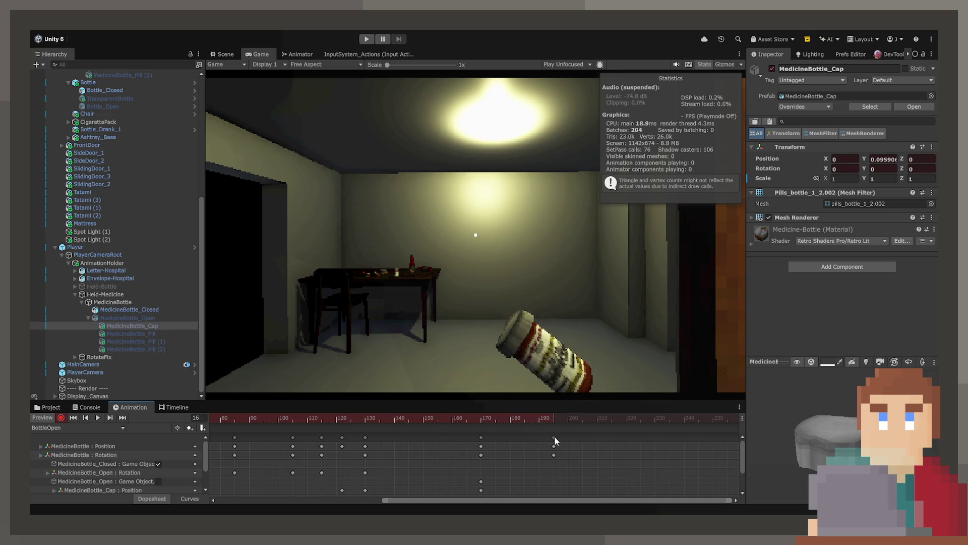
left_click_drag(555, 439, 539, 442)
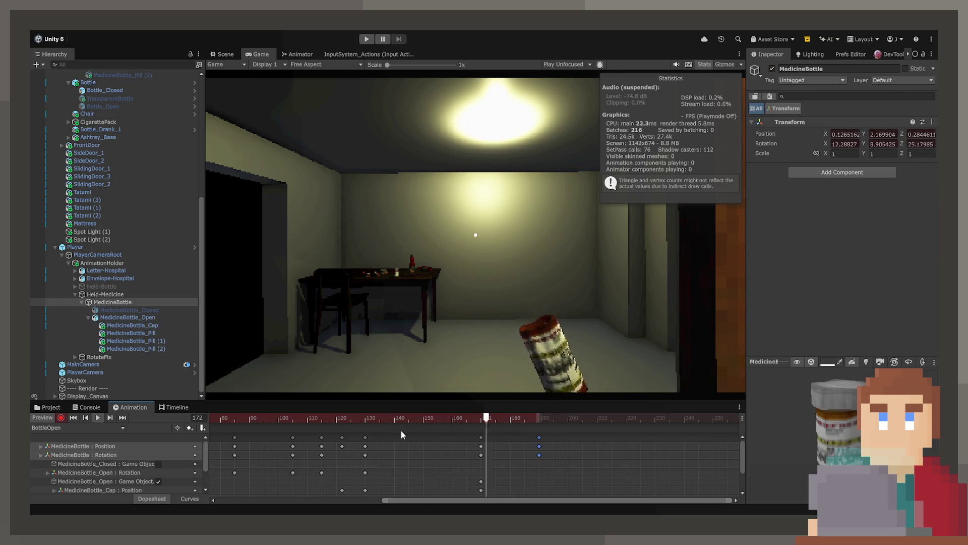
left_click(313, 420)
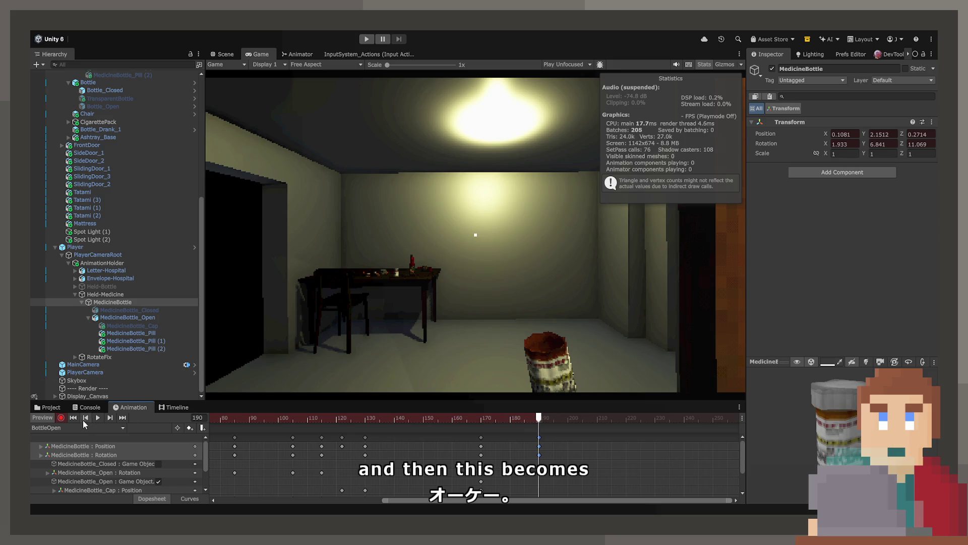
left_click(63, 418)
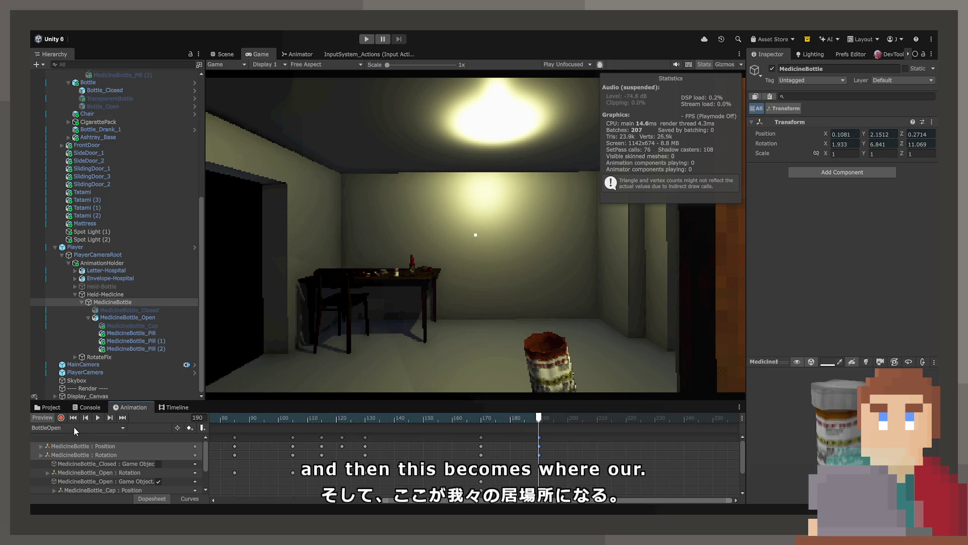
left_click(302, 54)
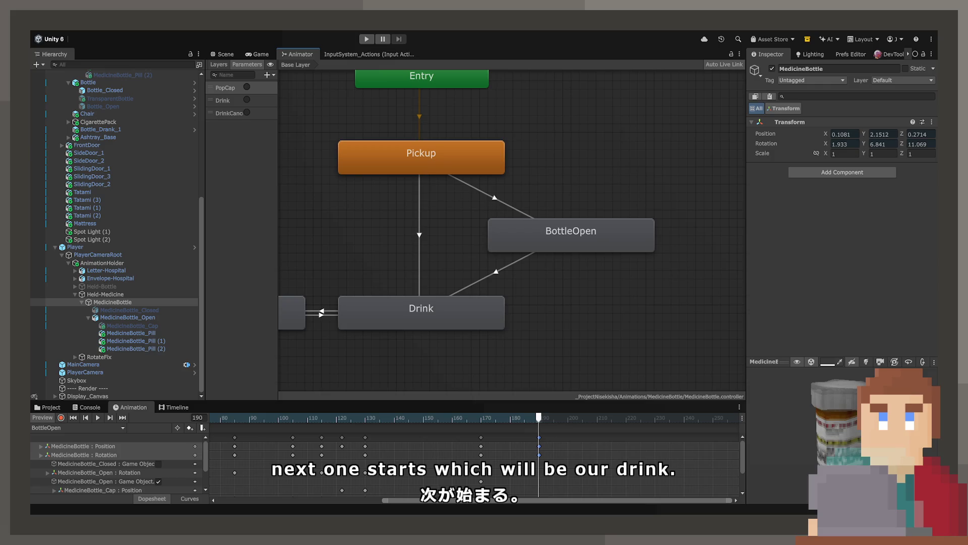
- Switch the Animation window to the Drink clip and start recording
left_click(75, 427)
left_click(71, 443)
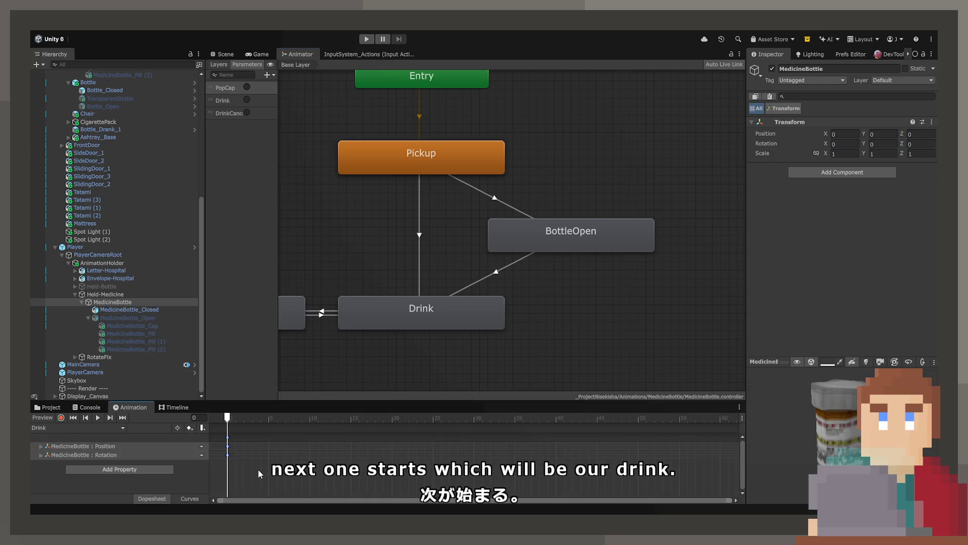
left_click(225, 54)
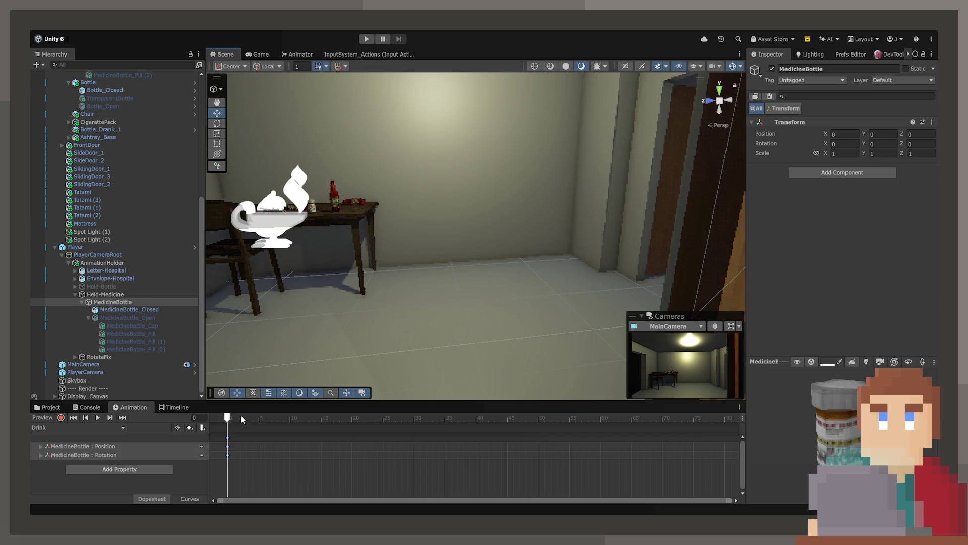
left_click(261, 54)
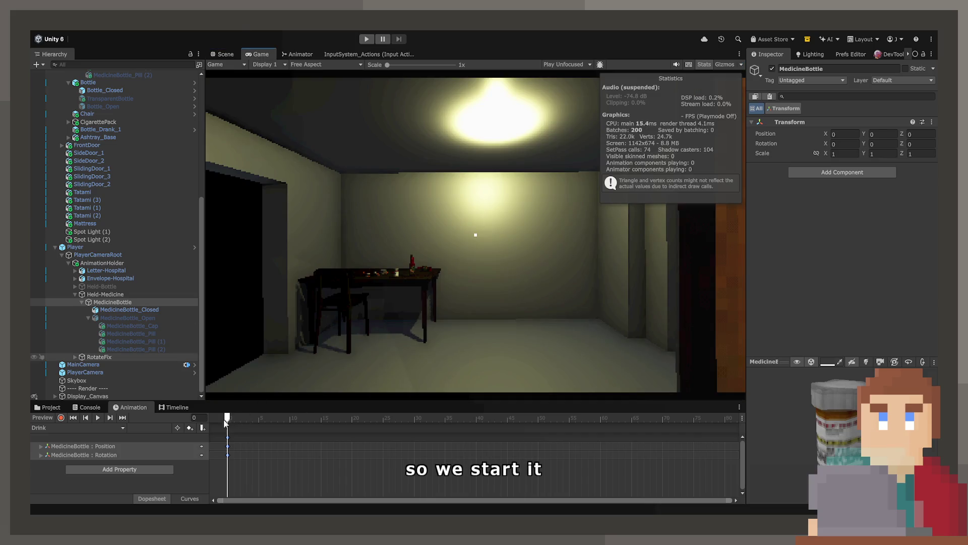
left_click(61, 417)
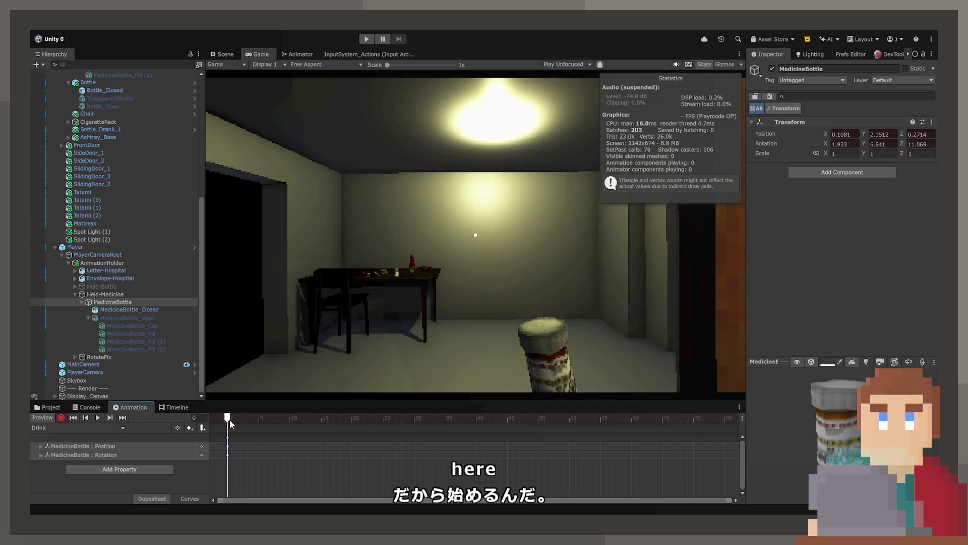
- Switch off MedicineBottle_Cap and MedicineBottle_Closed, then move the playhead to frame 5
left_click(141, 324, "ctrl")
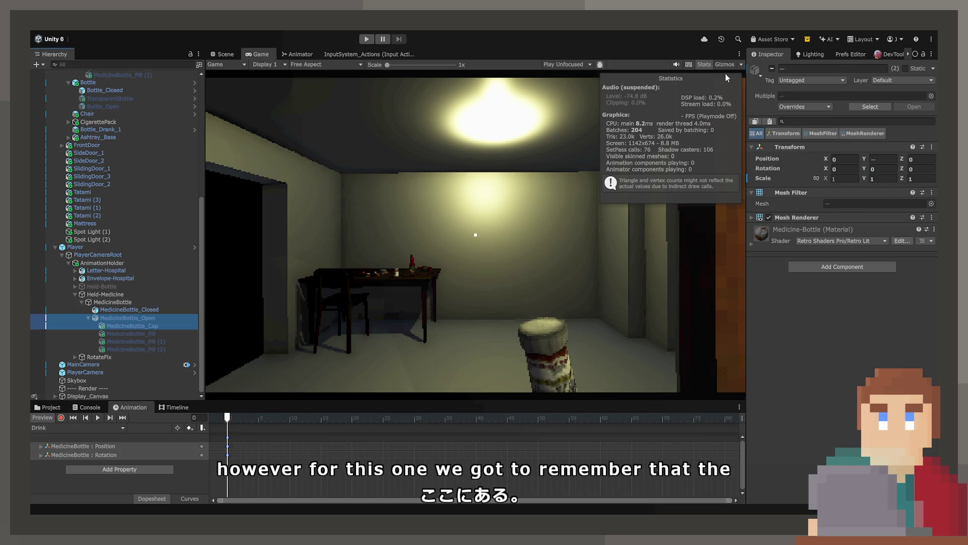
left_click(146, 325, "ctrl")
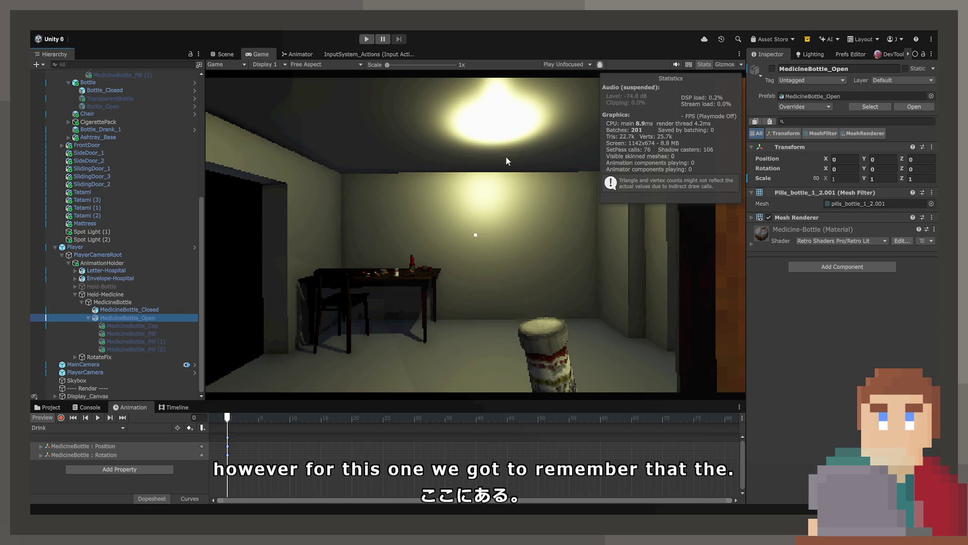
left_click(154, 327)
left_click(772, 68)
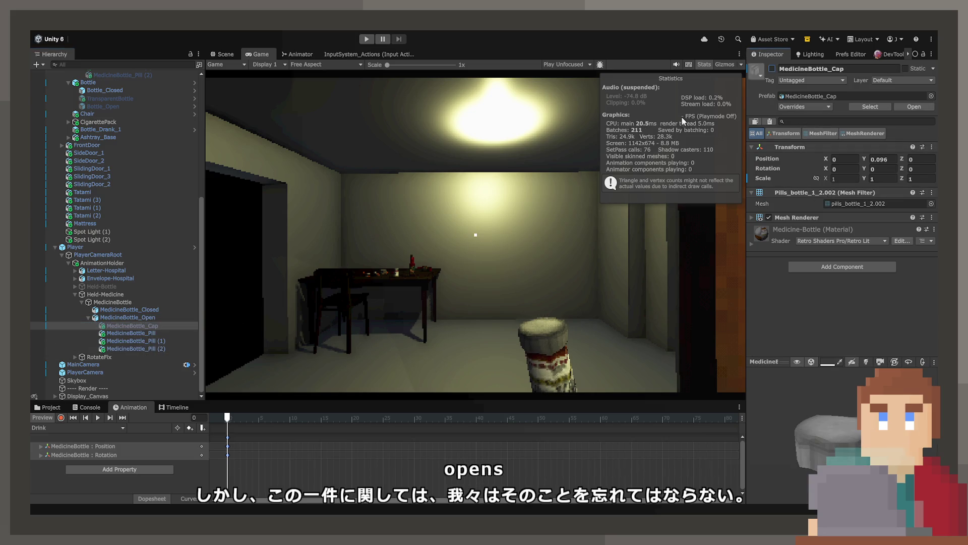
left_click(167, 305)
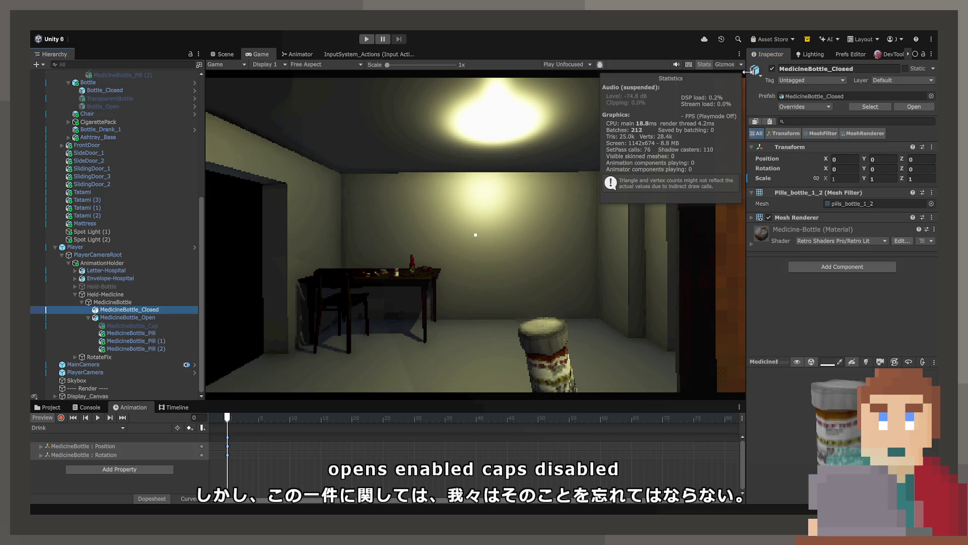
left_click(774, 76)
left_click(771, 68)
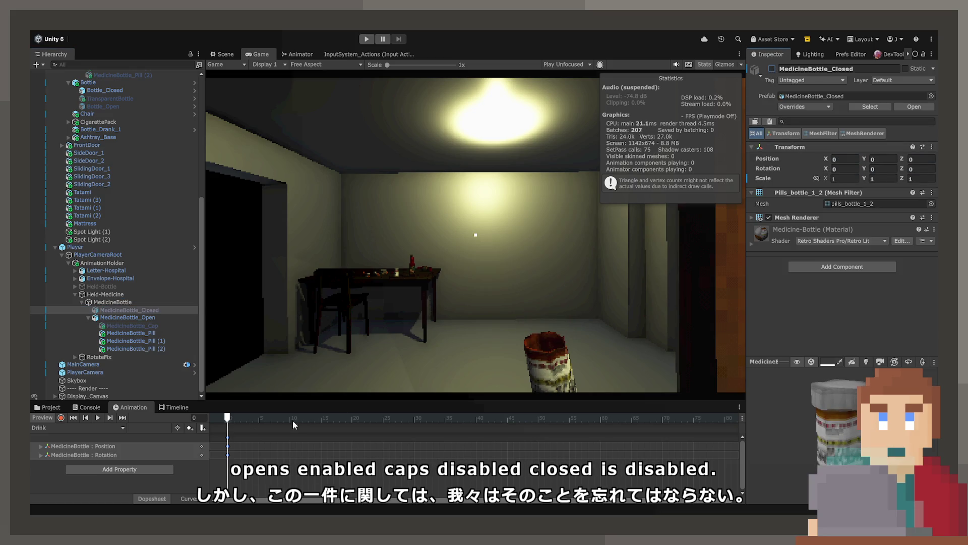
left_click(60, 417)
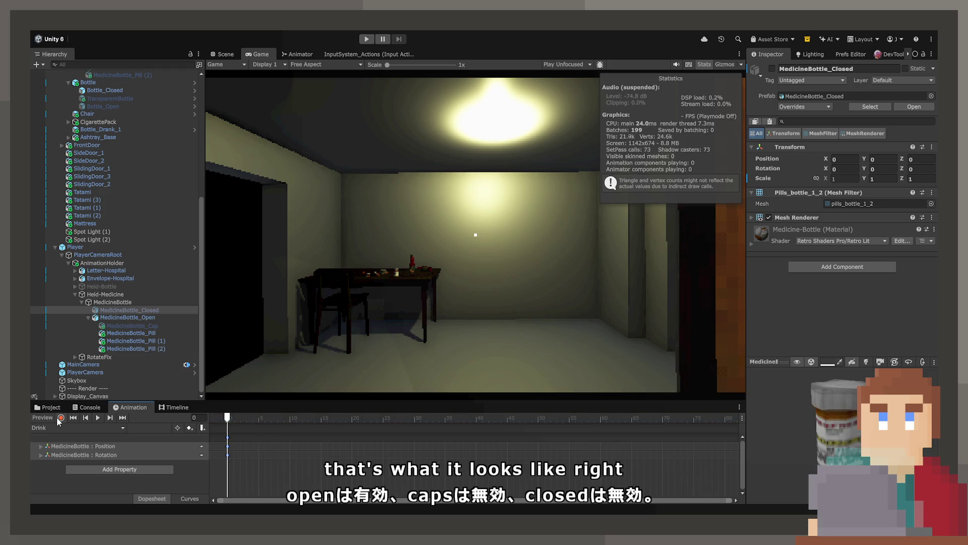
left_click_drag(314, 422, 256, 424)
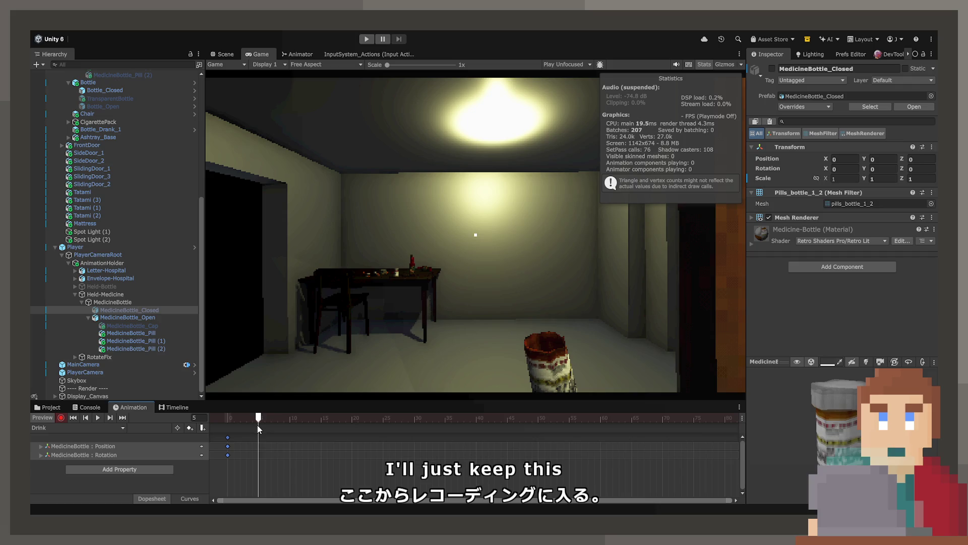
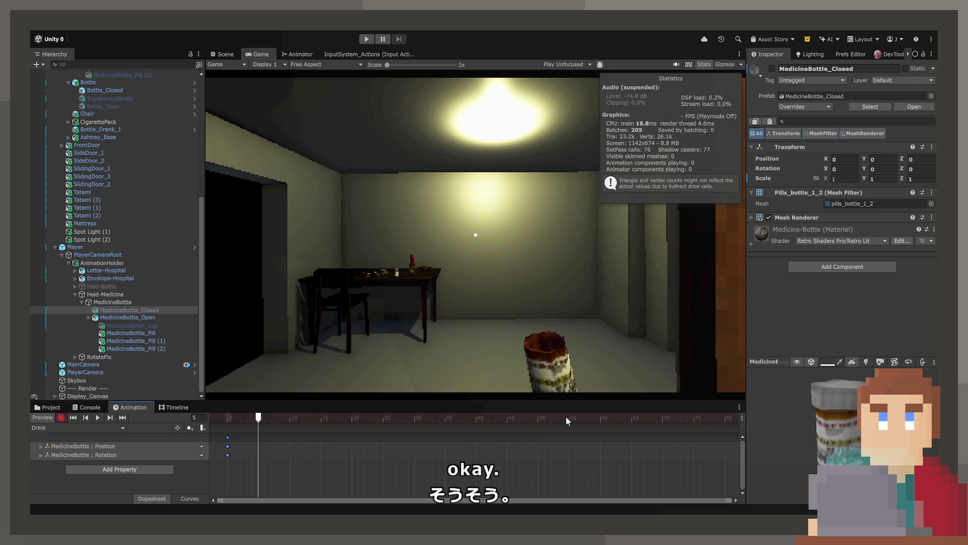
- Key the MedicineBottle's frame-60 rotation to -90, -90, 90 in Local mode, lying it on its side
left_click(221, 54)
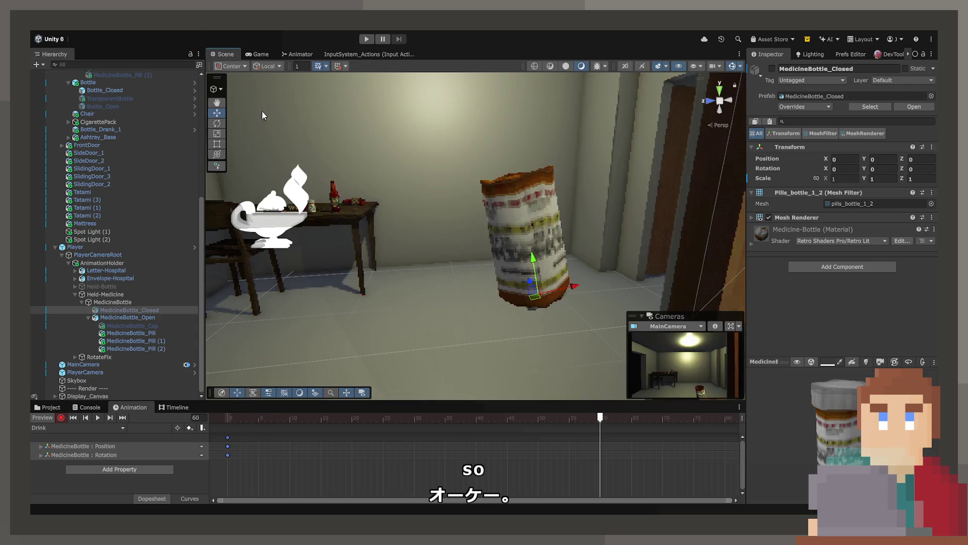
left_click(125, 302)
left_click(217, 125)
key("f")
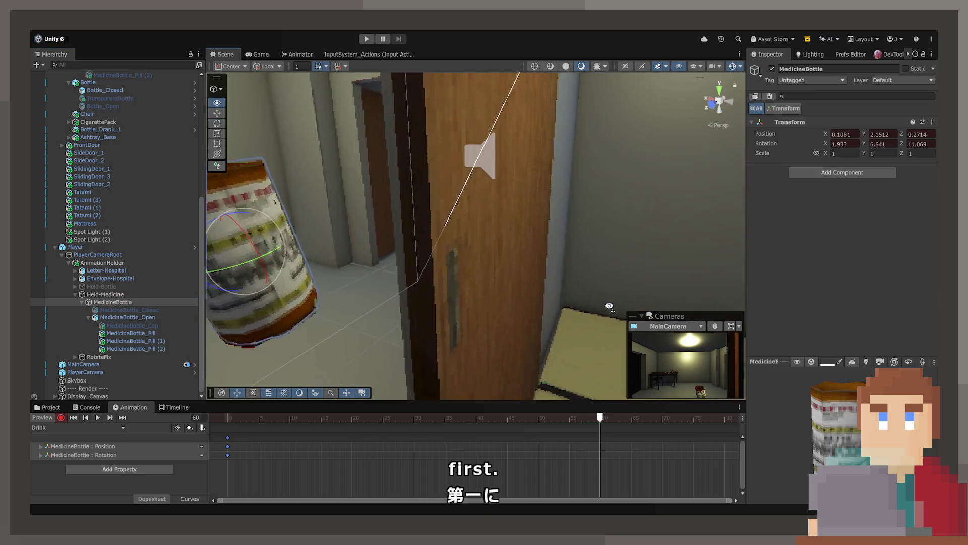
mouse_move(479, 233)
left_mouse_down()
mouse_move(523, 276)
mouse_move(519, 289)
mouse_move(357, 291)
mouse_move(374, 237)
mouse_move(390, 236)
mouse_move(392, 276)
left_mouse_up()
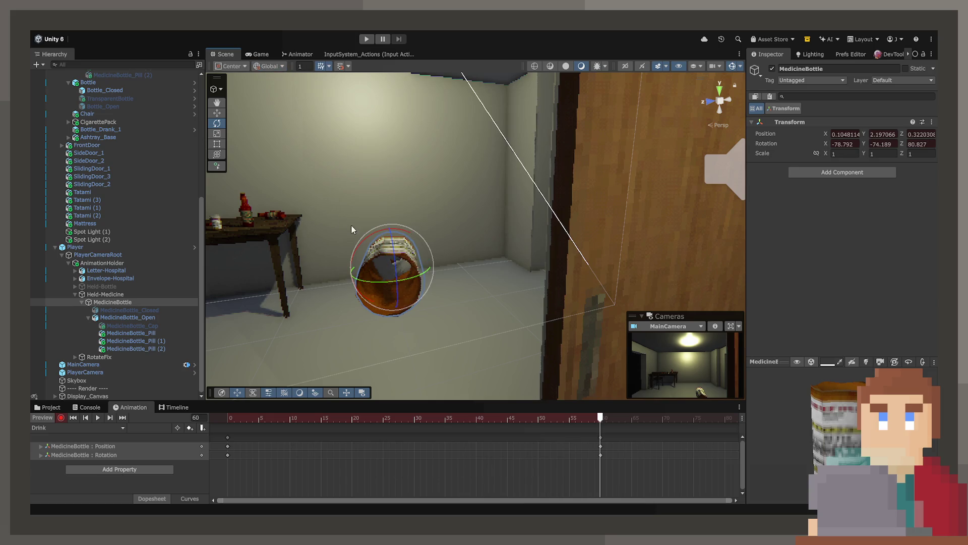
left_click(269, 67)
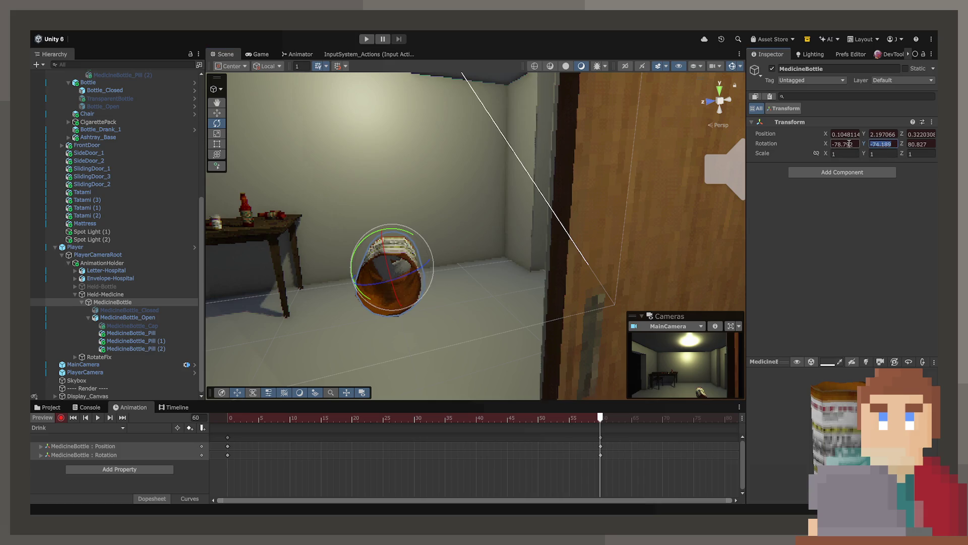
type("-90")
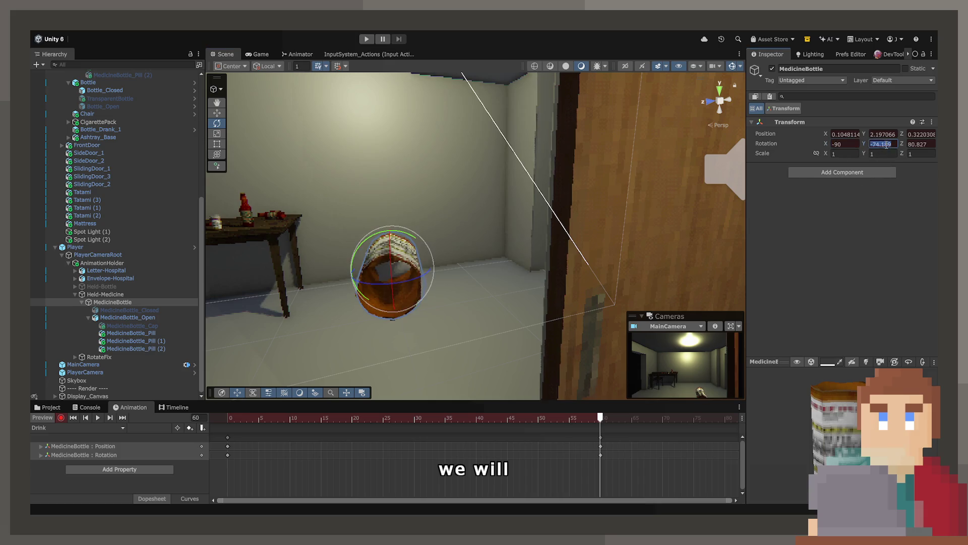
type("-90")
- Move the tipped bottle higher and closer to the camera, then preview the motion
left_click_drag(501, 250, 423, 249)
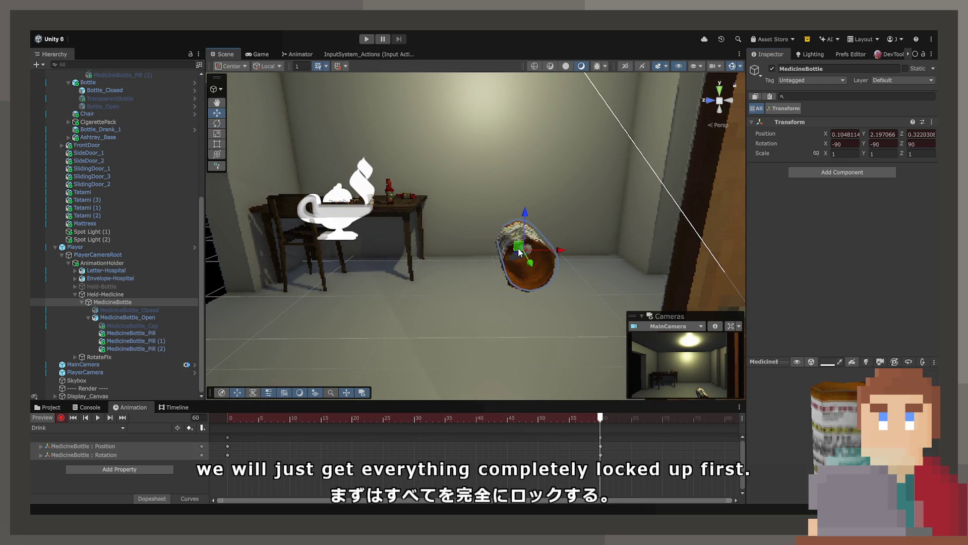
mouse_move(501, 232)
left_mouse_down()
mouse_move(403, 184)
mouse_move(233, 190)
mouse_move(239, 172)
mouse_move(612, 265)
left_mouse_up()
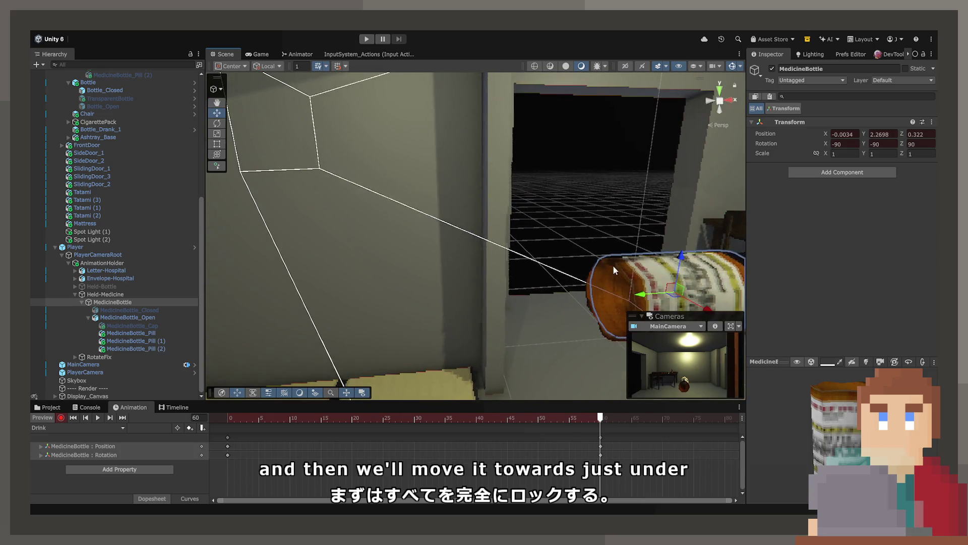
mouse_move(668, 287)
left_mouse_down()
mouse_move(400, 227)
mouse_move(451, 236)
mouse_move(447, 253)
mouse_move(427, 242)
mouse_move(409, 259)
mouse_move(453, 237)
mouse_move(454, 212)
mouse_move(455, 220)
mouse_move(544, 222)
left_mouse_up()
left_click(219, 114)
left_click(575, 418)
mouse_move(513, 418)
left_mouse_down()
mouse_move(250, 411)
mouse_move(566, 422)
mouse_move(230, 417)
mouse_move(582, 423)
mouse_move(228, 417)
left_mouse_up()
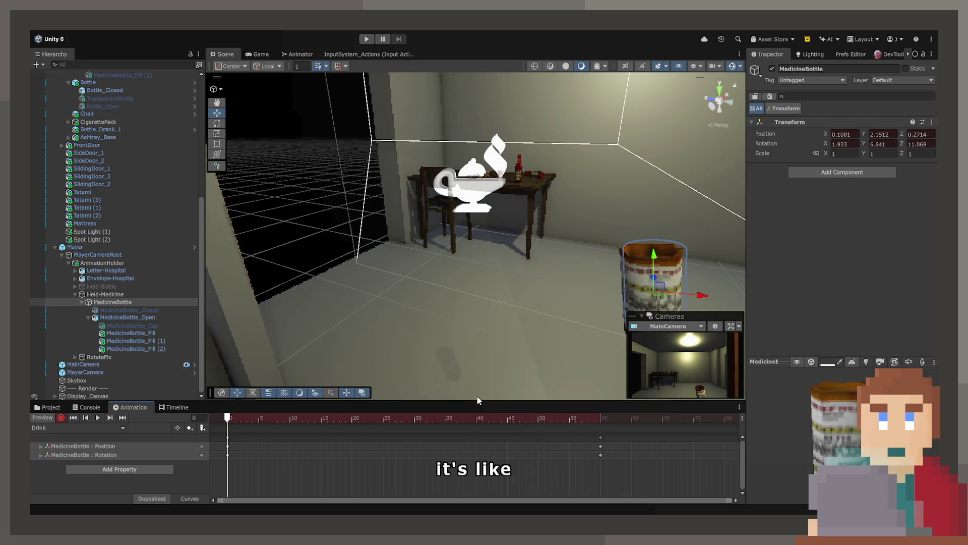
- Copy the bottle's upright frame-0 keys and paste them near the clip's last frame
left_click_drag(535, 325, 533, 327)
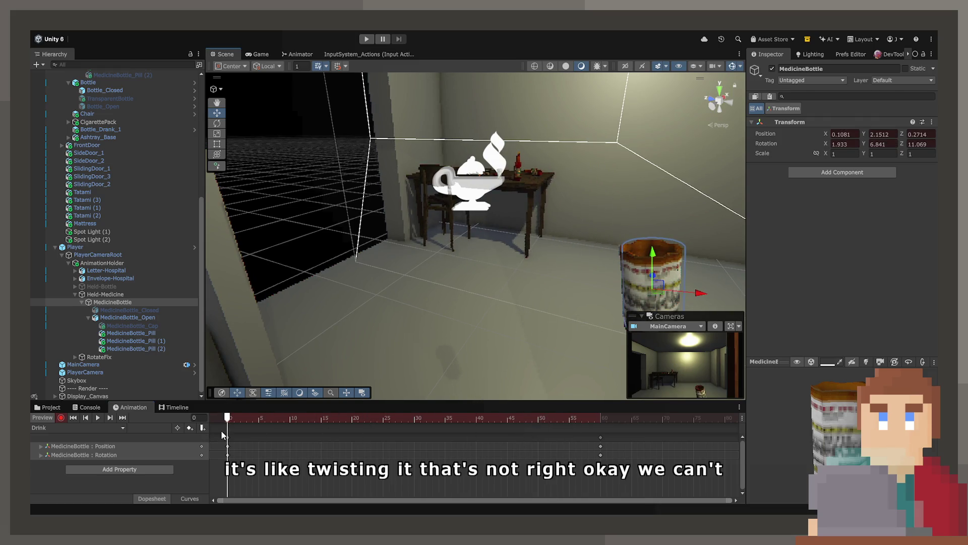
left_click(271, 442)
key("ctrl+a")
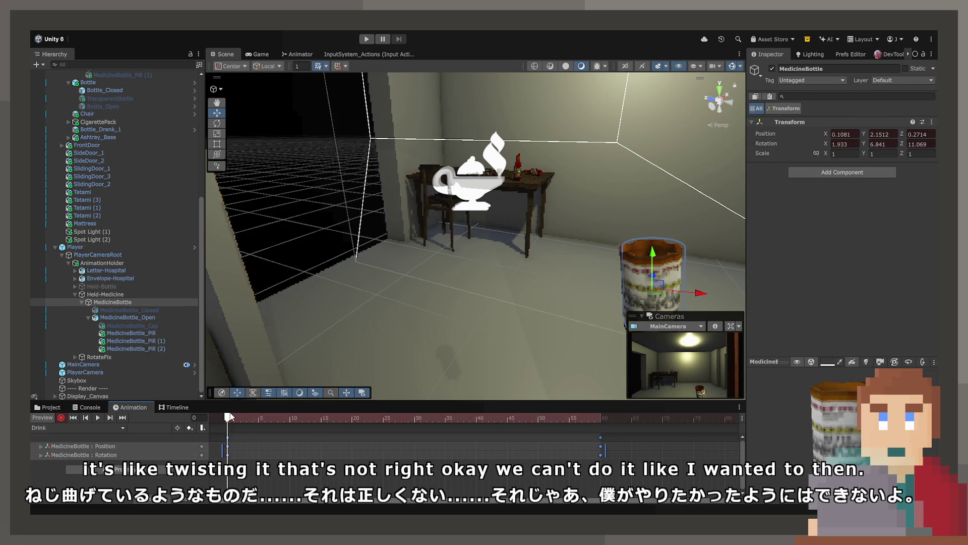
left_click_drag(229, 416, 242, 416)
left_click(243, 473)
left_click(228, 437)
left_click_drag(238, 420, 582, 435)
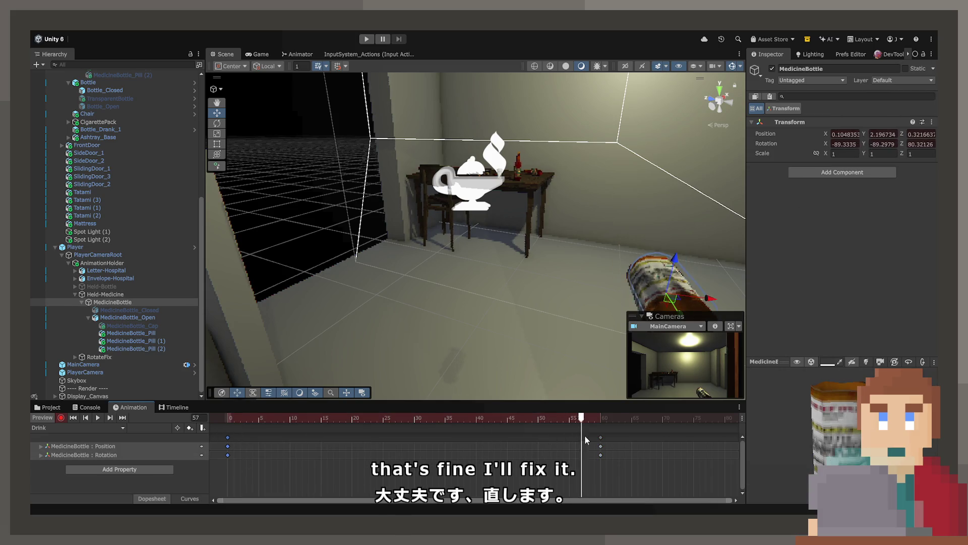
key("ctrl+v")
key("f")
- Re-tilt the bottle onto its side with the Rotate gizmo for a new end pose
left_click_drag(469, 247, 517, 256)
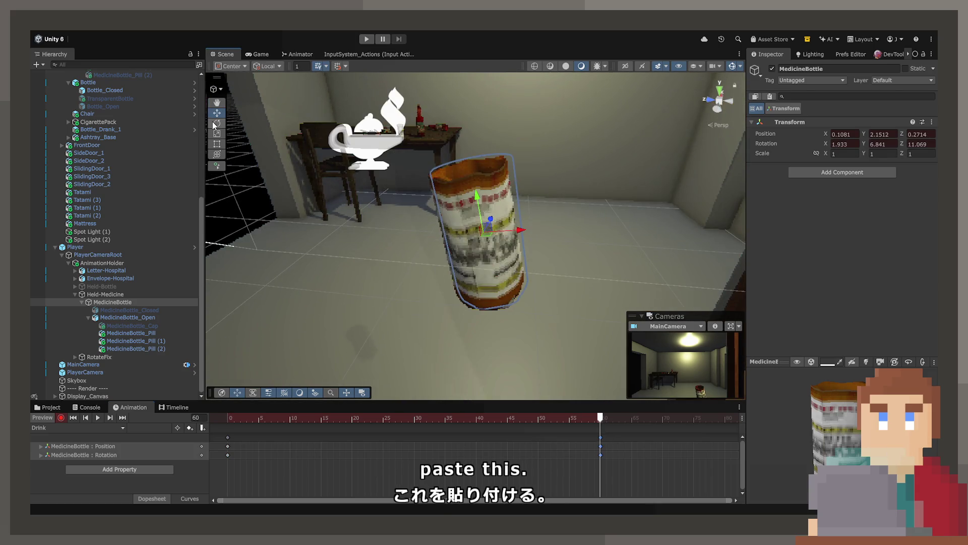
mouse_move(473, 215)
left_mouse_down()
mouse_move(479, 264)
mouse_move(472, 257)
mouse_move(508, 227)
left_mouse_up()
key("x")
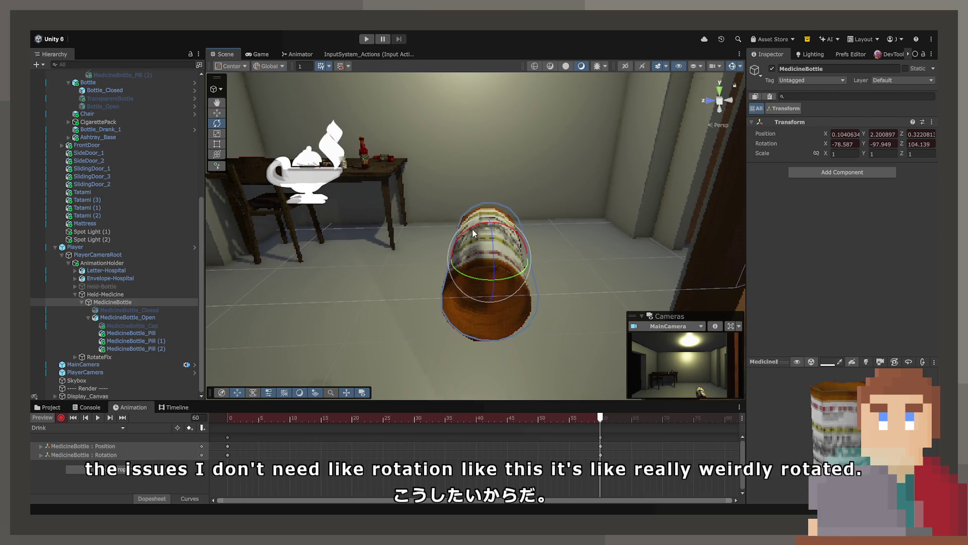
mouse_move(480, 232)
left_mouse_down()
mouse_move(458, 234)
mouse_move(509, 251)
mouse_move(560, 292)
mouse_move(536, 339)
mouse_move(551, 340)
mouse_move(504, 358)
left_mouse_up()
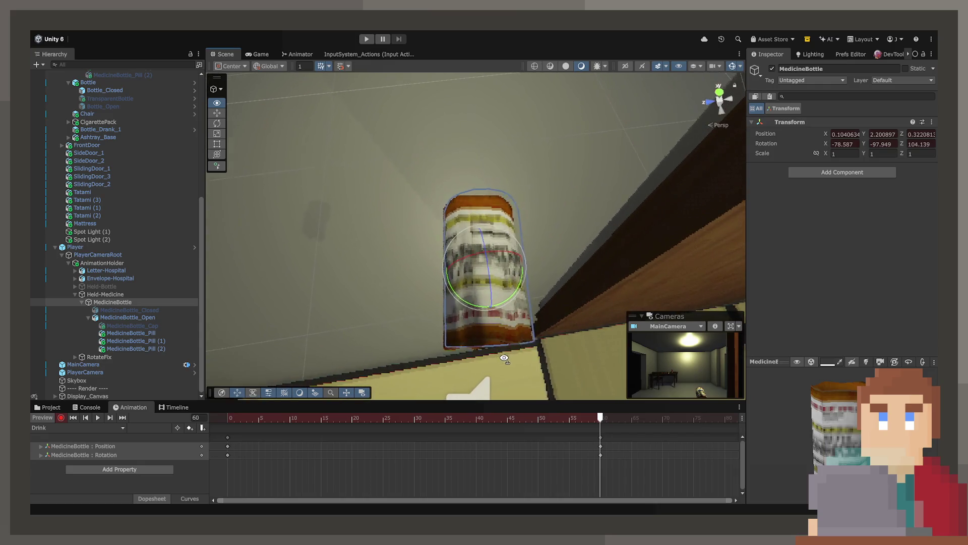
mouse_move(492, 304)
left_mouse_down()
mouse_move(500, 300)
mouse_move(485, 300)
mouse_move(483, 277)
mouse_move(499, 223)
mouse_move(428, 125)
mouse_move(547, 207)
mouse_move(486, 134)
mouse_move(474, 95)
mouse_move(551, 174)
mouse_move(595, 169)
mouse_move(488, 172)
mouse_move(217, 132)
left_mouse_up()
key("ctrl+z")
key("w")
mouse_move(492, 209)
left_mouse_down()
mouse_move(485, 222)
mouse_move(506, 201)
mouse_move(511, 210)
left_mouse_up()
- Preview the Drink loop, then show only the bottle's Position curves in Curves view
mouse_move(594, 421)
left_mouse_down()
mouse_move(245, 419)
mouse_move(620, 433)
mouse_move(270, 419)
mouse_move(597, 440)
mouse_move(396, 440)
mouse_move(318, 421)
mouse_move(565, 435)
mouse_move(298, 419)
left_mouse_up()
key("space")
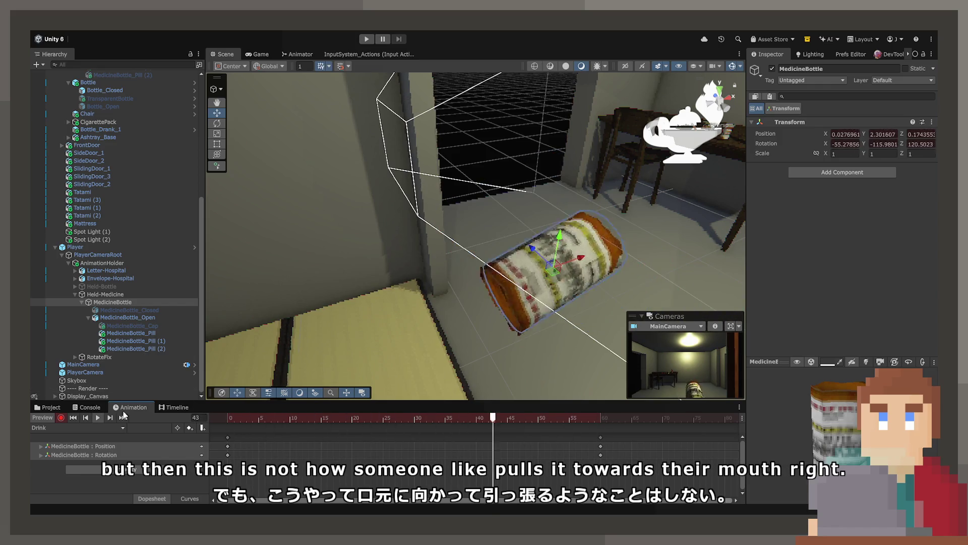
left_click_drag(579, 282, 651, 291)
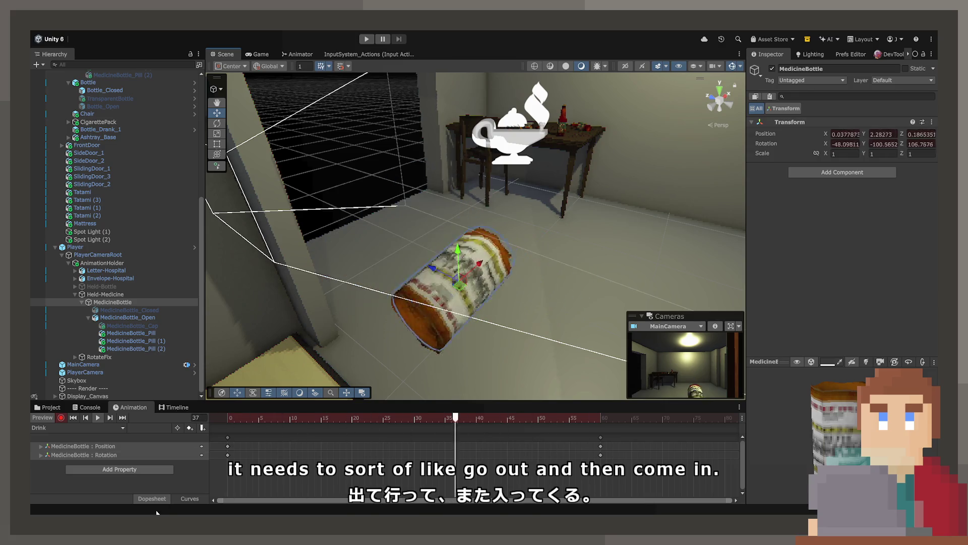
left_click(186, 498)
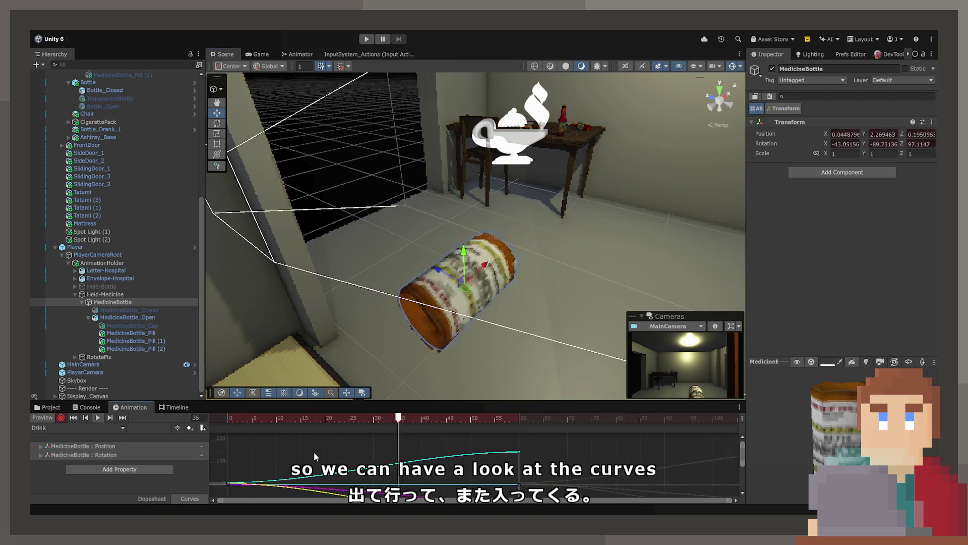
left_click(115, 448)
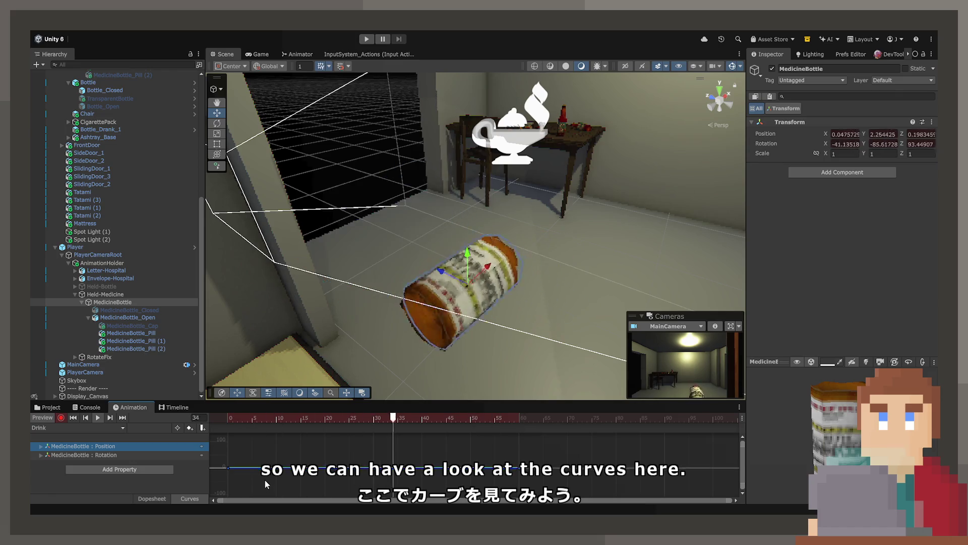
- Show all the bottle's curves and adjust the Position Z curve around frames 5 and 45
scroll(304, 471, "up", 3)
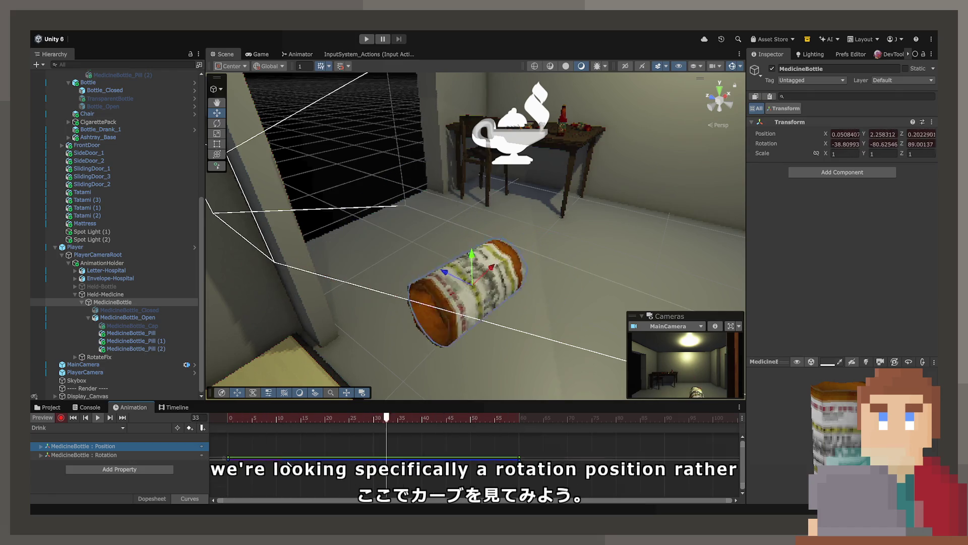
scroll(304, 471, "up", 2)
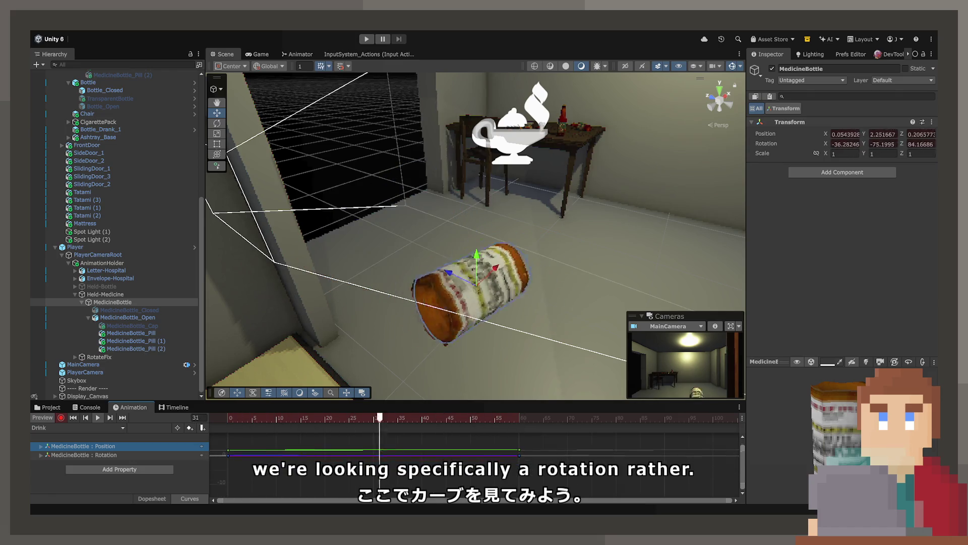
left_click(302, 455)
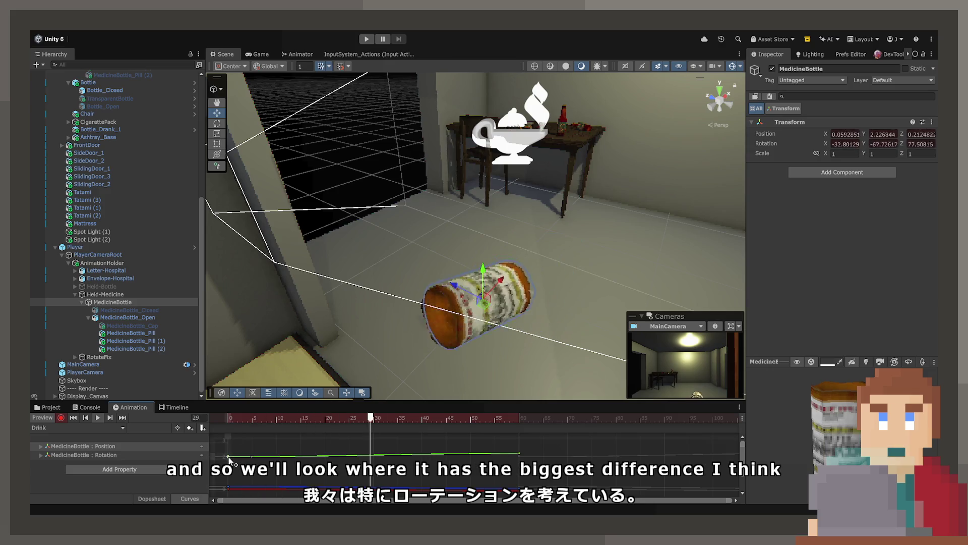
left_click(242, 418)
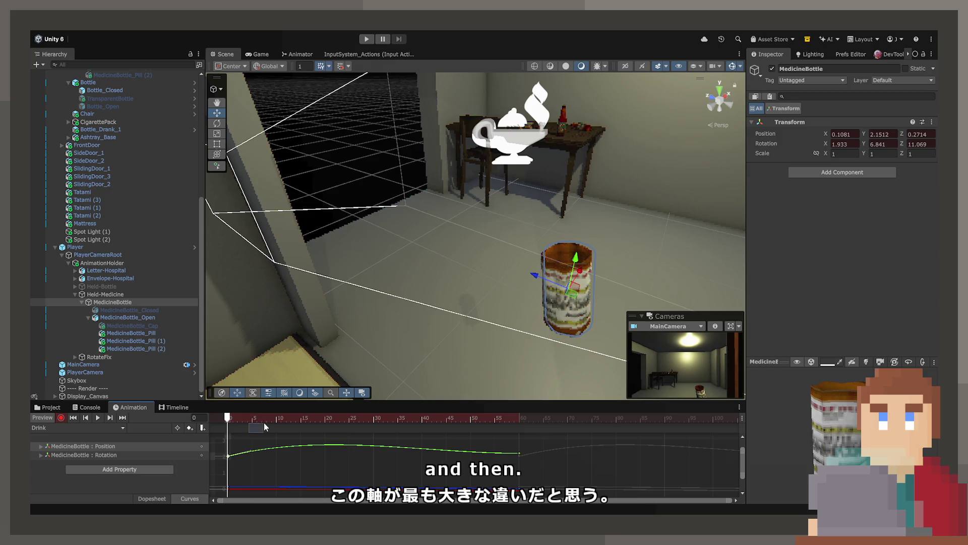
left_click_drag(243, 417, 255, 420)
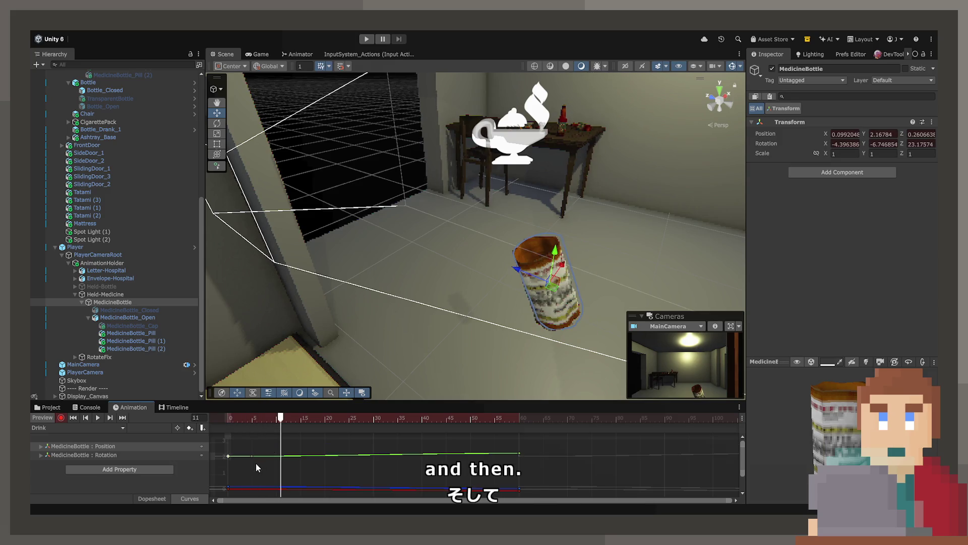
scroll(243, 483, "up", 2)
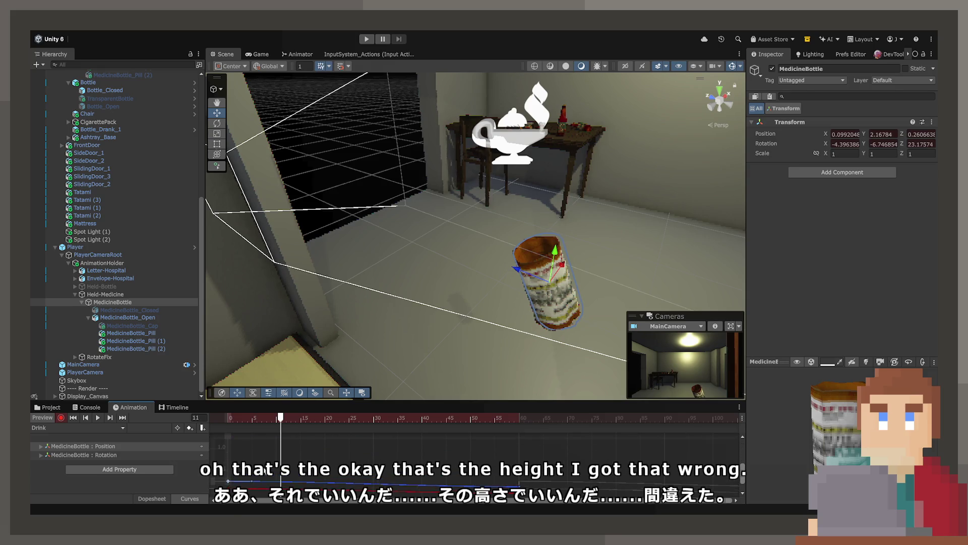
left_click_drag(253, 480, 252, 481)
left_click_drag(260, 422, 220, 422)
left_click_drag(280, 419, 445, 426)
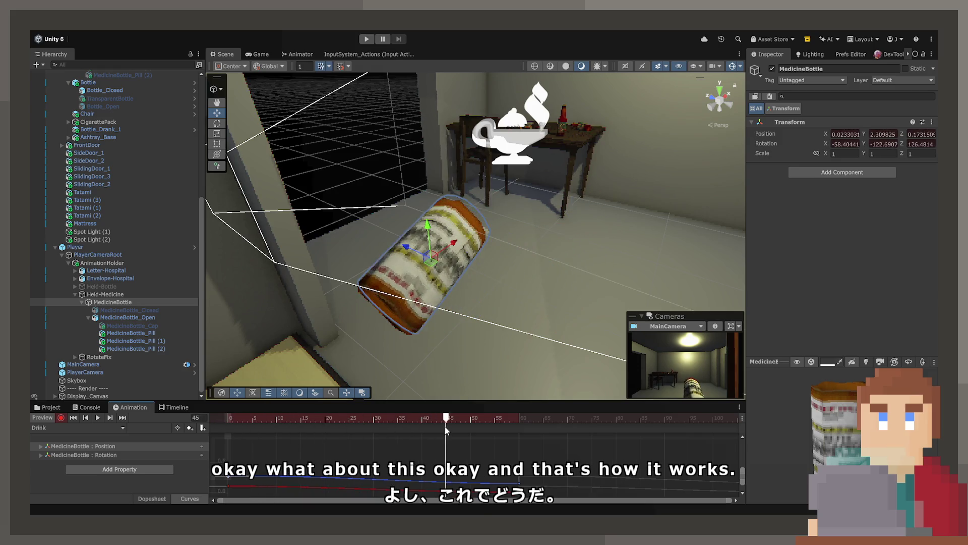
left_click_drag(251, 481, 255, 481)
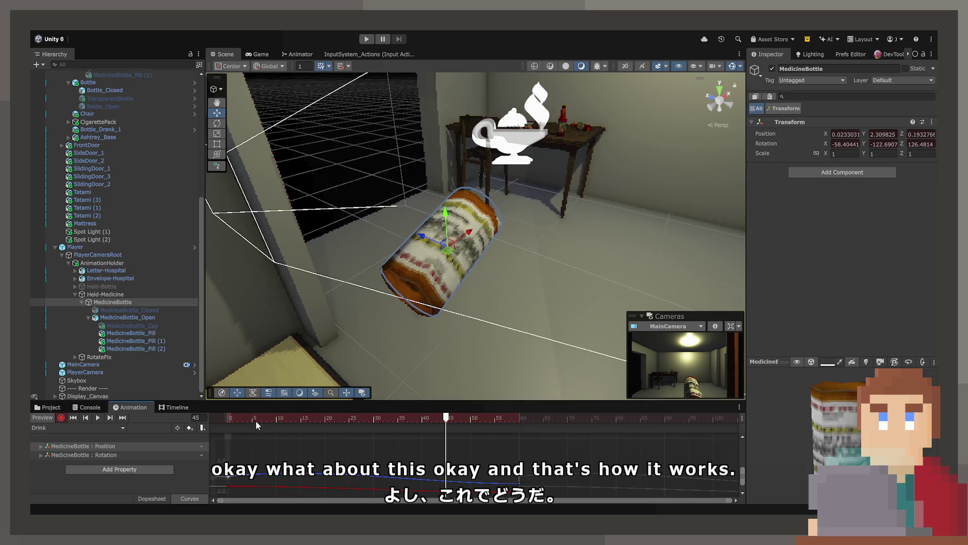
left_click_drag(256, 420, 227, 422)
mouse_move(314, 426)
left_mouse_down()
mouse_move(479, 435)
mouse_move(310, 434)
left_mouse_up()
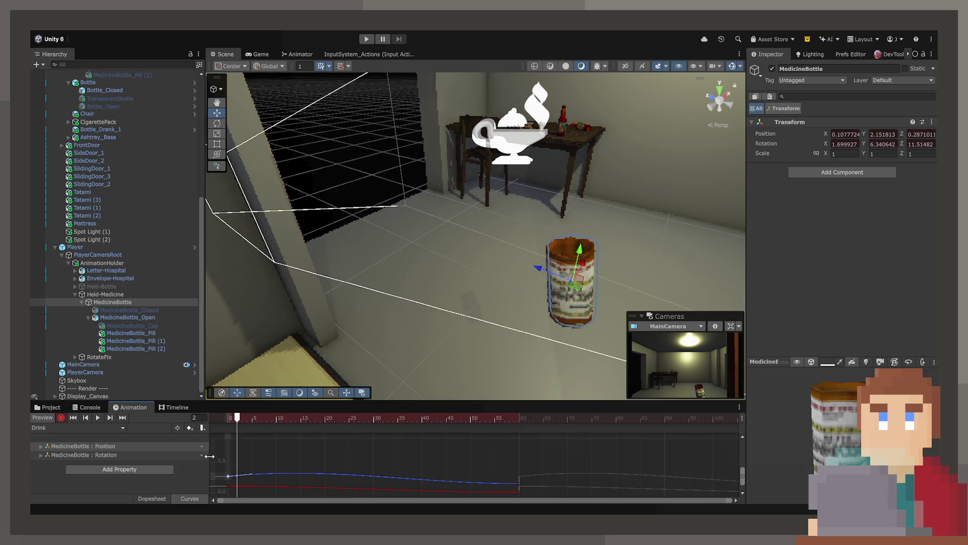
key("ctrl+z")
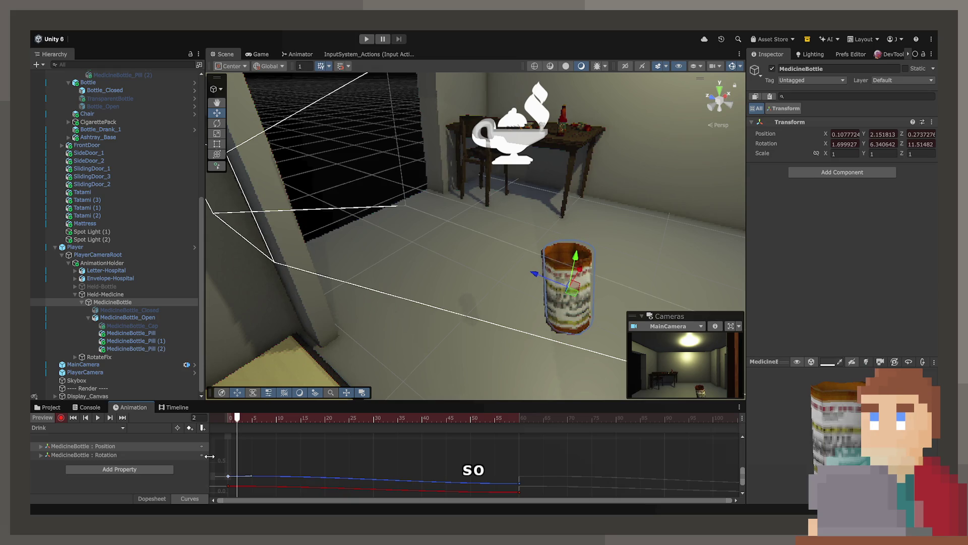
- Bend the red curve near its first key and preview the looping motion
mouse_move(287, 419)
left_mouse_down()
mouse_move(254, 423)
mouse_move(358, 422)
mouse_move(266, 422)
left_mouse_up()
left_click_drag(251, 486, 252, 491)
key("space")
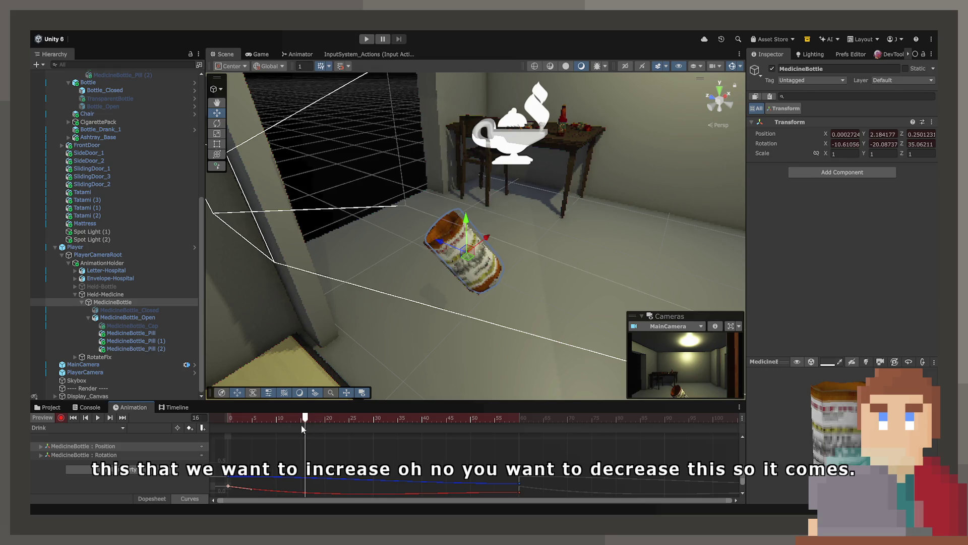
mouse_move(251, 418)
left_mouse_down()
mouse_move(203, 415)
mouse_move(465, 416)
left_mouse_up()
left_click_drag(252, 492, 251, 488)
scroll(301, 476, "up", 5)
scroll(316, 461, "up", 3)
left_click_drag(312, 416, 265, 417)
key("space")
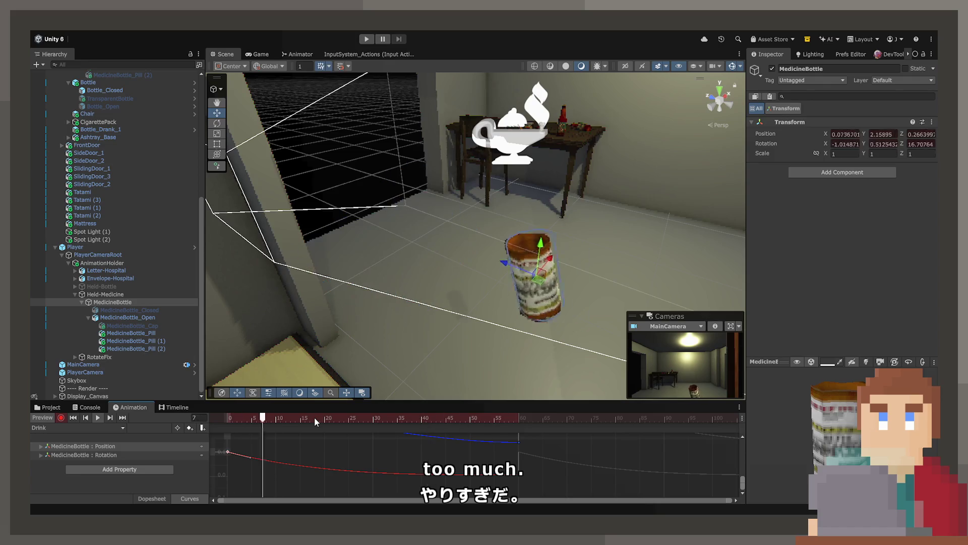
key("space")
- Fine-tune the height of the second rotation keyframe, previewing each change
left_click_drag(250, 457, 250, 455)
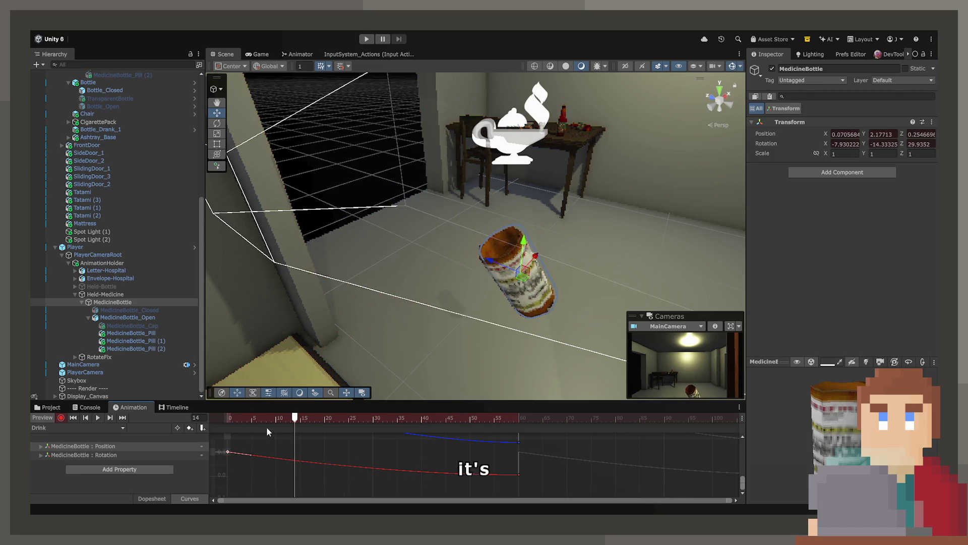
key("space")
key("space")
left_click_drag(250, 453, 250, 456)
left_click_drag(262, 422, 210, 424)
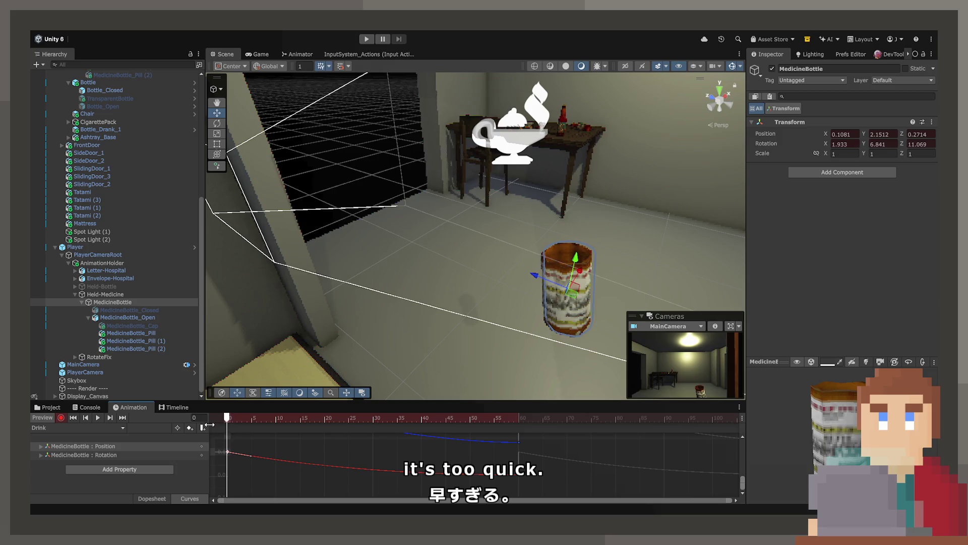
key("space")
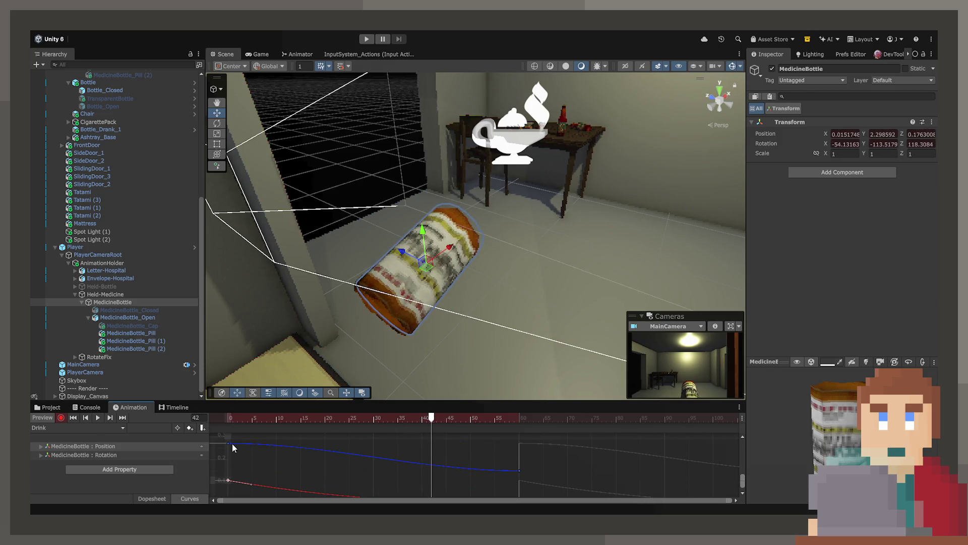
- Flatten and stretch the position curve's start tangent so the bottle lingers before moving
left_click_drag(249, 443, 249, 445)
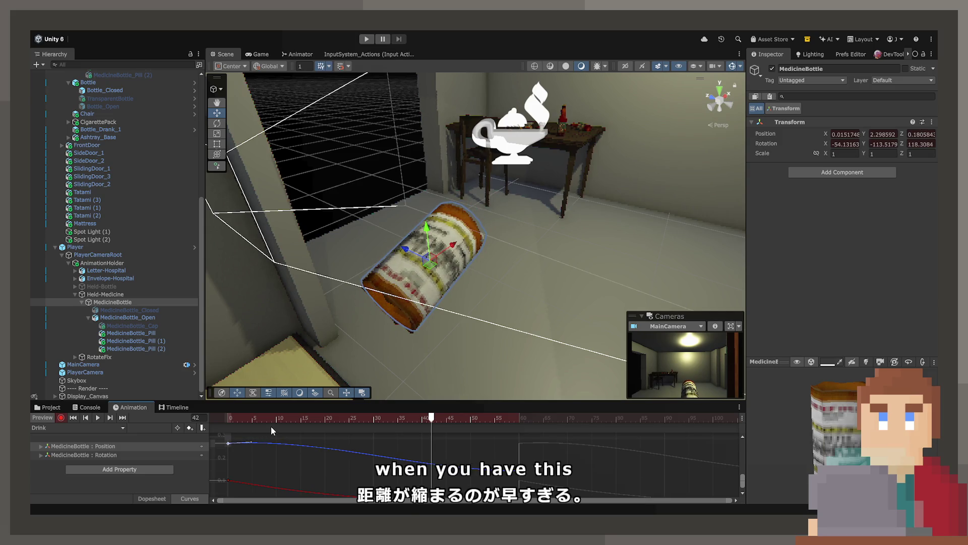
left_click_drag(323, 439, 449, 447)
mouse_move(454, 447)
left_mouse_down()
mouse_move(199, 440)
mouse_move(450, 434)
mouse_move(177, 454)
mouse_move(361, 462)
left_mouse_up()
key("space")
key("space")
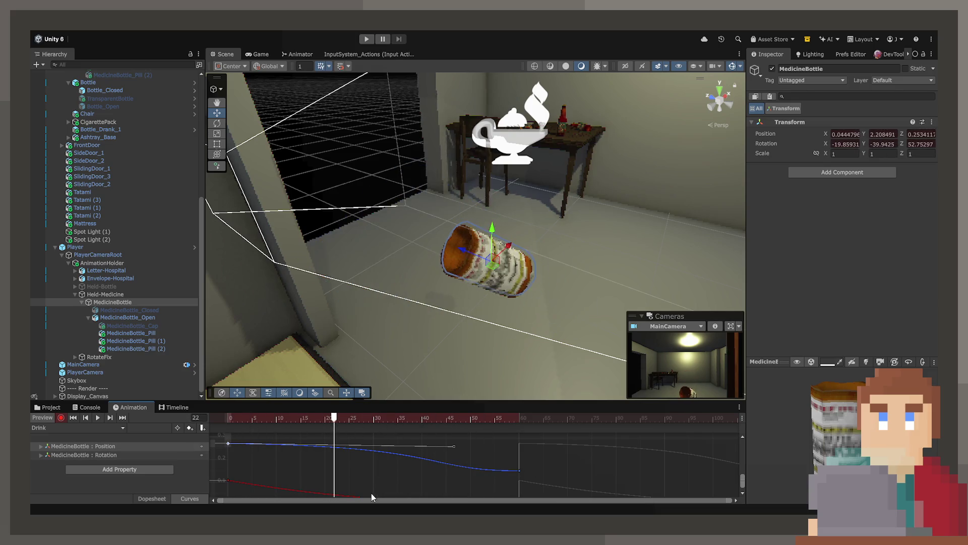
scroll(320, 471, "down", 3)
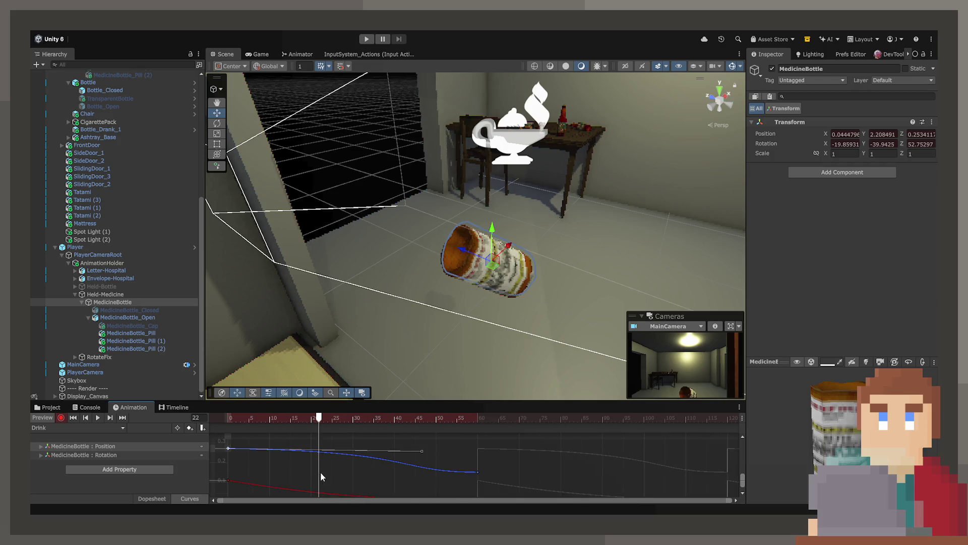
- Show the bottle's rotation curves and reshape the magenta curve's starting tangent
left_click(156, 455)
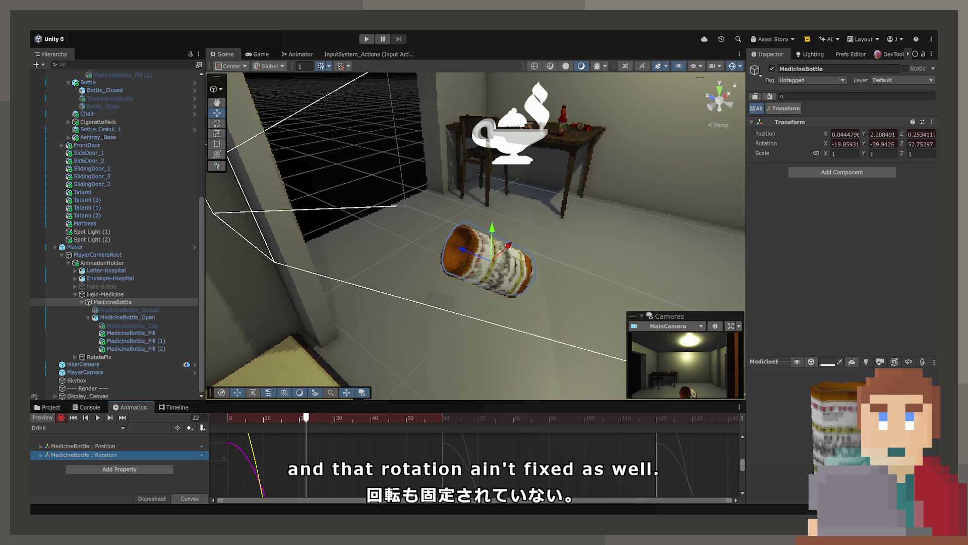
scroll(316, 461, "down", 3)
scroll(313, 469, "down", 3)
scroll(312, 465, "down", 2)
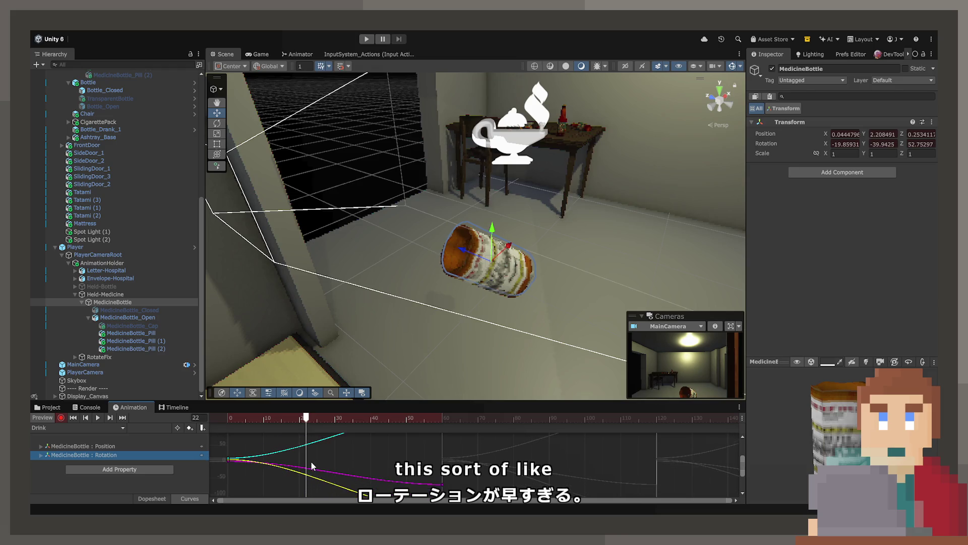
mouse_move(306, 418)
left_mouse_down()
mouse_move(233, 416)
mouse_move(348, 422)
mouse_move(300, 427)
mouse_move(370, 437)
left_mouse_up()
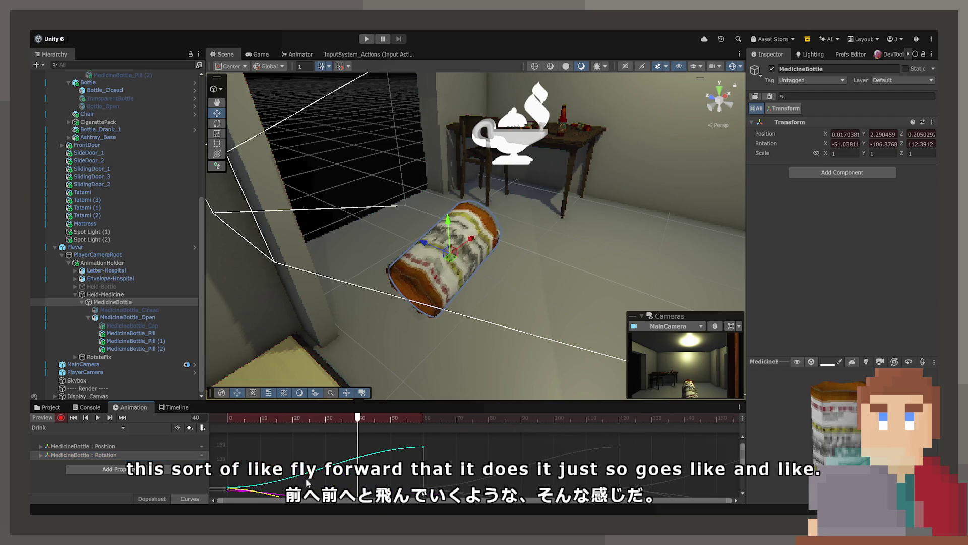
left_click(228, 487)
mouse_move(256, 489)
left_mouse_down()
mouse_move(247, 498)
mouse_move(251, 489)
left_mouse_up()
key("ctrl+z")
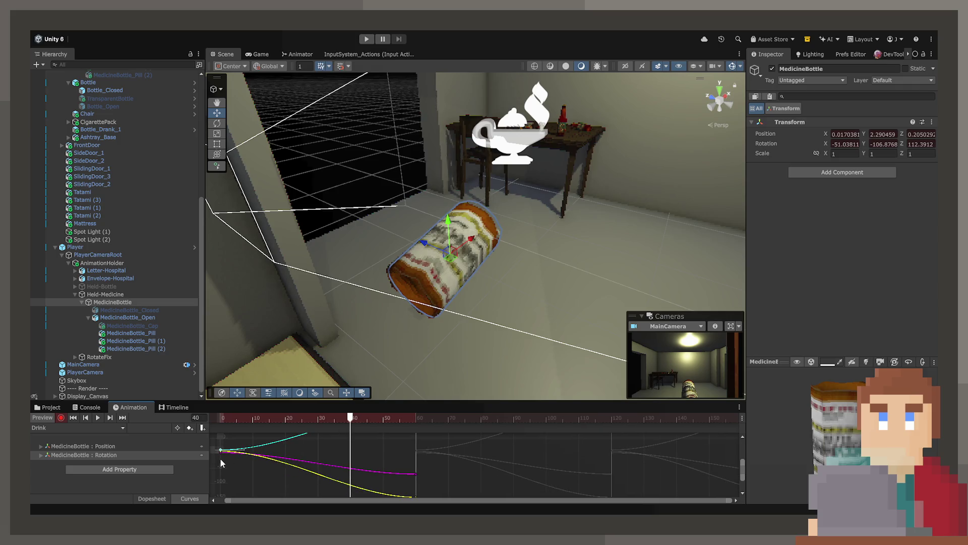
mouse_move(243, 452)
left_mouse_down()
mouse_move(243, 467)
mouse_move(222, 450)
left_mouse_up()
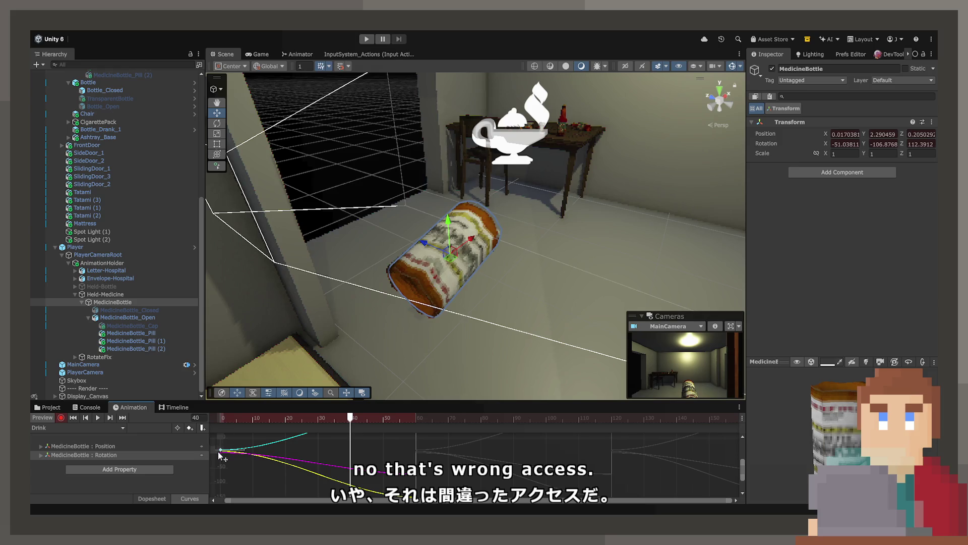
- Bend the yellow rotation curve's start tangent and re-pose the bottle, checking at frame 48
scroll(256, 453, "up", 5)
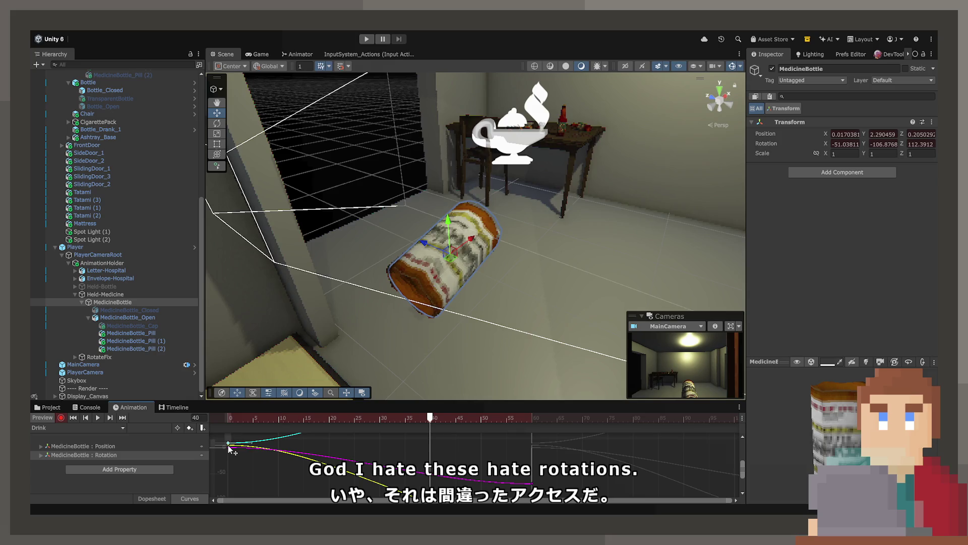
scroll(227, 445, "up", 2)
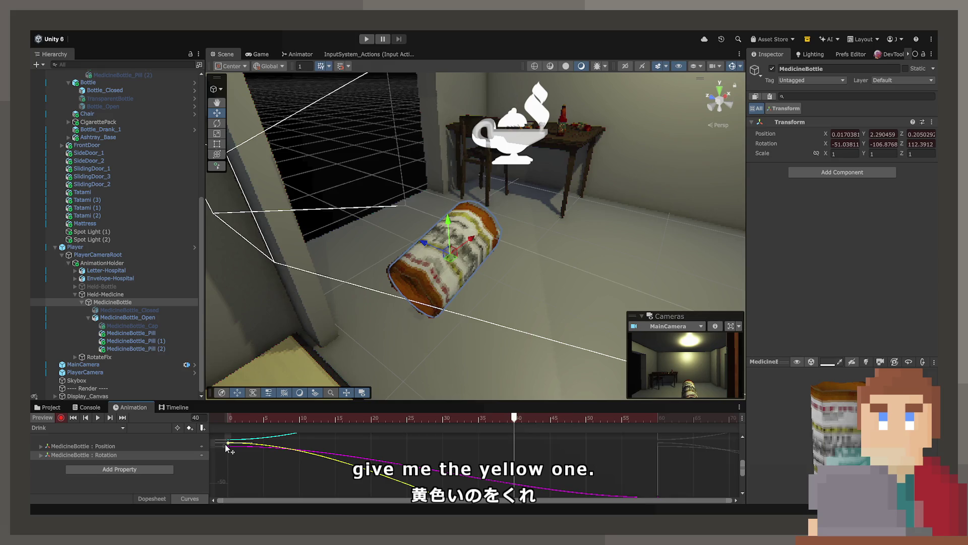
scroll(226, 443, "up", 1)
mouse_move(225, 443)
left_mouse_down()
mouse_move(257, 439)
mouse_move(261, 454)
left_mouse_up()
left_click(380, 418)
mouse_move(380, 417)
left_mouse_down()
mouse_move(287, 418)
mouse_move(425, 419)
left_mouse_up()
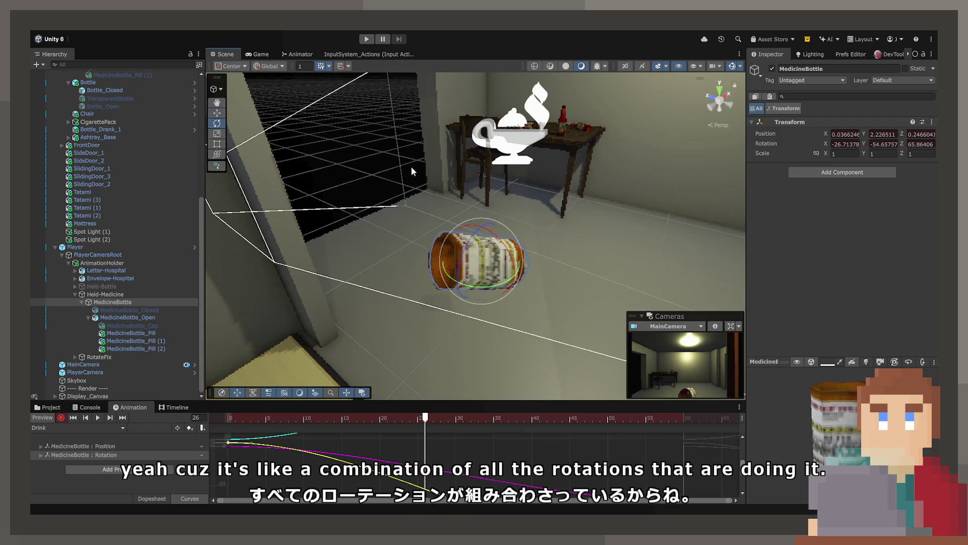
mouse_move(476, 250)
left_mouse_down()
mouse_move(494, 223)
mouse_move(489, 290)
left_mouse_up()
mouse_move(446, 419)
left_mouse_down()
mouse_move(229, 420)
mouse_move(476, 431)
mouse_move(639, 423)
mouse_move(419, 425)
mouse_move(597, 432)
left_mouse_up()
- Remove the middle rotation keys near frame 25 and switch the Animation window to Dopesheet
scroll(567, 452, "down", 5)
key("a")
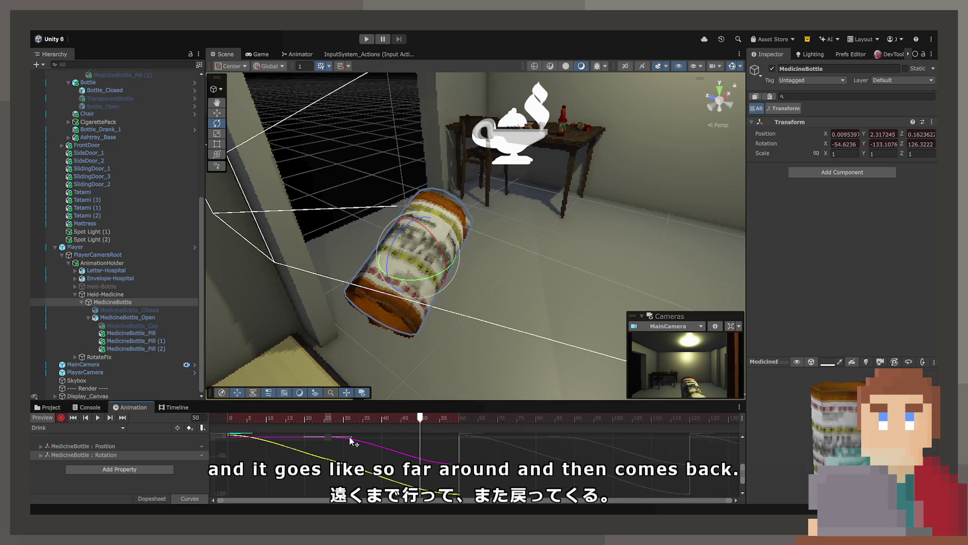
left_click_drag(350, 438, 352, 436)
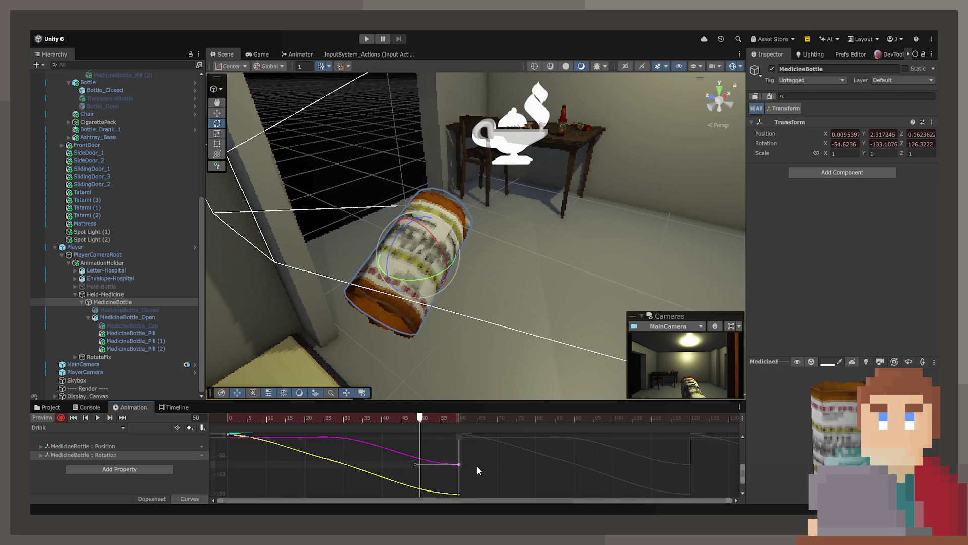
mouse_move(414, 464)
left_mouse_down()
mouse_move(361, 442)
mouse_move(355, 419)
mouse_move(472, 421)
mouse_move(332, 425)
mouse_move(470, 426)
mouse_move(371, 428)
left_mouse_up()
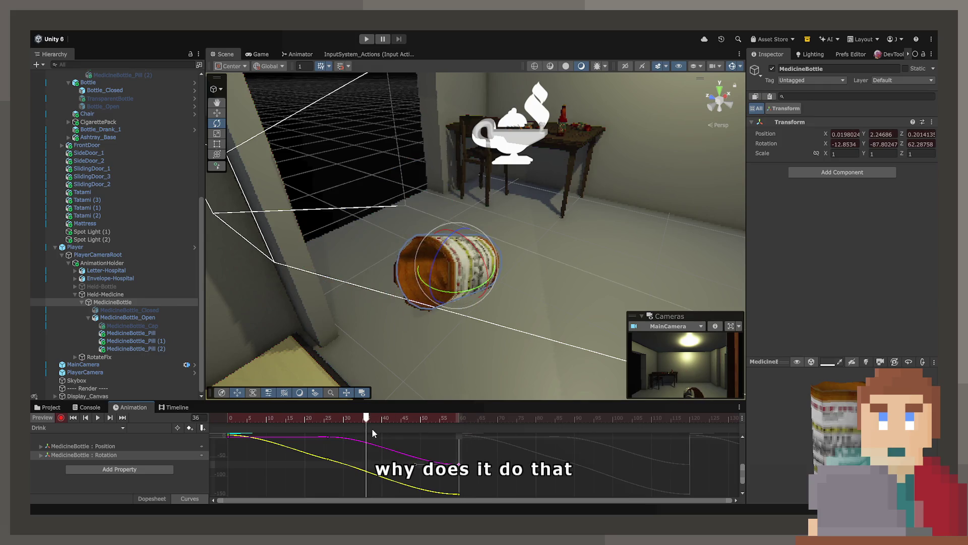
key("ctrl+z")
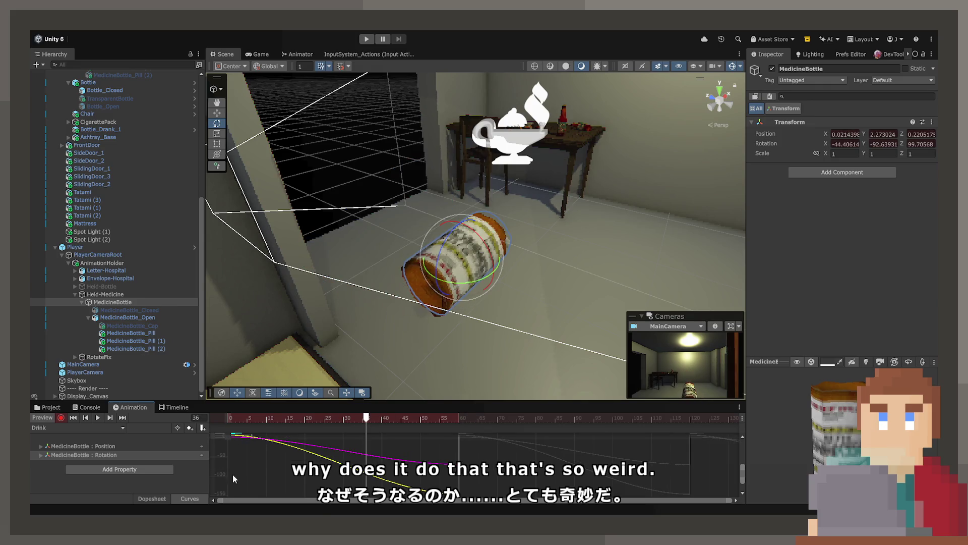
left_click(157, 501)
left_click(226, 454)
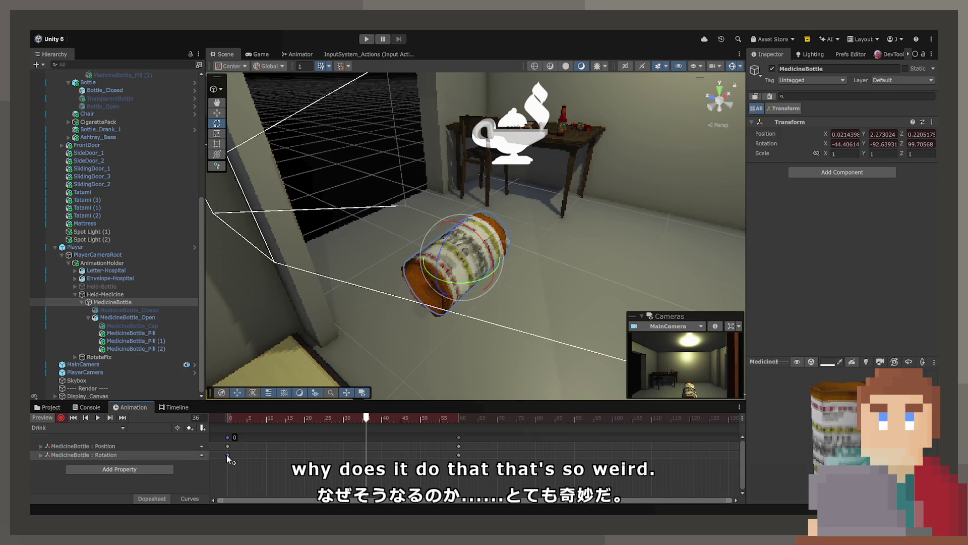
- Delete, then restore, the frame-0 rotation key and scrub toward the clip's end
key("Delete")
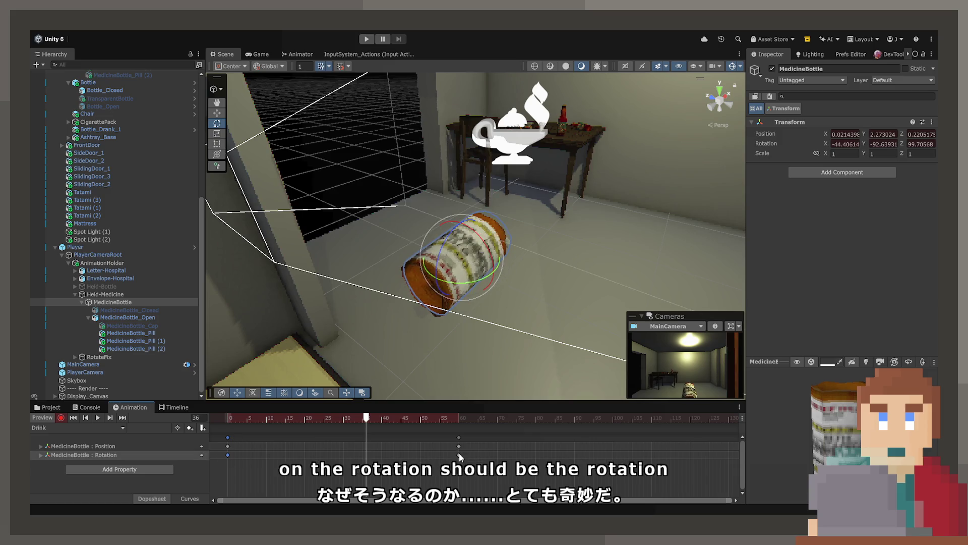
key("ctrl+z")
left_click(266, 418)
mouse_move(220, 417)
left_mouse_down()
mouse_move(459, 416)
mouse_move(270, 417)
mouse_move(454, 419)
mouse_move(458, 426)
left_mouse_up()
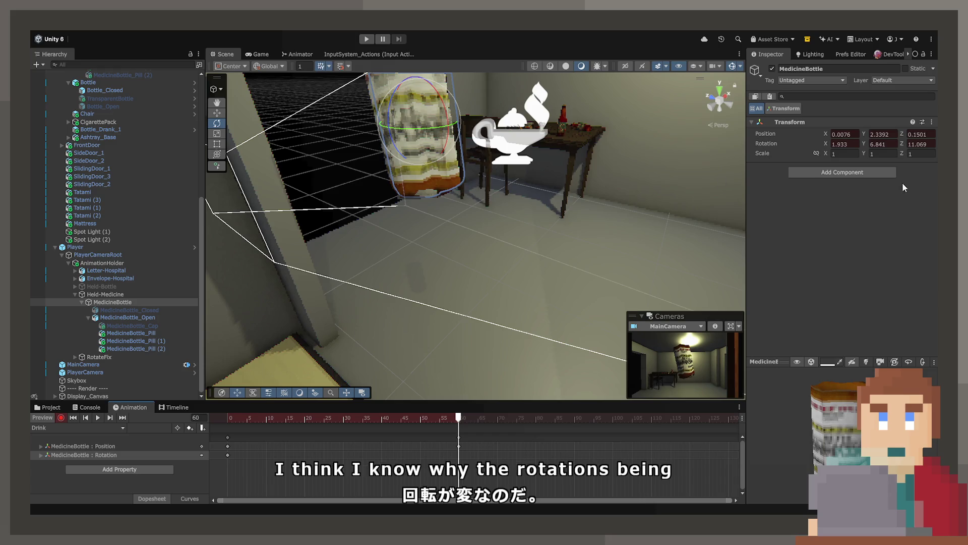
- Steepen the end pose in the Inspector Rotation fields to about -109 X and preview the loop
left_click_drag(864, 143, 392, 206)
key("ctrl+z")
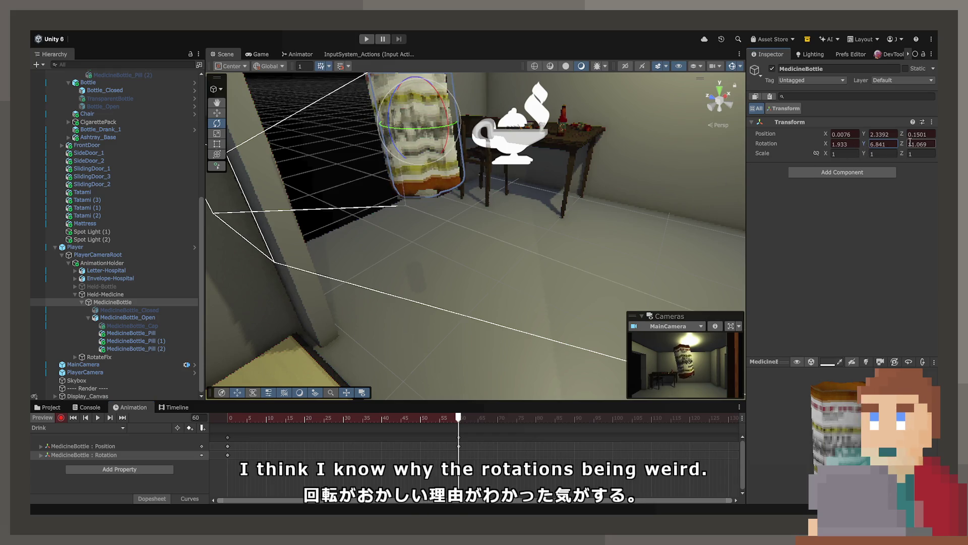
mouse_move(901, 144)
left_mouse_down()
mouse_move(660, 201)
mouse_move(687, 205)
mouse_move(807, 156)
mouse_move(828, 161)
mouse_move(827, 173)
mouse_move(336, 336)
mouse_move(747, 235)
left_mouse_up()
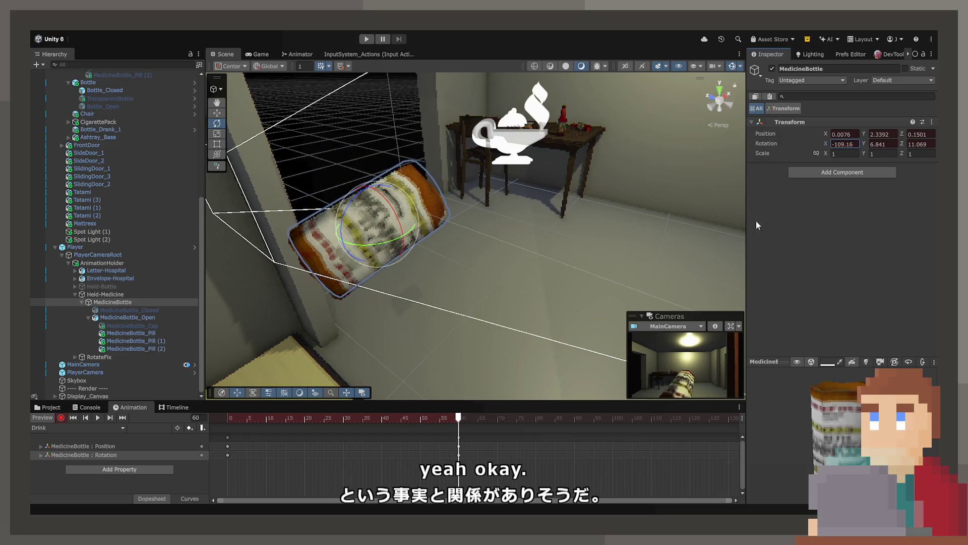
mouse_move(862, 149)
left_mouse_down()
mouse_move(680, 189)
mouse_move(475, 462)
left_mouse_up()
mouse_move(458, 425)
left_mouse_down()
mouse_move(238, 425)
mouse_move(502, 426)
mouse_move(232, 426)
left_mouse_up()
key("space")
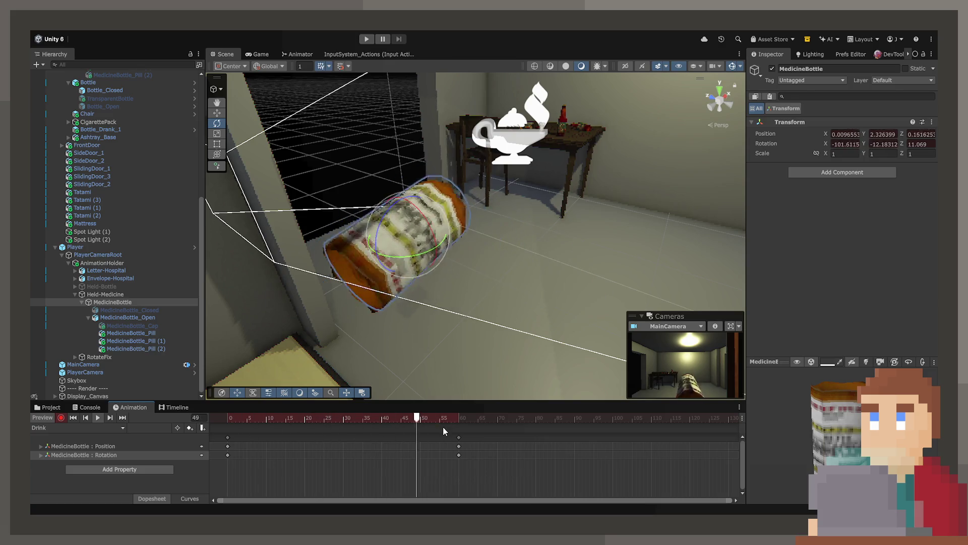
left_click(458, 419)
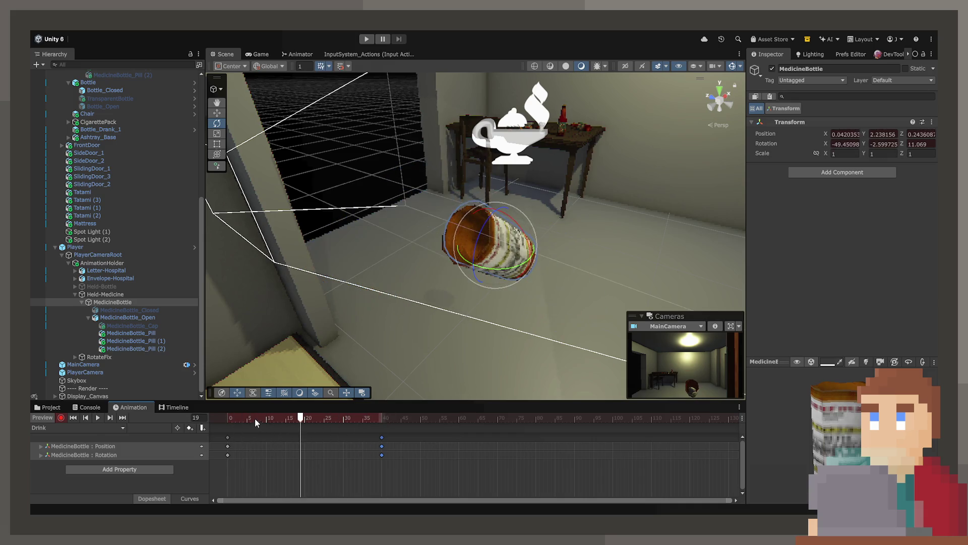
key("space")
- Slide the bottle's end-key Position X to 0 and preview the drink in the Game view
left_click(254, 56)
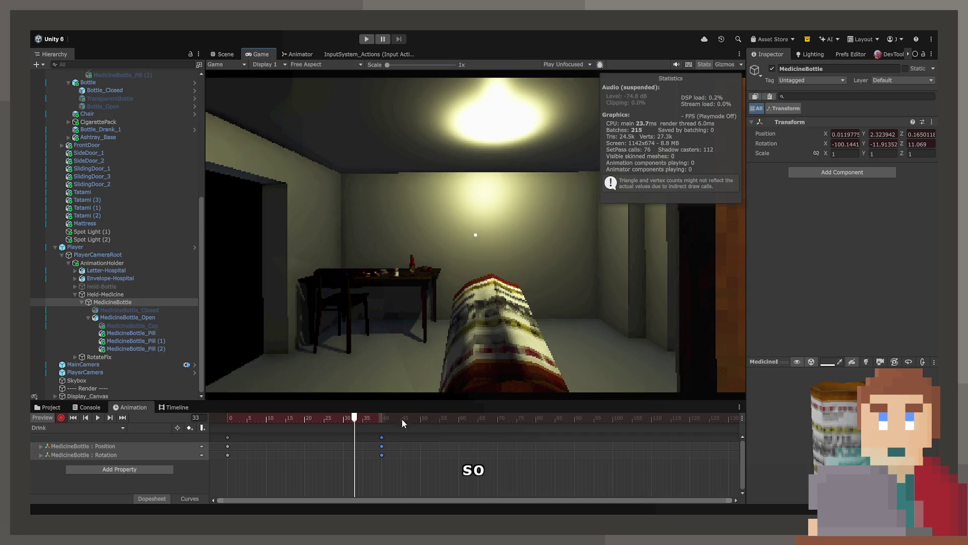
mouse_move(258, 418)
left_mouse_down()
mouse_move(402, 420)
mouse_move(383, 428)
left_mouse_up()
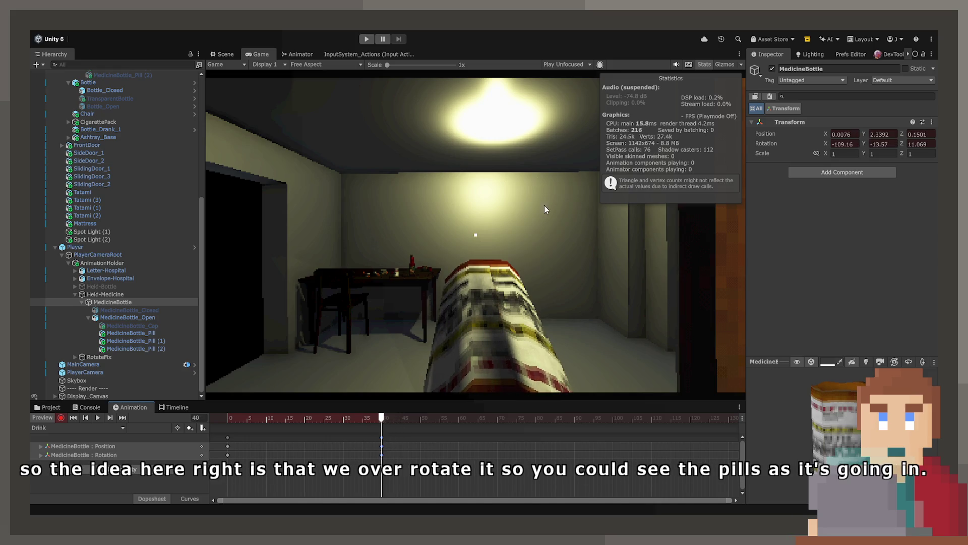
left_click(213, 55)
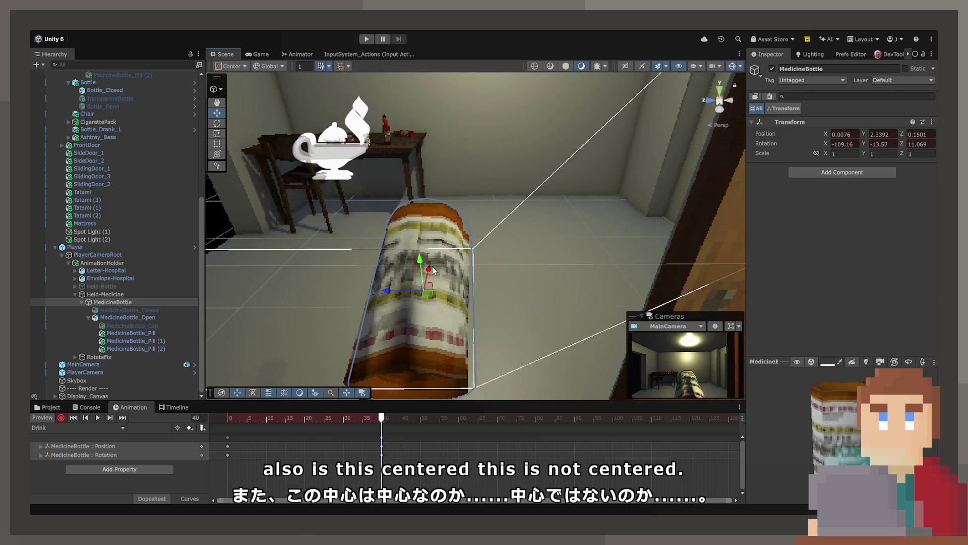
left_click(267, 54)
left_click(215, 53)
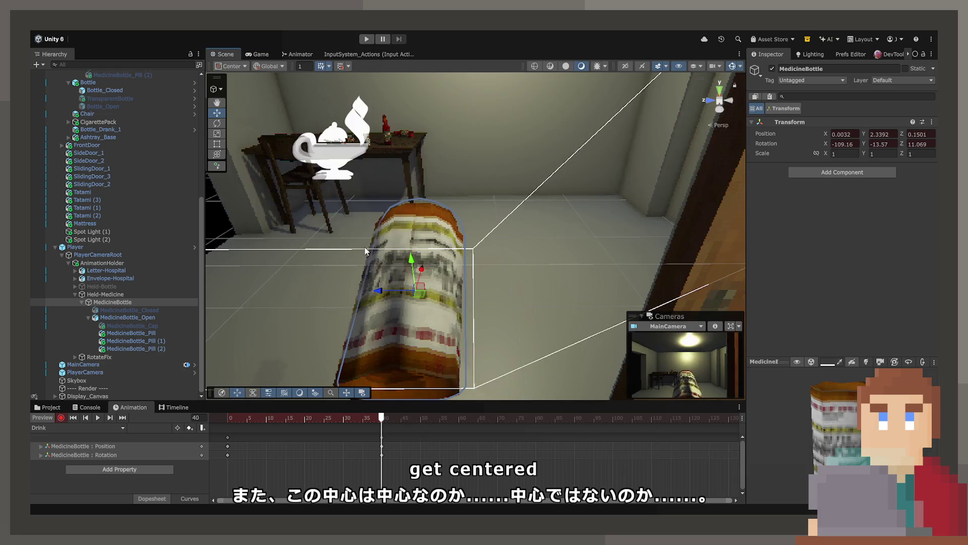
left_click_drag(381, 292, 375, 293)
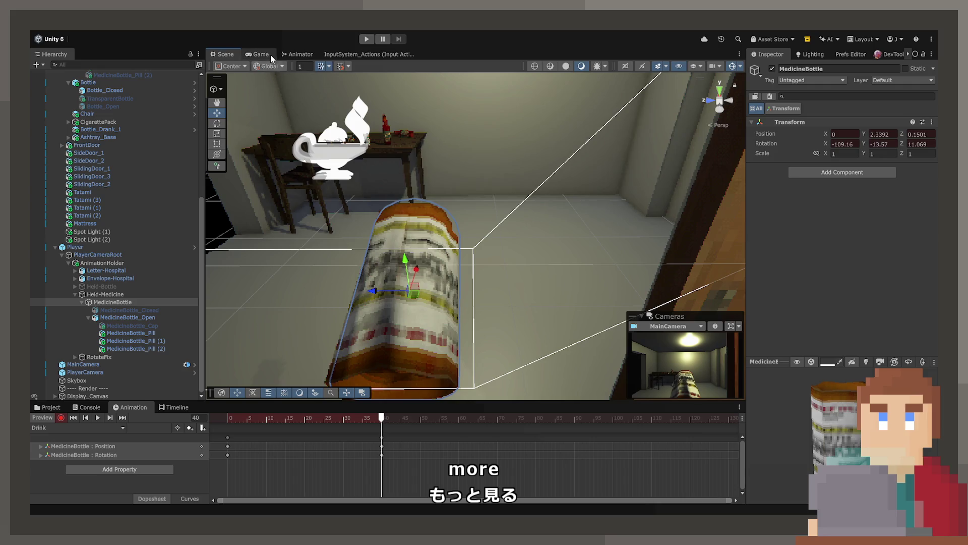
left_click(269, 55)
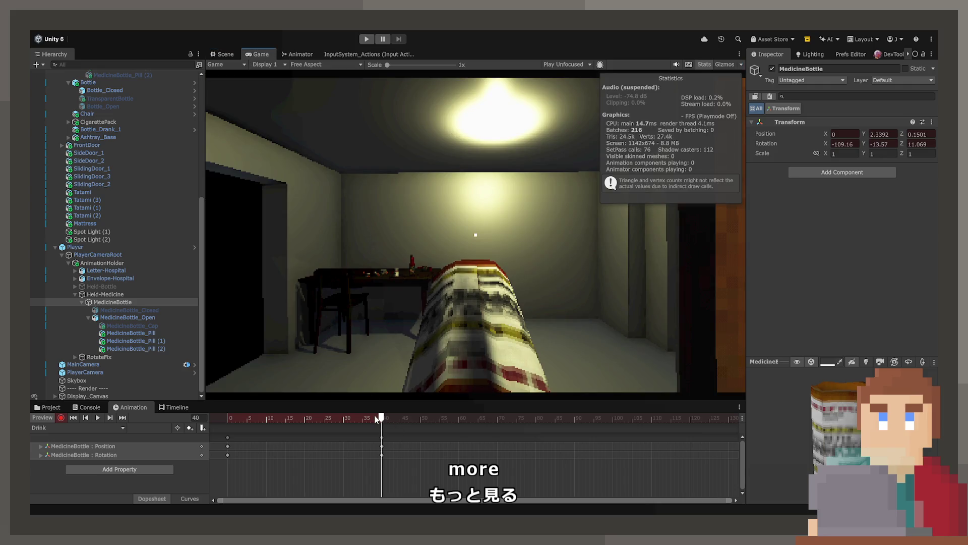
left_click_drag(376, 418, 218, 420)
key("space")
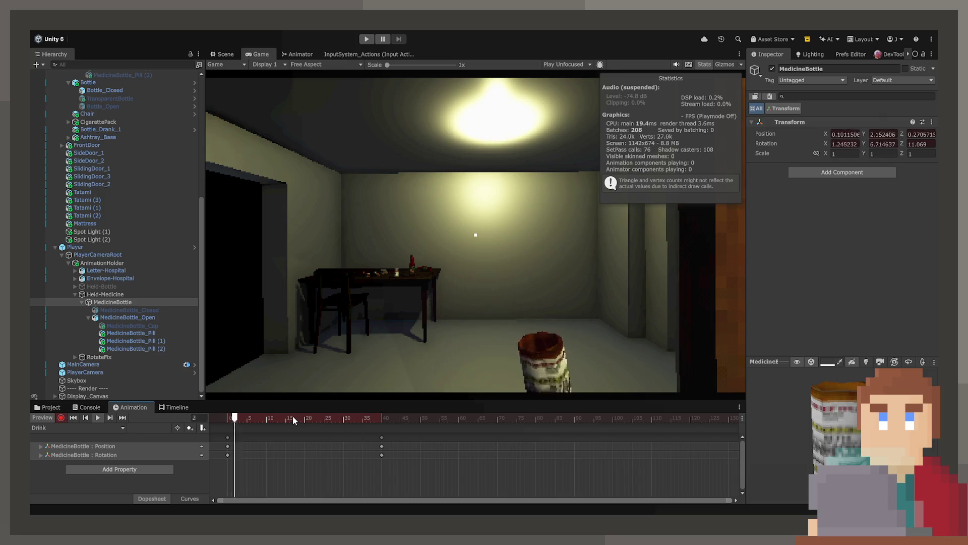
key("space")
- Paste the frame-40 bottle keys at frame 55, then refocus the bottle in Scene view
left_click(379, 418)
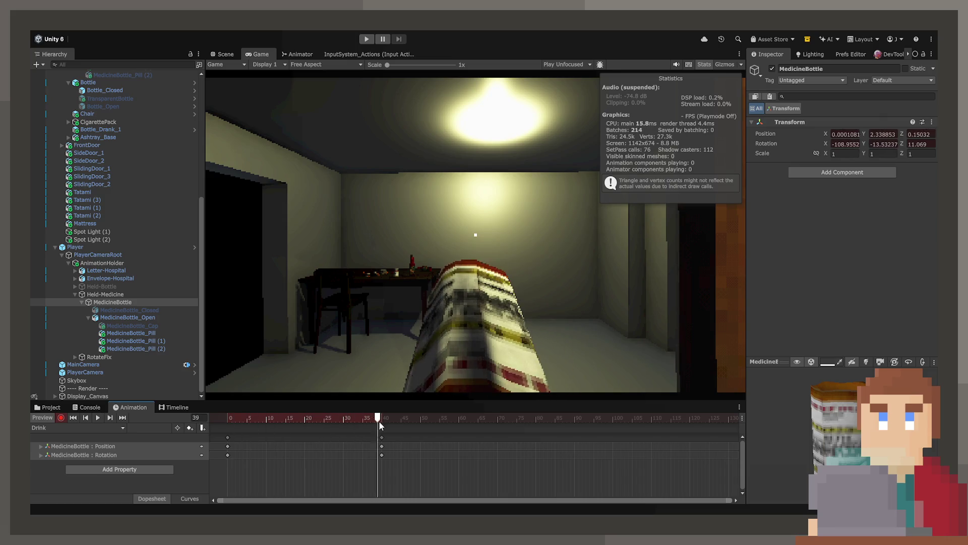
left_click(382, 438)
left_click(420, 423)
left_click_drag(420, 425, 439, 422)
key("ctrl+v")
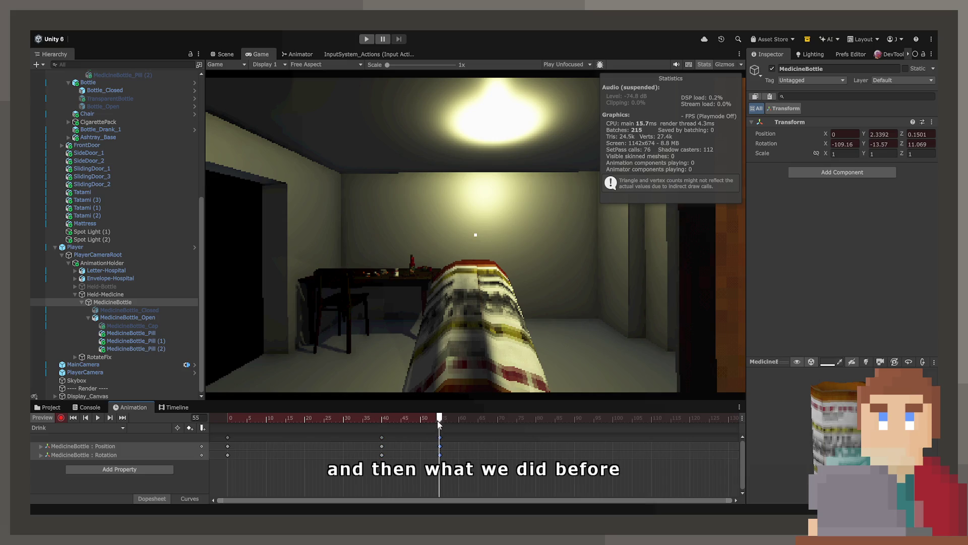
left_click(225, 55)
key("f")
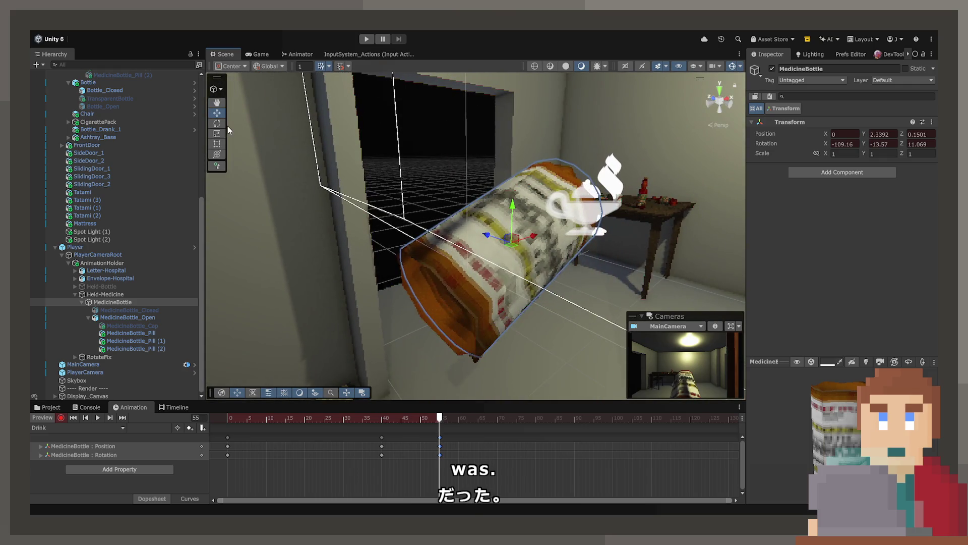
- Tilt the bottle up at frame 55, copy those keys near frame 64, shift them to frames 50 and 60
left_click_drag(502, 216, 513, 188)
left_click(382, 418)
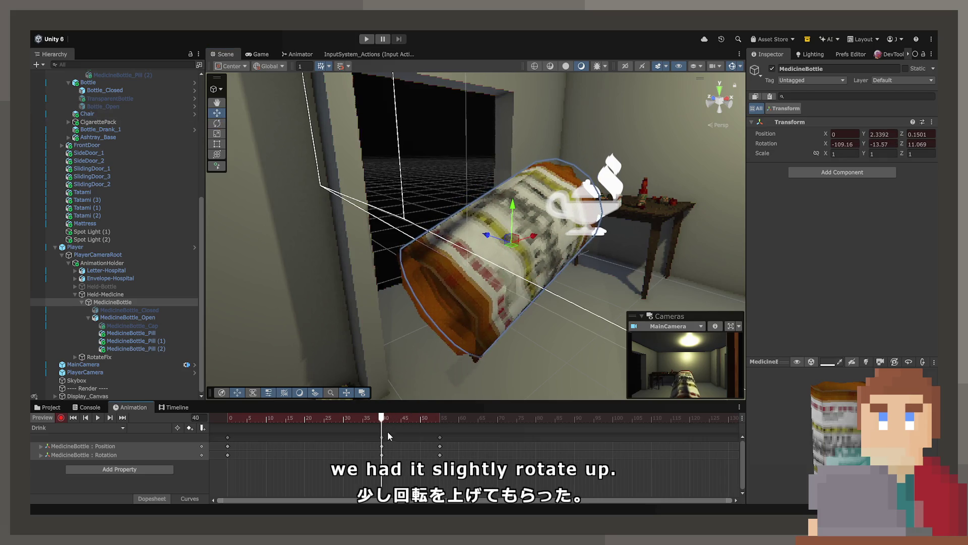
left_click(462, 419)
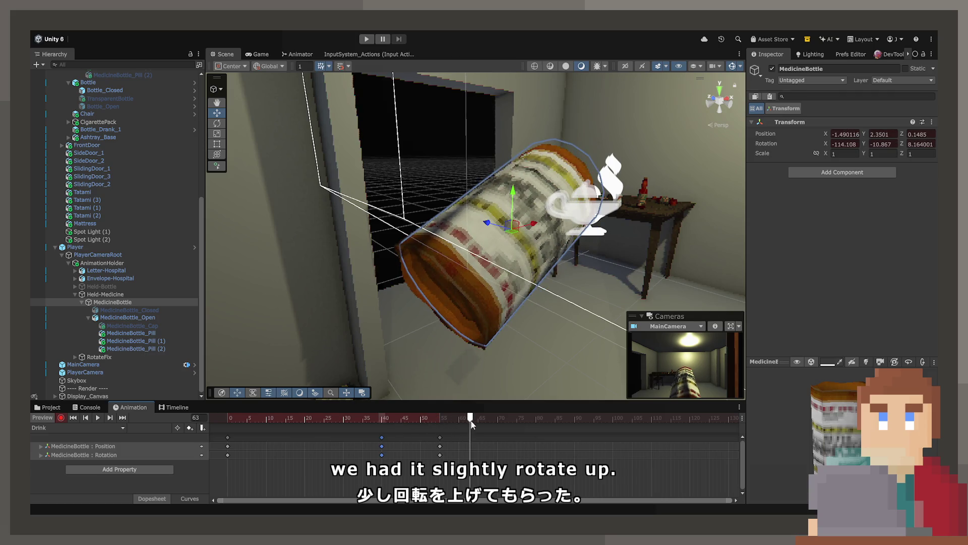
left_click(440, 437)
key("ctrl+c")
key("ctrl+v")
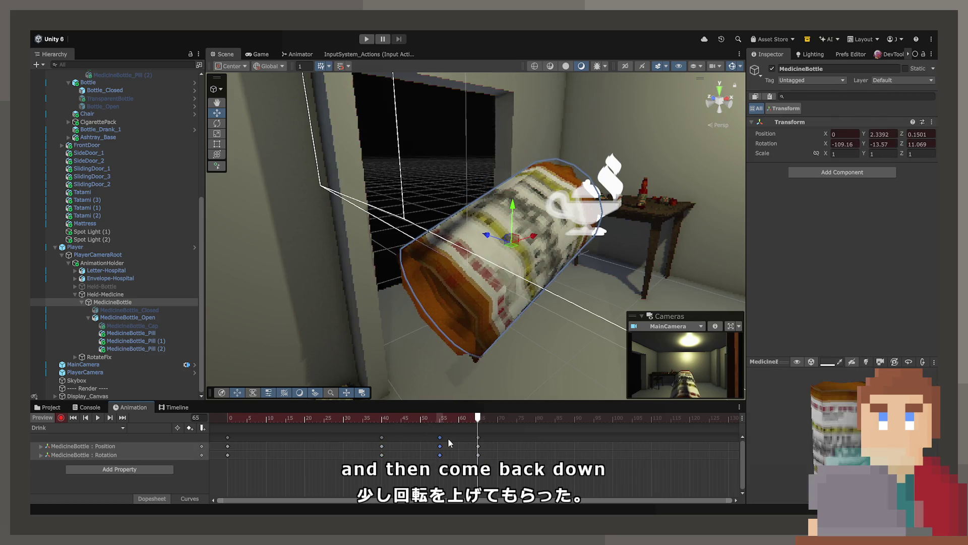
left_click_drag(478, 439, 460, 436)
left_click(340, 417)
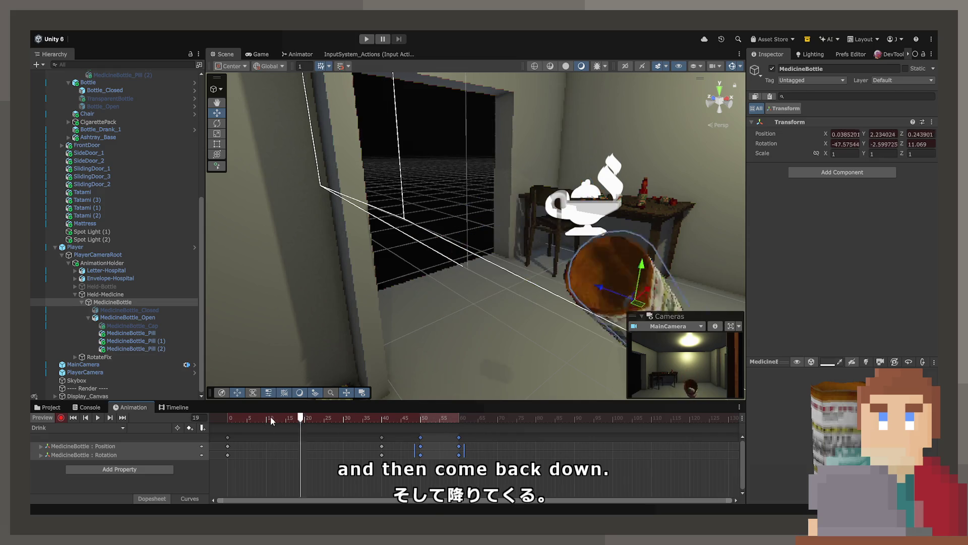
key("space")
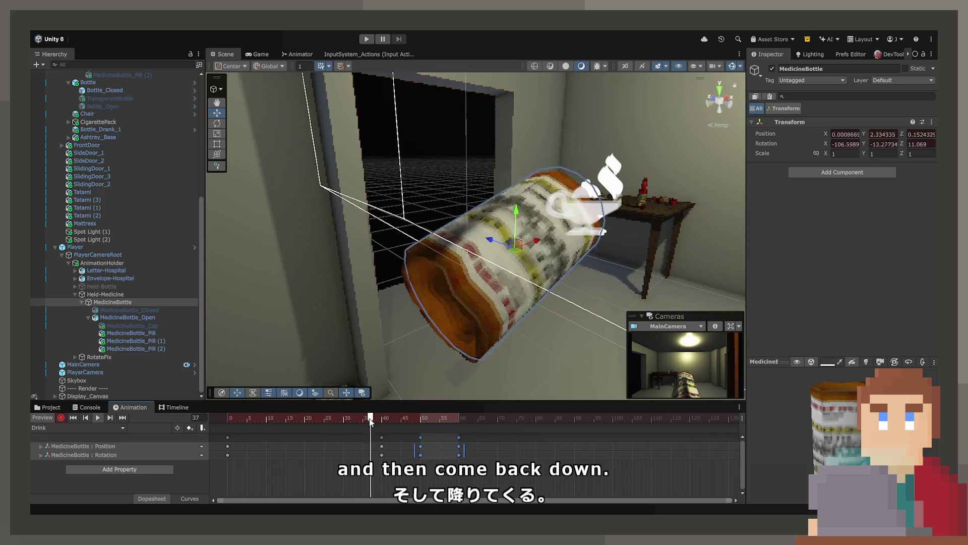
- Move the lift keyframes later to roughly frames 49–69 and preview the tip-over
left_click(377, 419)
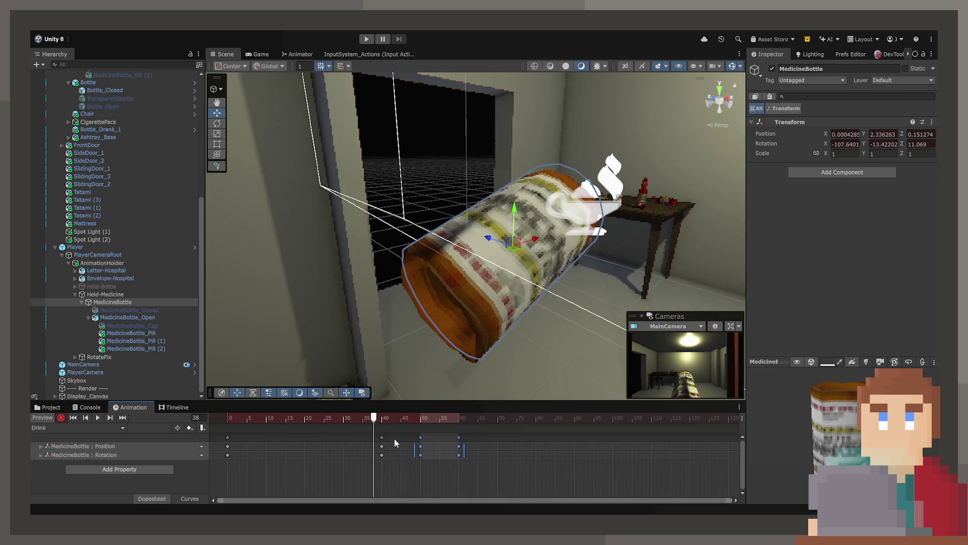
left_click(388, 438)
scroll(383, 438, "down", 1)
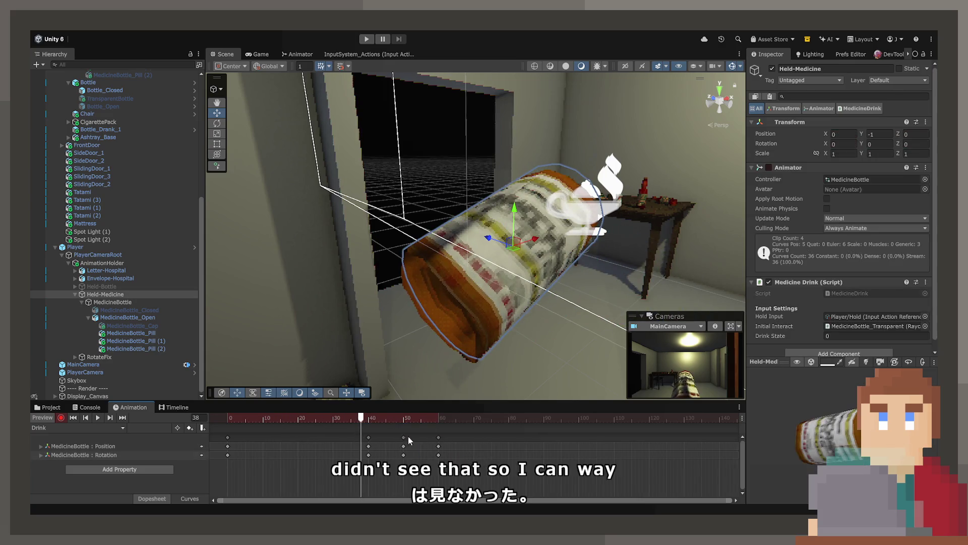
left_click(402, 438)
mouse_move(440, 437)
left_mouse_down()
mouse_move(370, 437)
mouse_move(438, 441)
left_mouse_up()
key("space")
left_click(443, 419)
- Fine-tune the bottle's rotation slightly at frames 70 and 60
left_click_drag(444, 420, 474, 421)
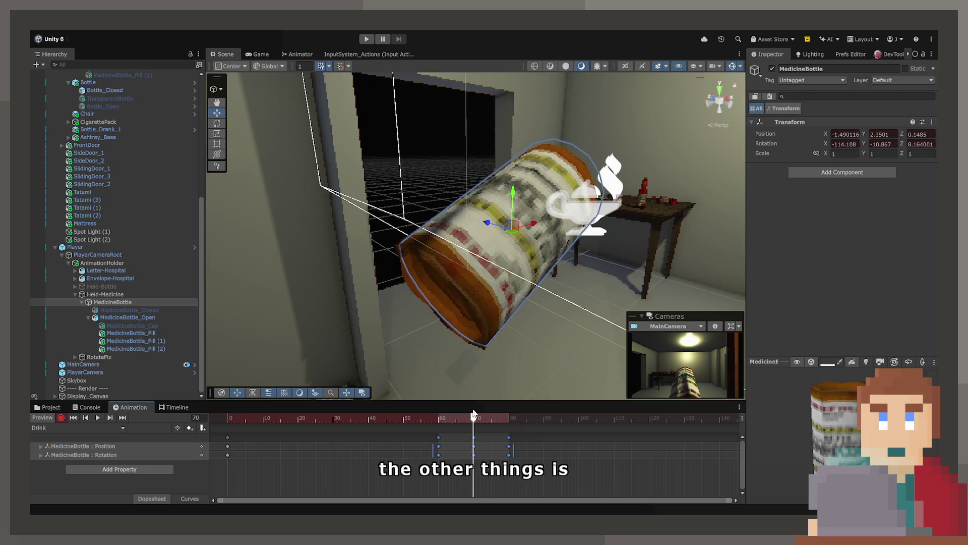
key("f")
key("e")
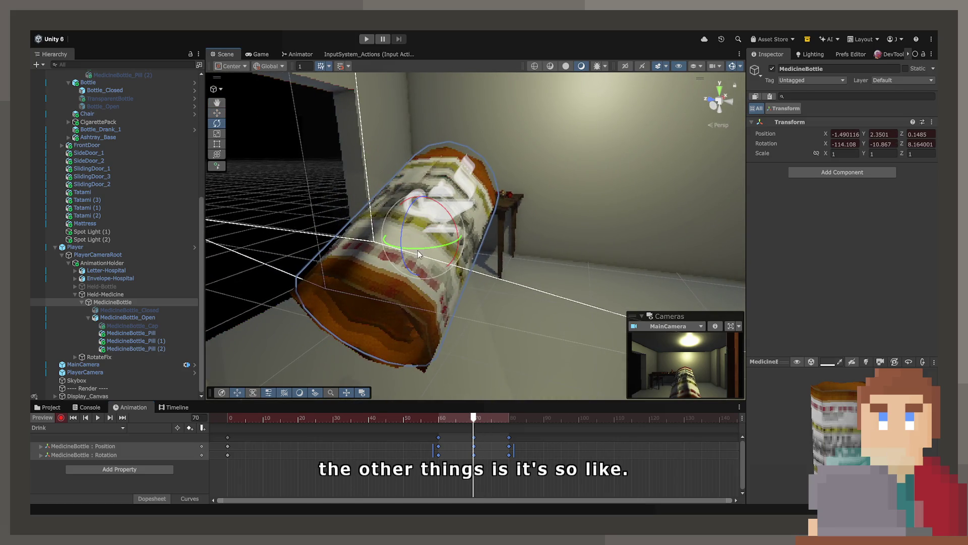
left_click_drag(417, 250, 420, 251)
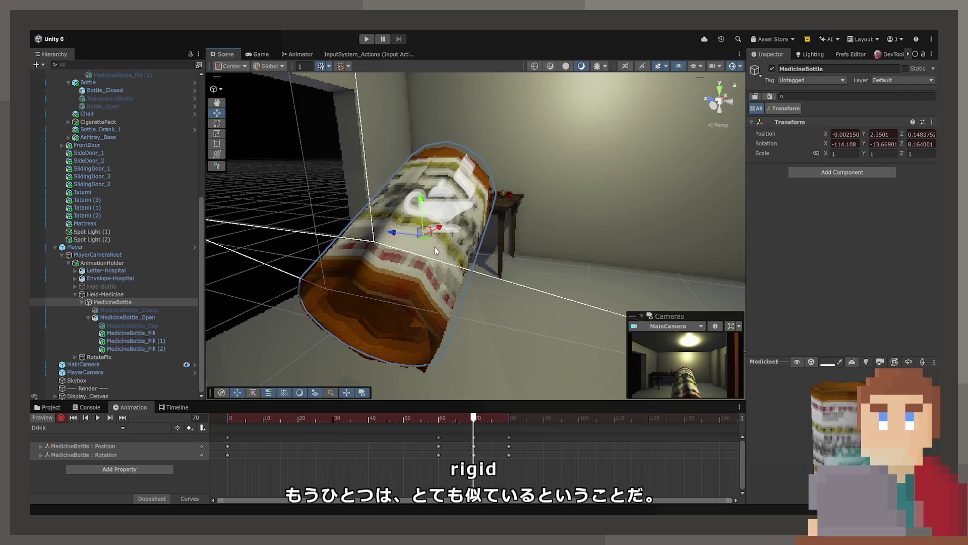
mouse_move(473, 418)
left_mouse_down()
mouse_move(438, 419)
mouse_move(505, 419)
mouse_move(510, 436)
left_mouse_up()
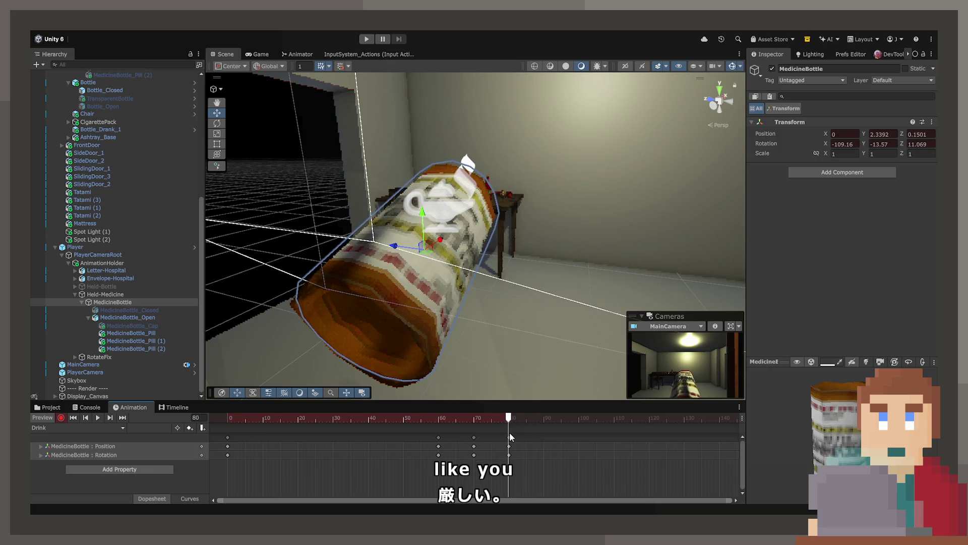
left_click(219, 126)
mouse_move(416, 263)
left_mouse_down()
mouse_move(408, 244)
mouse_move(463, 332)
left_mouse_up()
key("w")
- Preview the clip, then shift the last keyframe columns earlier to about frames 41–61
key("space")
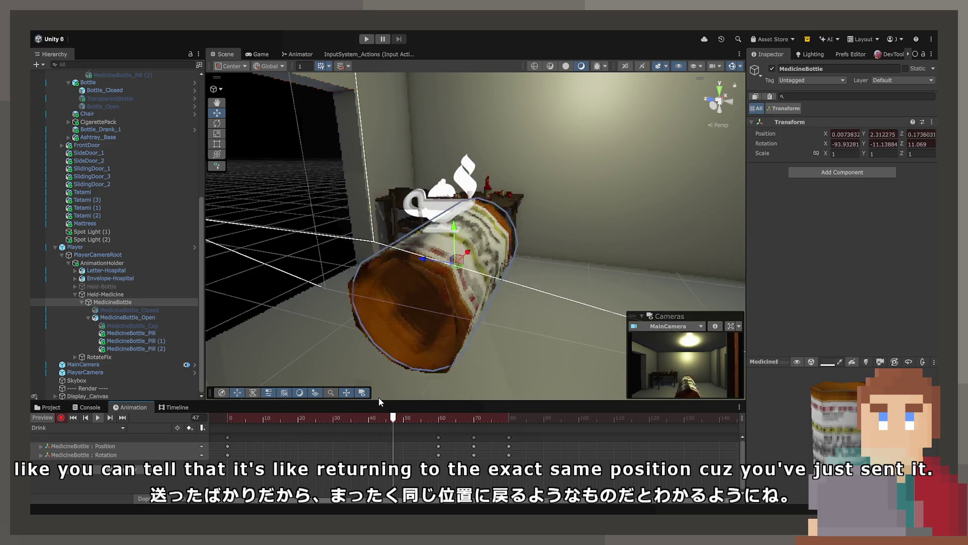
left_click_drag(477, 418, 266, 418)
left_click_drag(361, 418, 505, 417)
left_click(454, 436)
left_click(438, 437)
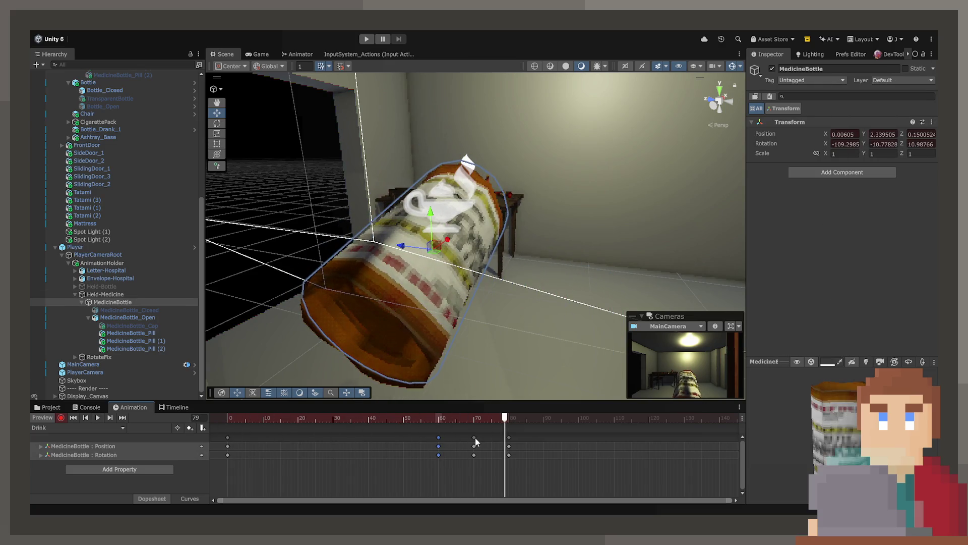
left_click(509, 442)
left_click(509, 437)
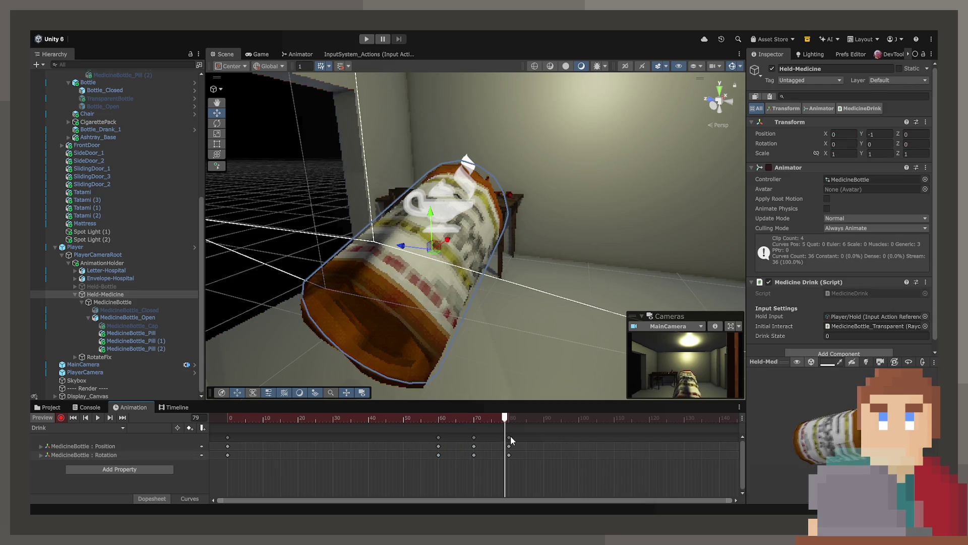
left_click(438, 437)
left_click_drag(473, 441, 401, 443)
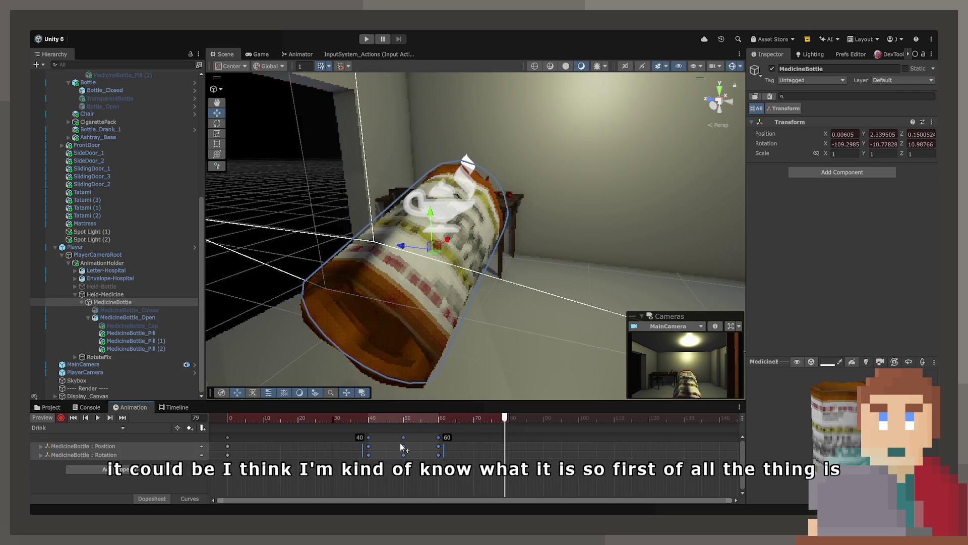
- Push the frame-50 and frame-60 bottle keyframes later to frames 70 and 80
key("space")
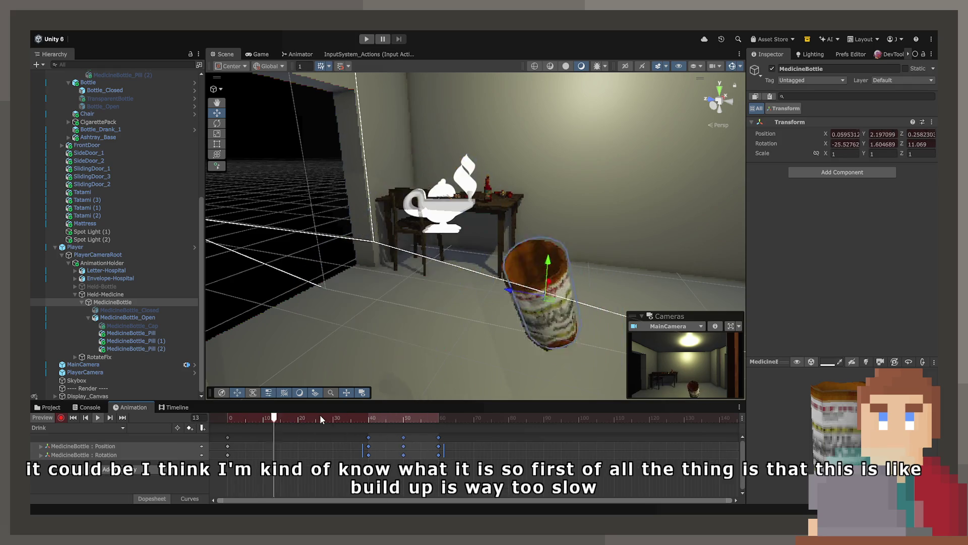
key("space")
left_click(485, 442)
left_click(403, 437)
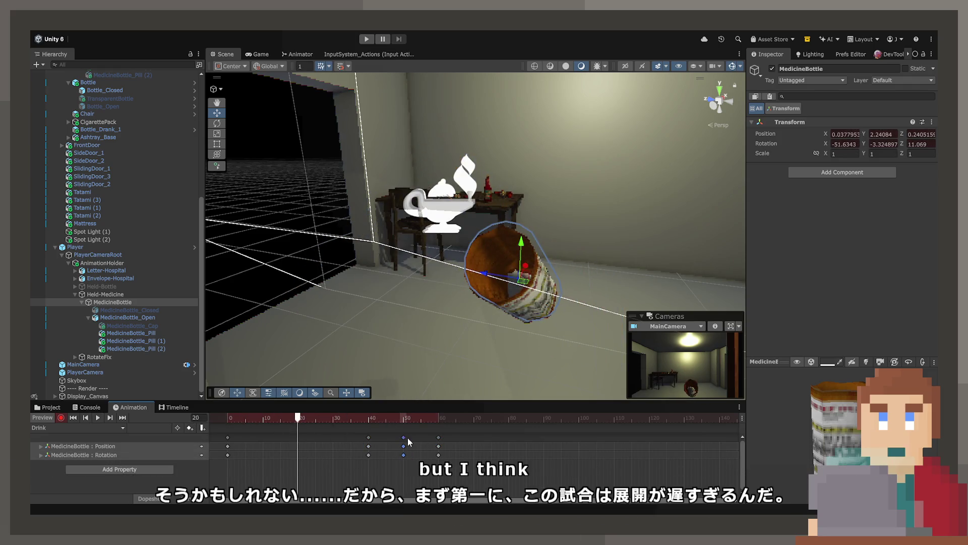
left_click_drag(438, 437, 508, 436)
- Add a frame-50 keyframe with the bottle tilted to its drinking angle, and preview it
left_click_drag(447, 417, 369, 438)
left_click(404, 418)
key("ctrl+v")
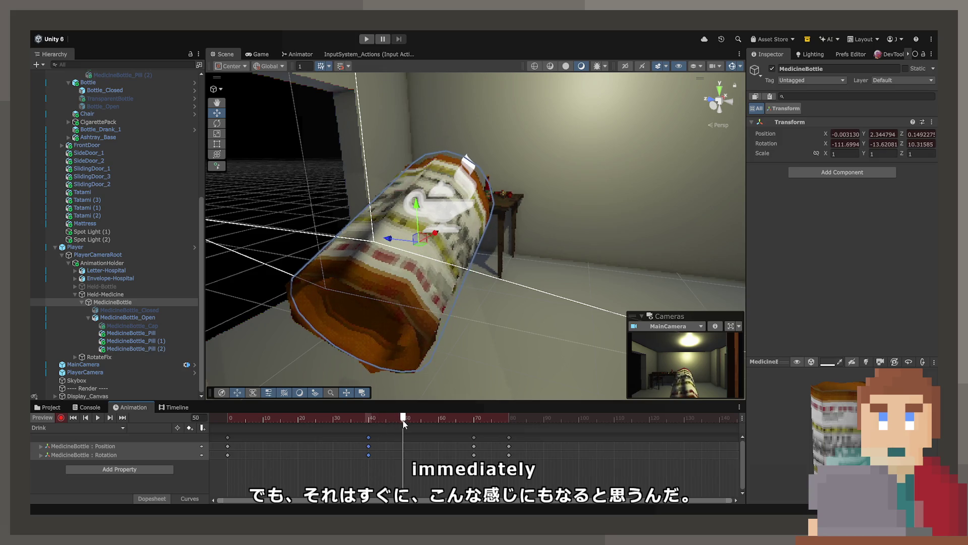
left_click(217, 123)
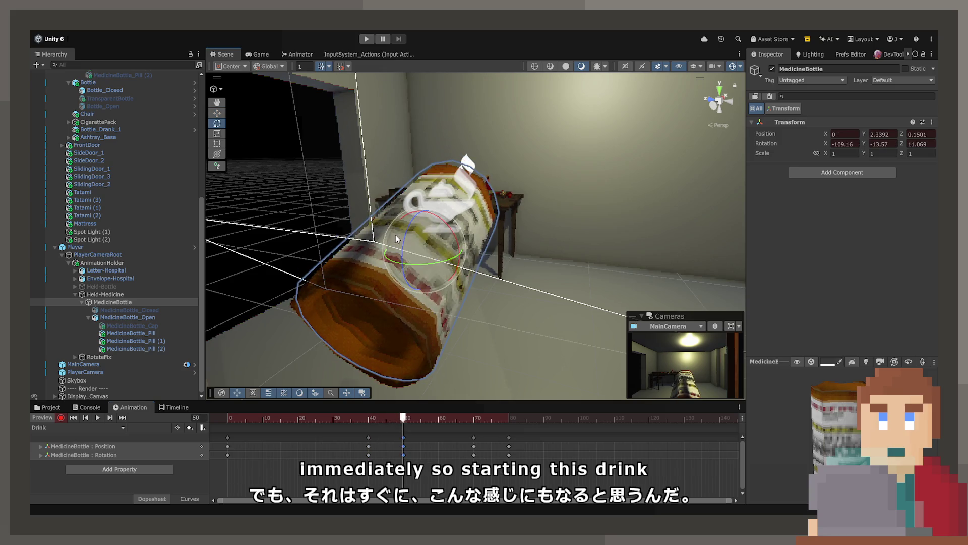
left_click_drag(409, 234, 409, 240)
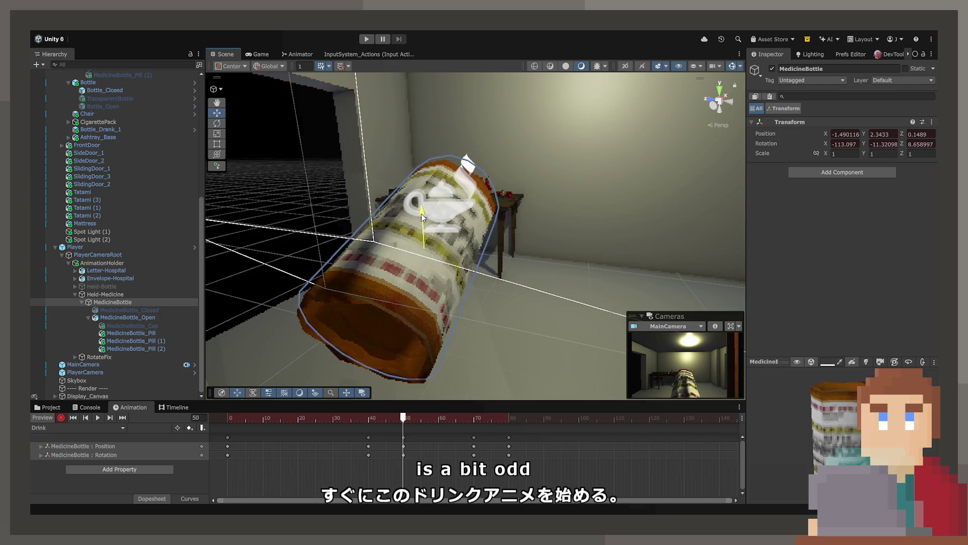
mouse_move(402, 418)
left_mouse_down()
mouse_move(388, 418)
mouse_move(514, 418)
mouse_move(284, 418)
left_mouse_up()
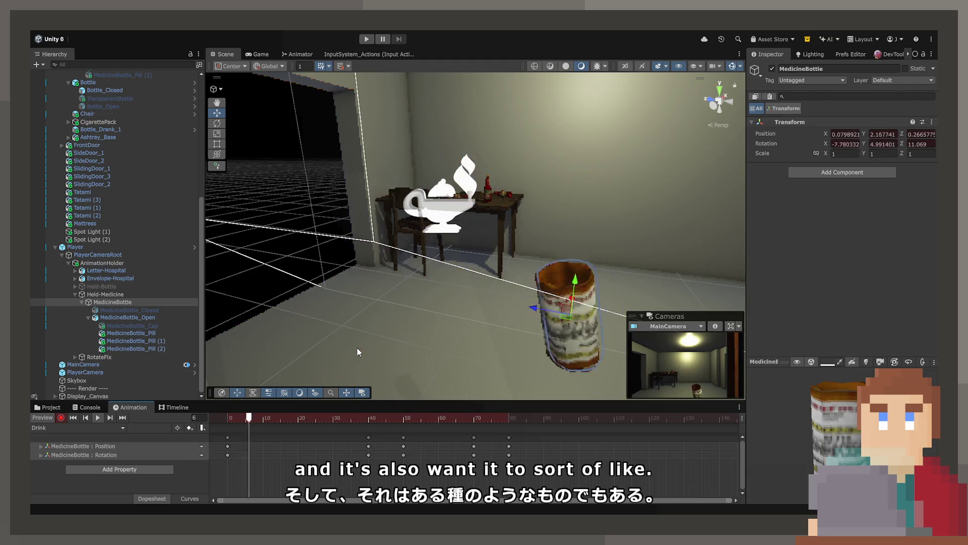
key("space")
mouse_move(374, 419)
left_mouse_down()
mouse_move(371, 431)
mouse_move(404, 431)
mouse_move(369, 432)
mouse_move(375, 420)
left_mouse_up()
key("space")
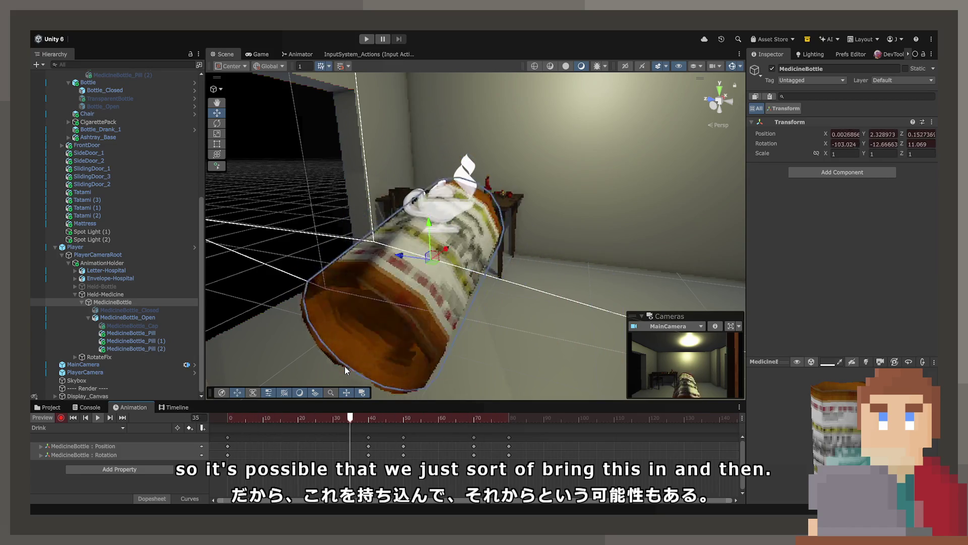
mouse_move(285, 419)
left_mouse_down()
mouse_move(224, 414)
mouse_move(405, 428)
mouse_move(180, 437)
left_mouse_up()
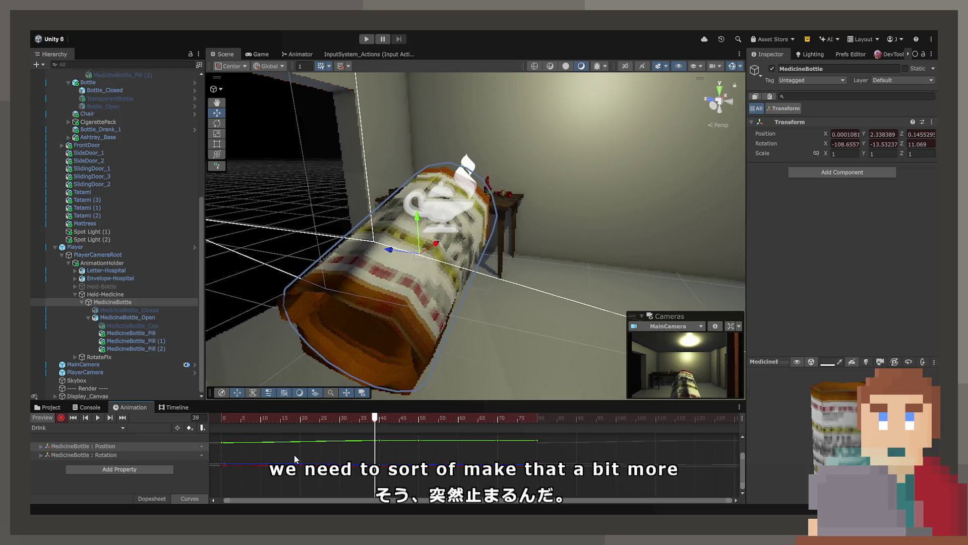
- Flatten the position curve's tangent at its first key, then play the Drink clip in Game view
key("f")
scroll(338, 460, "up", 2)
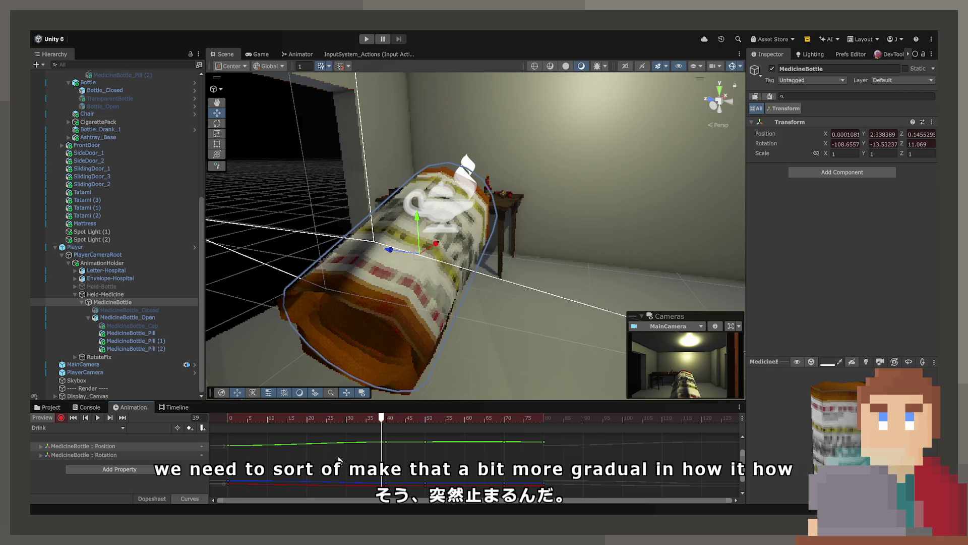
scroll(298, 459, "up", 3)
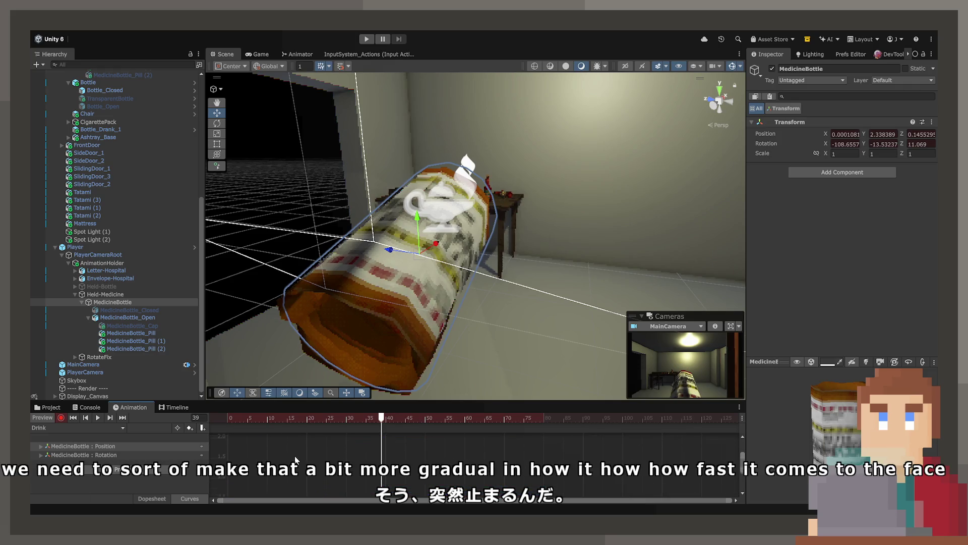
left_click_drag(329, 419, 307, 419)
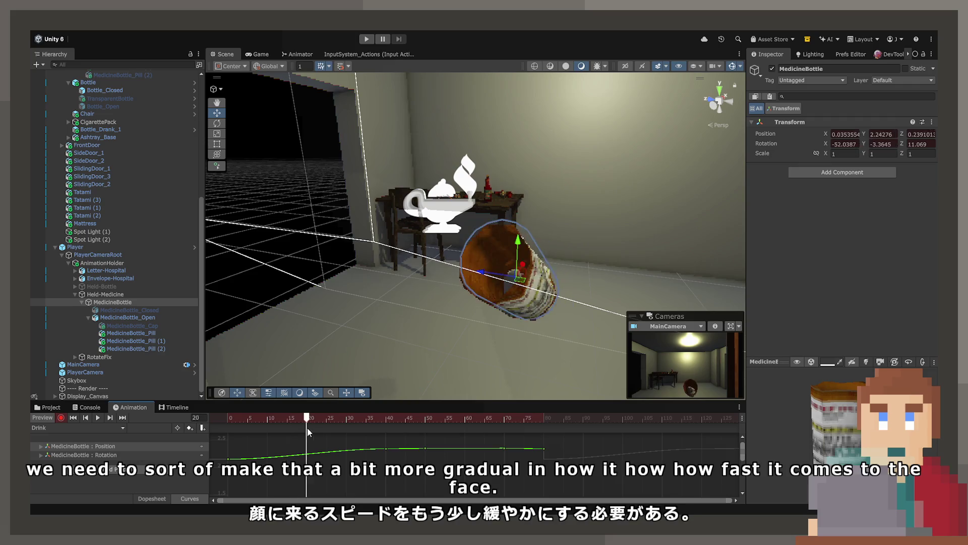
left_click(228, 459)
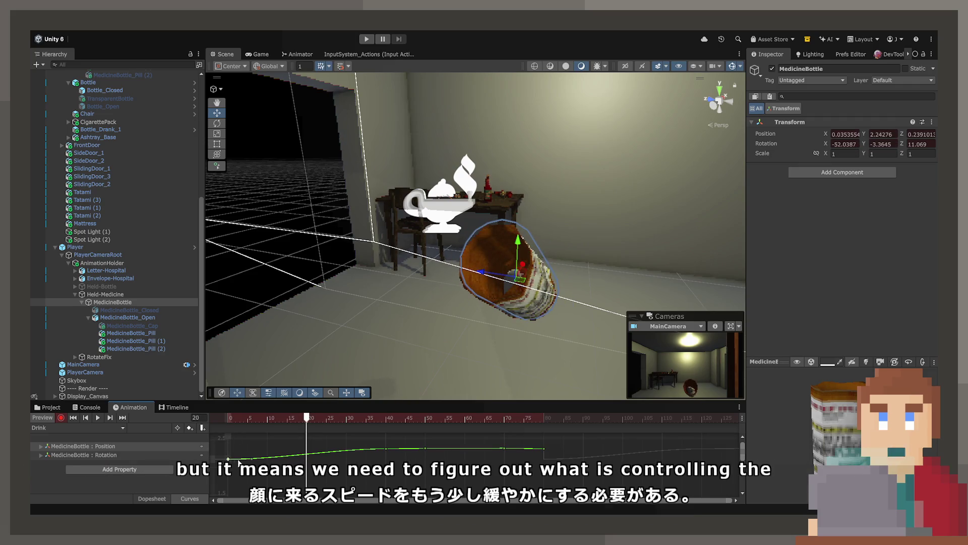
mouse_move(251, 459)
left_mouse_down()
mouse_move(293, 439)
mouse_move(351, 471)
left_mouse_up()
mouse_move(231, 457)
left_mouse_down()
mouse_move(353, 466)
mouse_move(301, 459)
left_mouse_up()
left_click(97, 418)
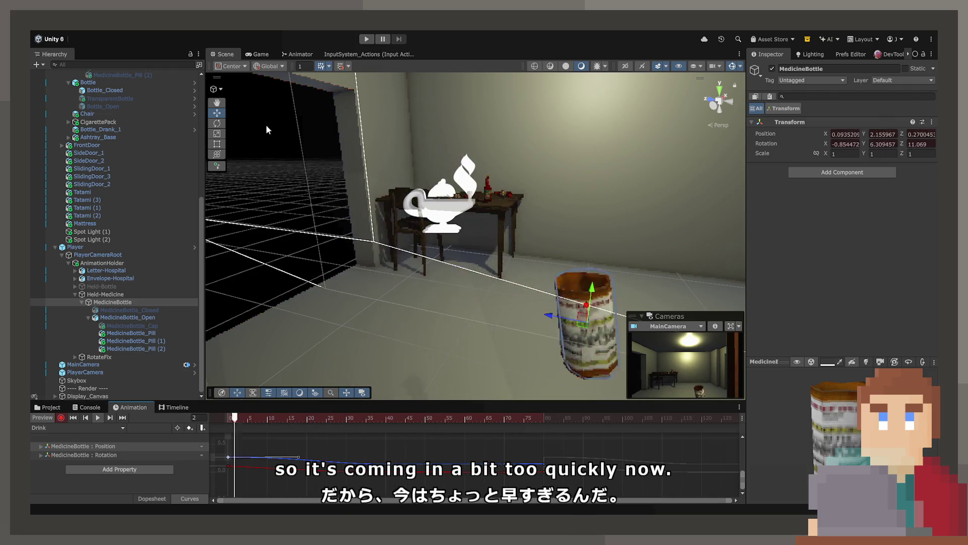
left_click(268, 57)
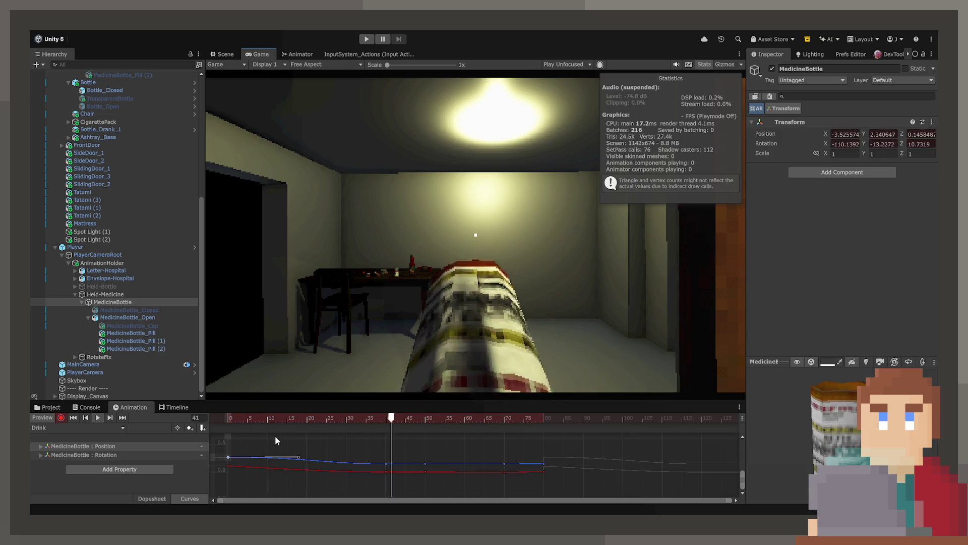
- Copy the frame-0 bottle keys and paste them near frame 106 to restore the starting pose
left_click(160, 500)
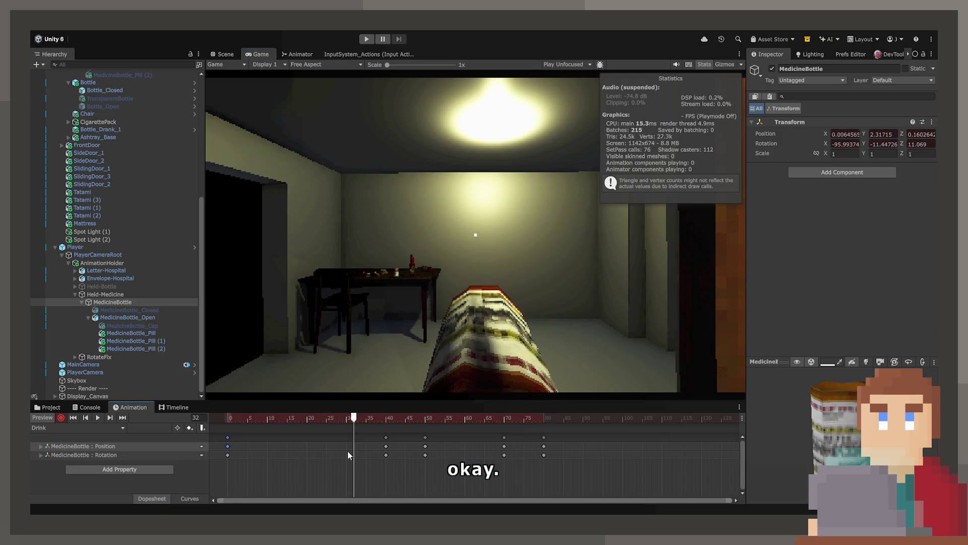
left_click(232, 419)
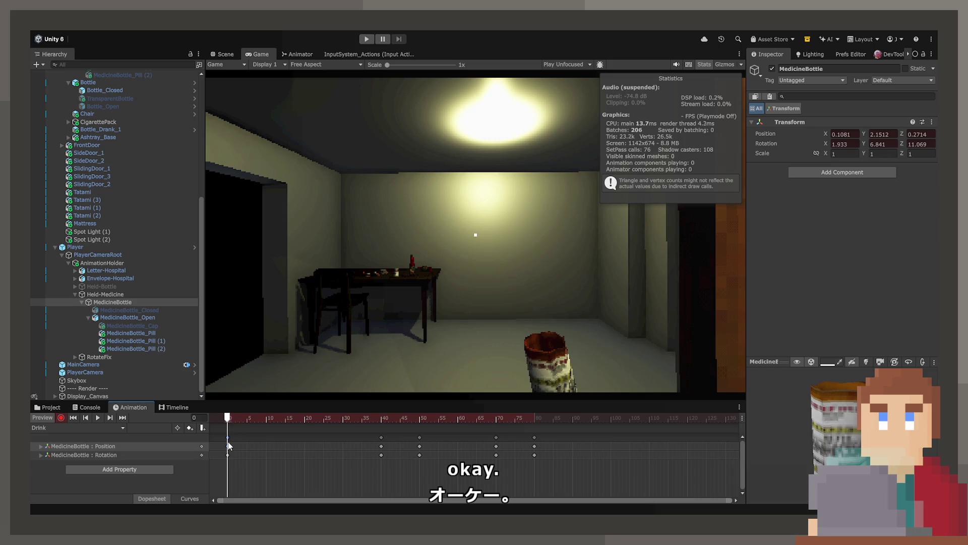
left_click_drag(225, 433, 245, 476)
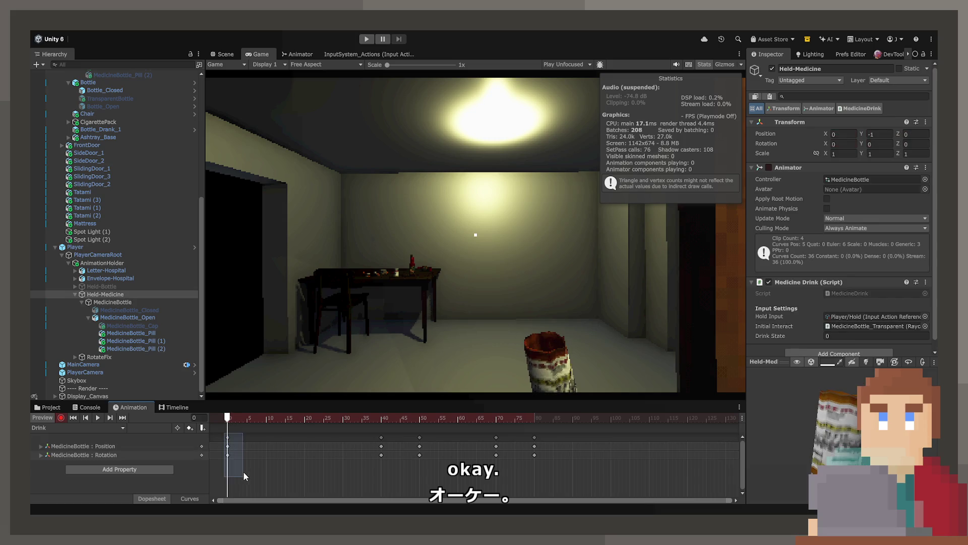
left_click_drag(263, 417, 637, 439)
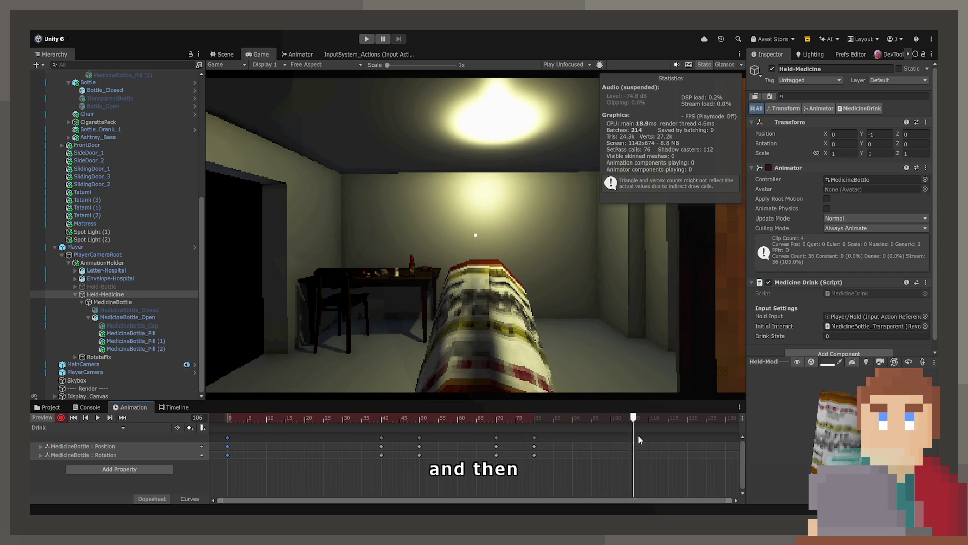
key("ctrl+v")
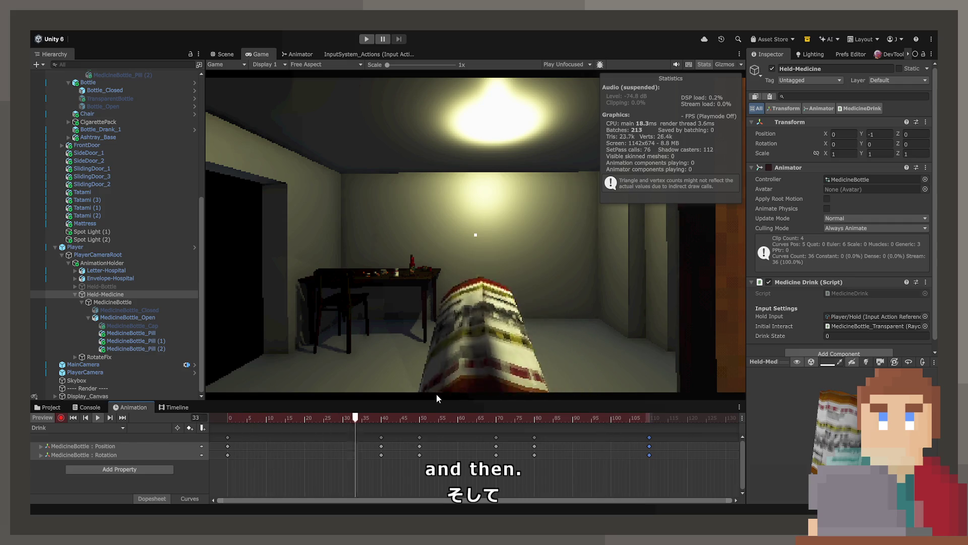
mouse_move(503, 421)
left_mouse_down()
mouse_move(380, 429)
mouse_move(476, 431)
mouse_move(458, 431)
left_mouse_up()
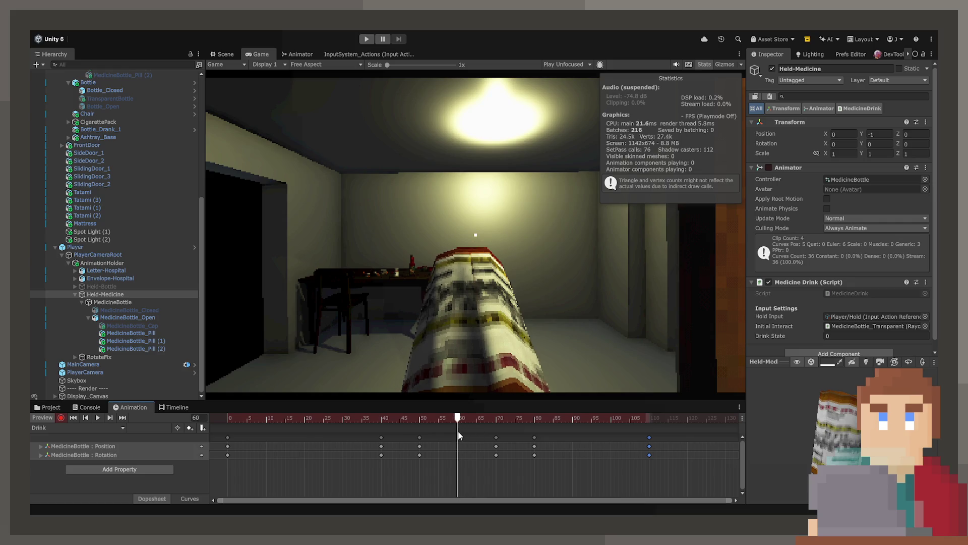
- Key the three MedicineBottle_Pill objects as inactive in the Drink clip and preview it
left_click(164, 335)
left_click(165, 349, "shift")
left_click(772, 69)
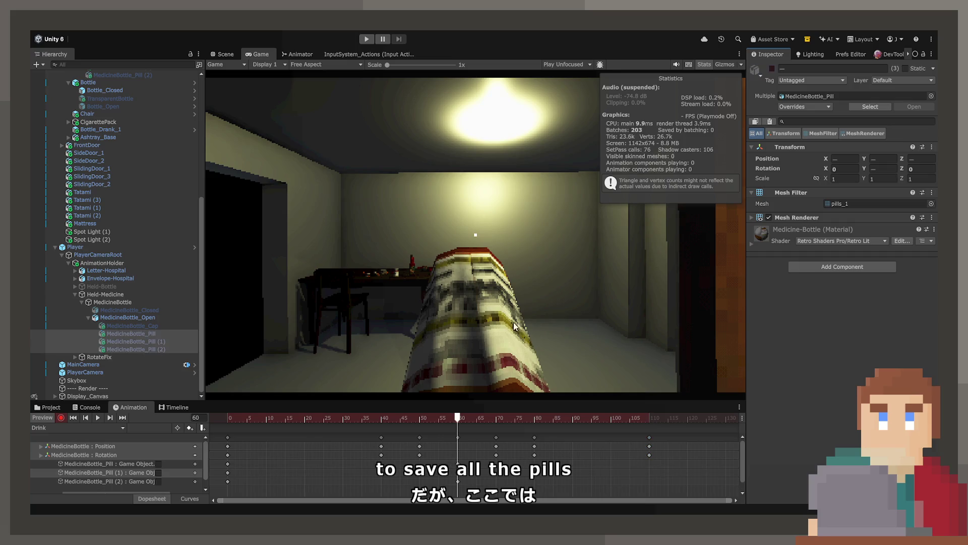
key("space")
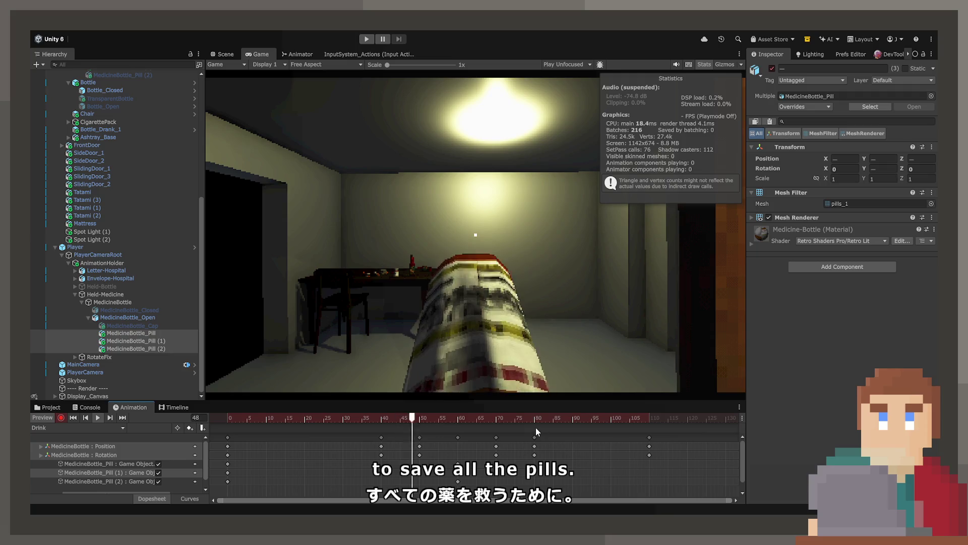
mouse_move(384, 419)
left_mouse_down()
mouse_move(643, 429)
mouse_move(534, 429)
left_mouse_up()
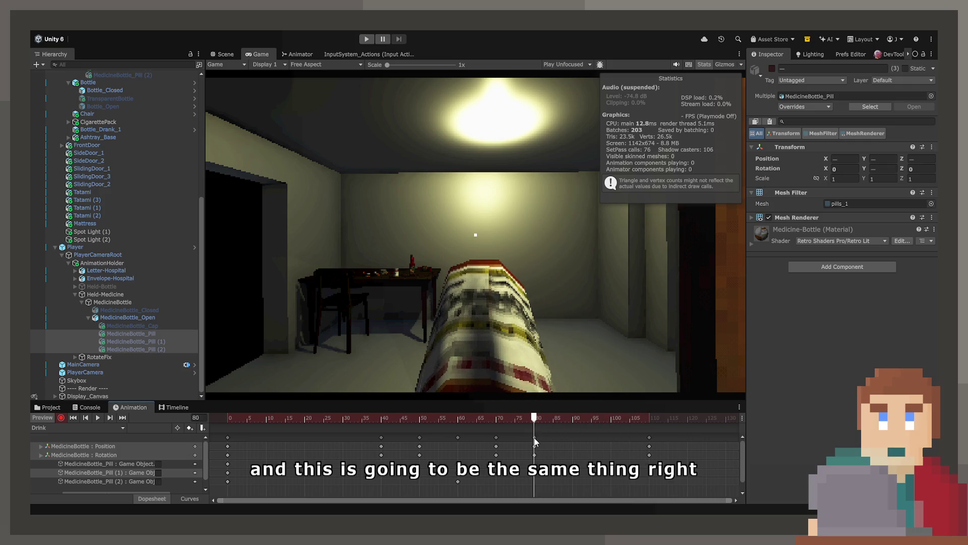
- Steepen the bottle's position curve into the key near frame 108 and play it back
left_click(190, 498)
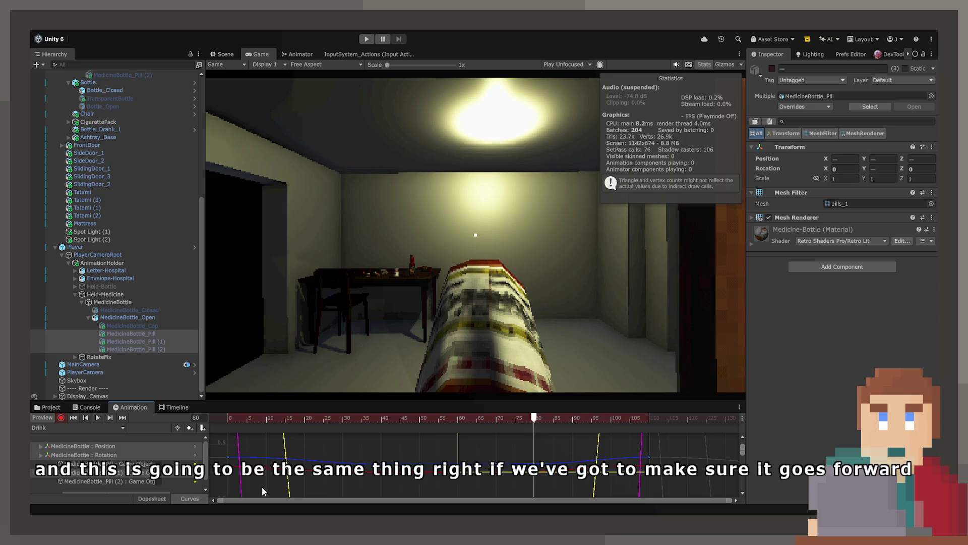
left_click(108, 447)
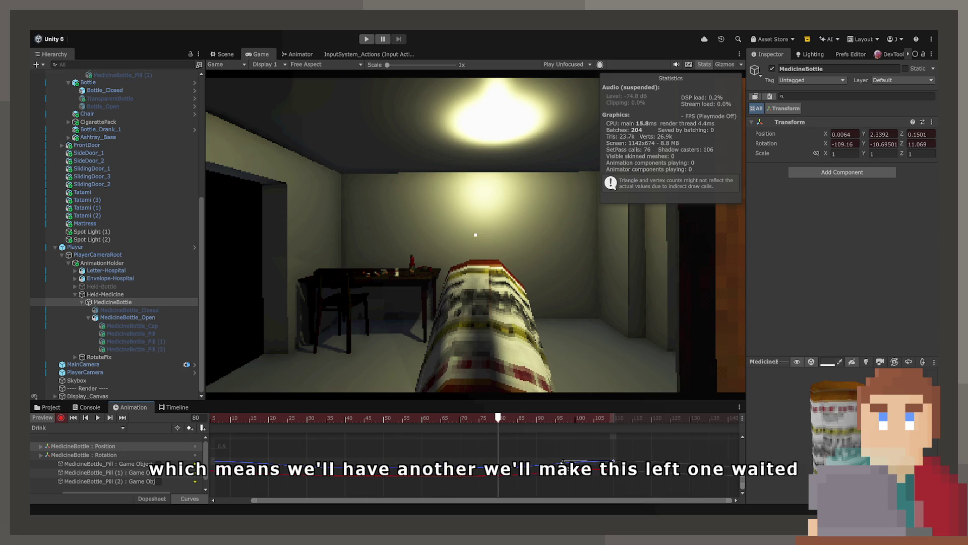
mouse_move(498, 425)
left_mouse_down()
mouse_move(600, 425)
mouse_move(502, 436)
left_mouse_up()
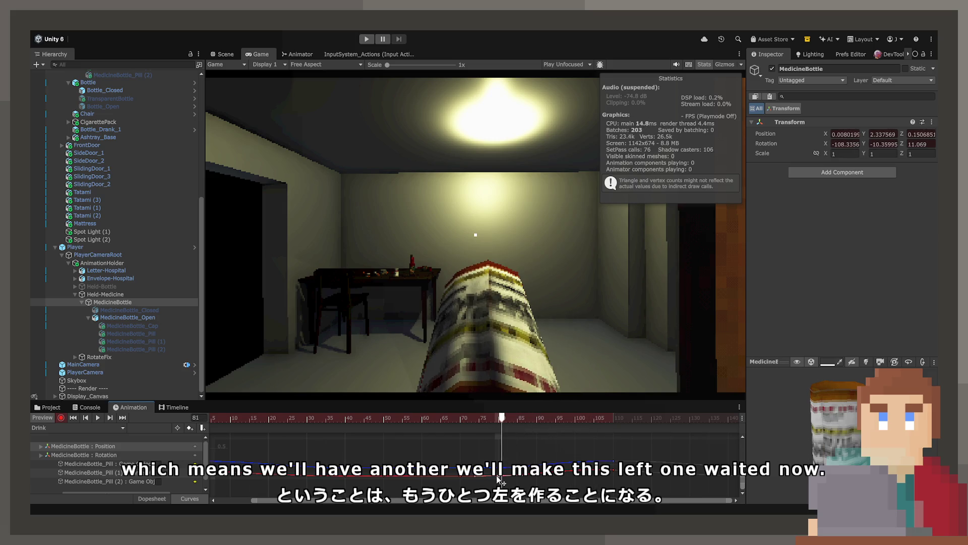
left_click_drag(588, 473, 625, 468)
left_click(649, 465)
mouse_move(559, 420)
left_mouse_down()
mouse_move(653, 421)
mouse_move(510, 419)
left_mouse_up()
key("space")
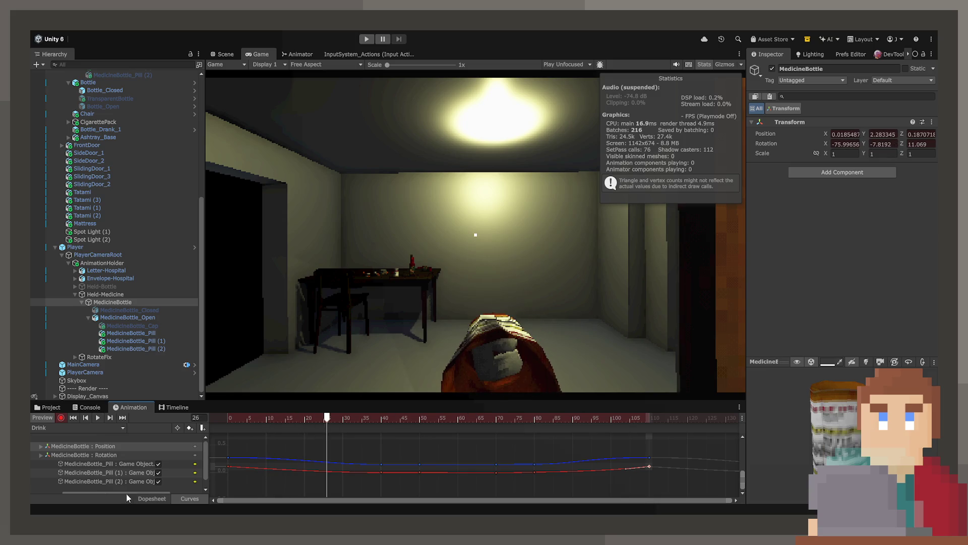
- Paste the frame-109 keyframe column at frame 120 so the bottle holds its rest pose
left_click(143, 502)
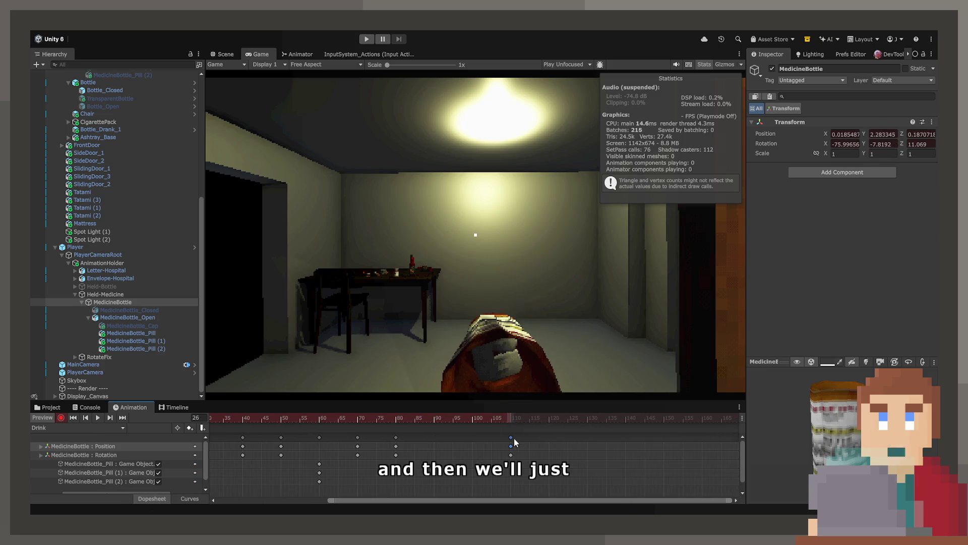
left_click(511, 438)
left_click(548, 419)
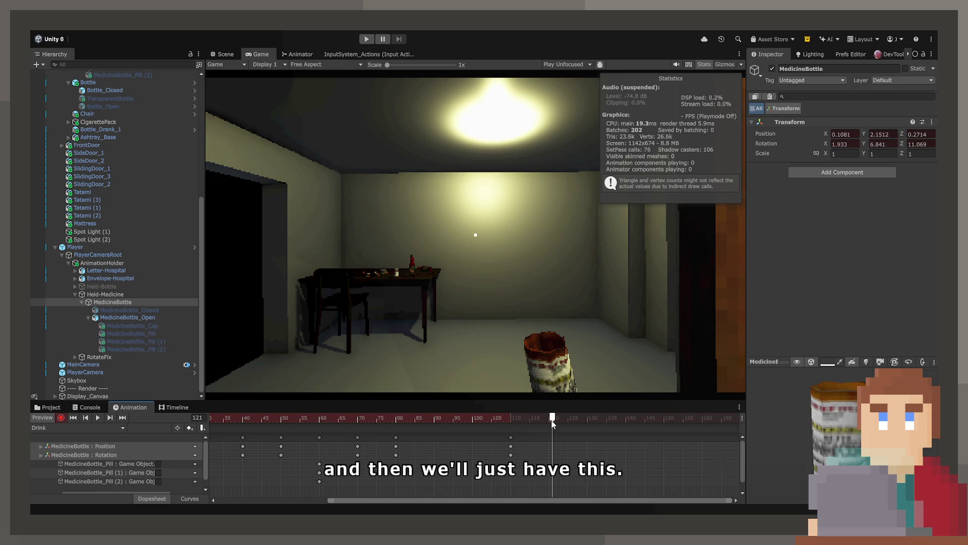
key("ctrl+v")
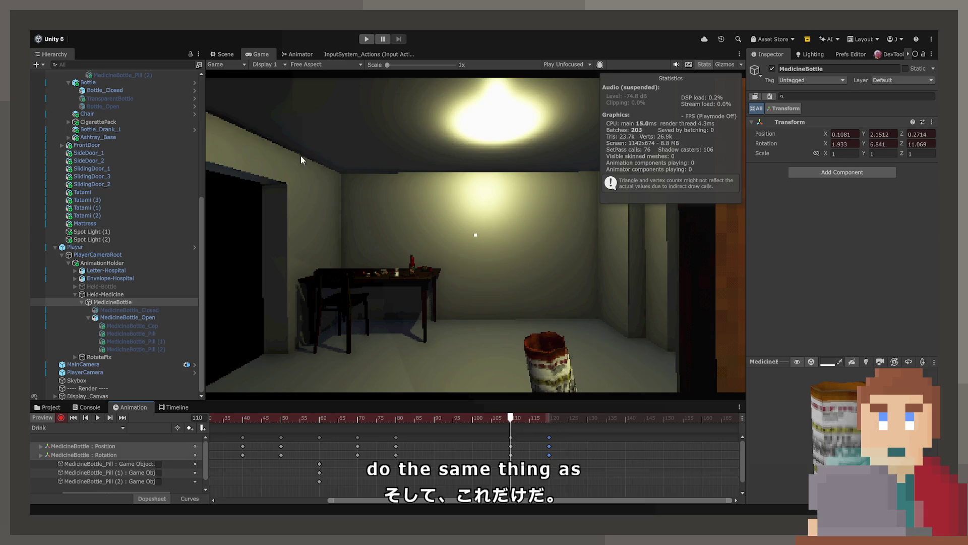
left_click(534, 420)
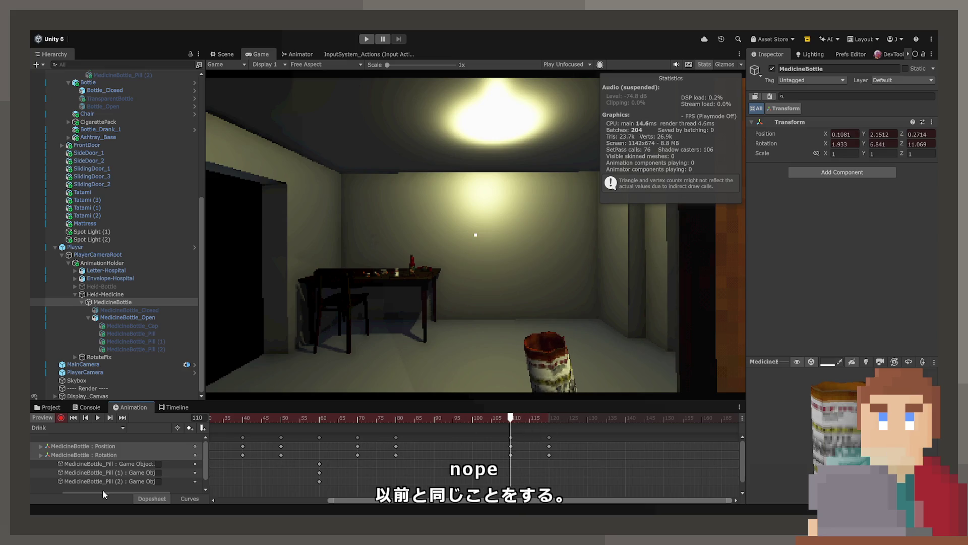
- Check the bottle's rotation curves and the frame-120 key while scrubbing the motion
left_click(179, 498)
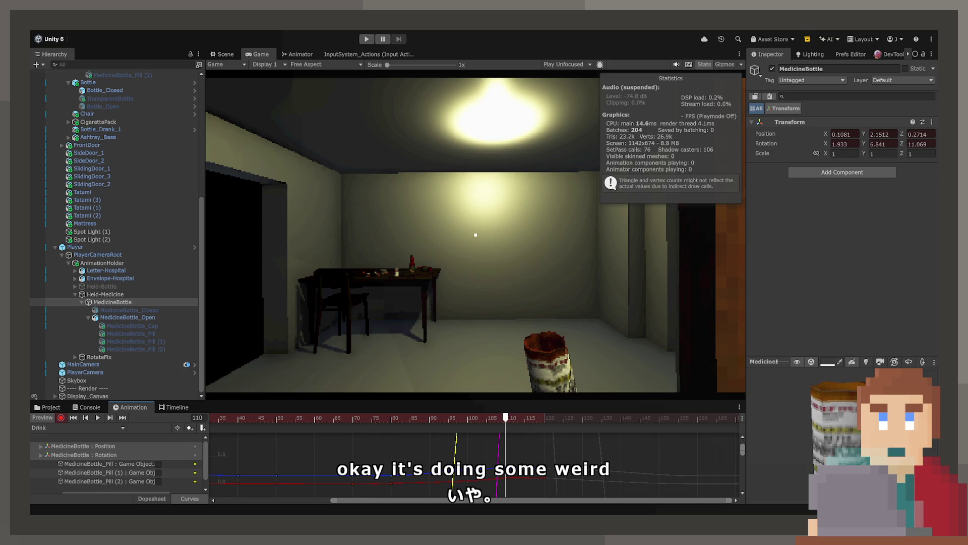
left_click(163, 457)
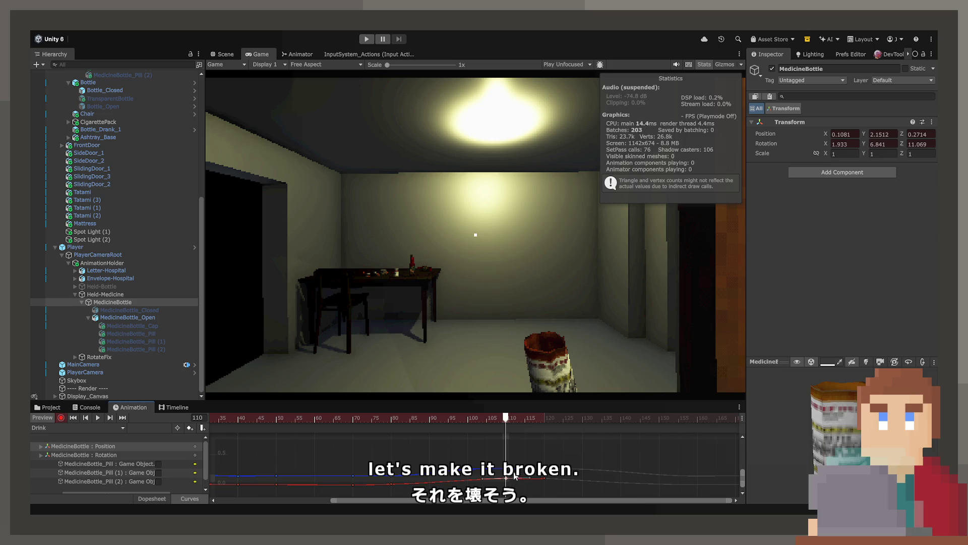
mouse_move(509, 422)
left_mouse_down()
mouse_move(471, 422)
mouse_move(554, 423)
mouse_move(513, 429)
left_mouse_up()
left_click(545, 478)
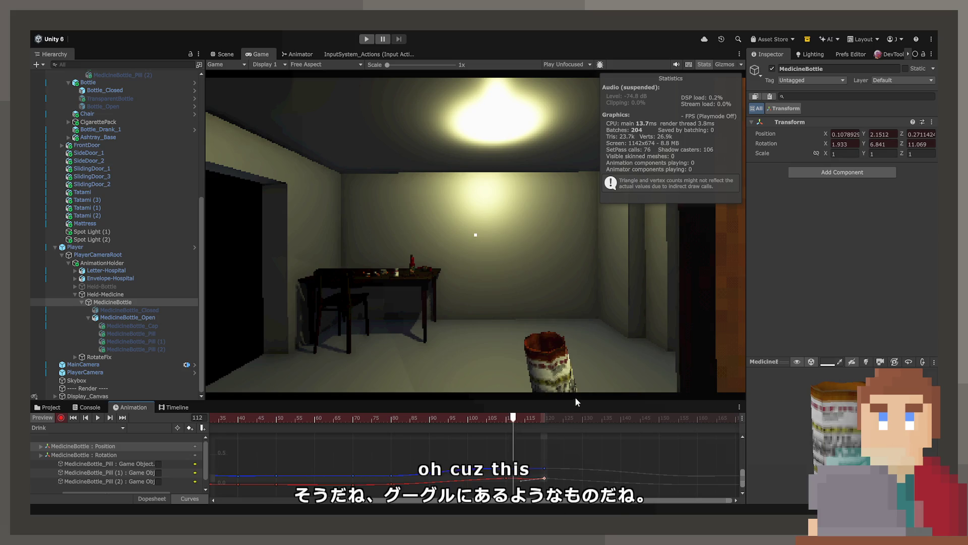
left_click_drag(516, 417, 433, 422)
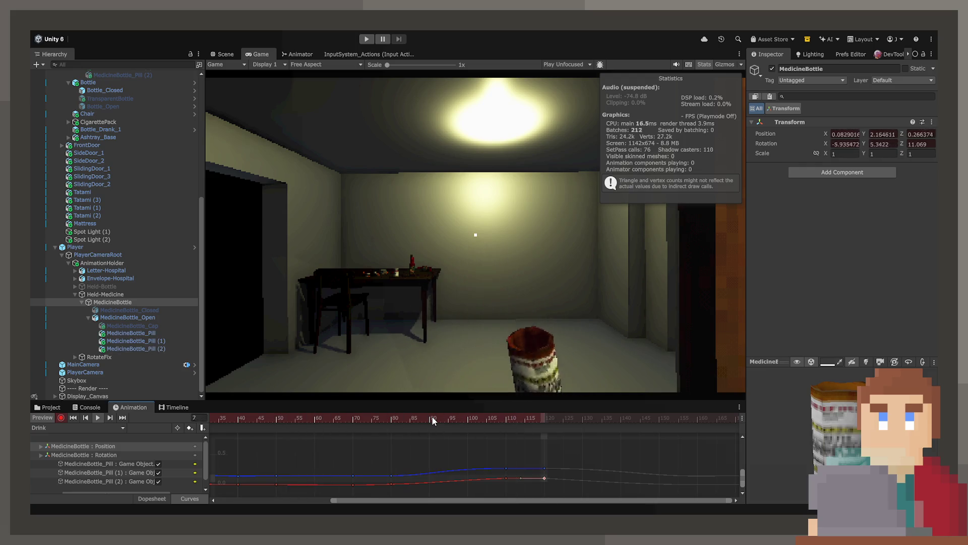
- Return to the Dopesheet, stop playback and show the MedicineBottle animation assets
left_click(152, 498)
scroll(429, 452, "left", 2)
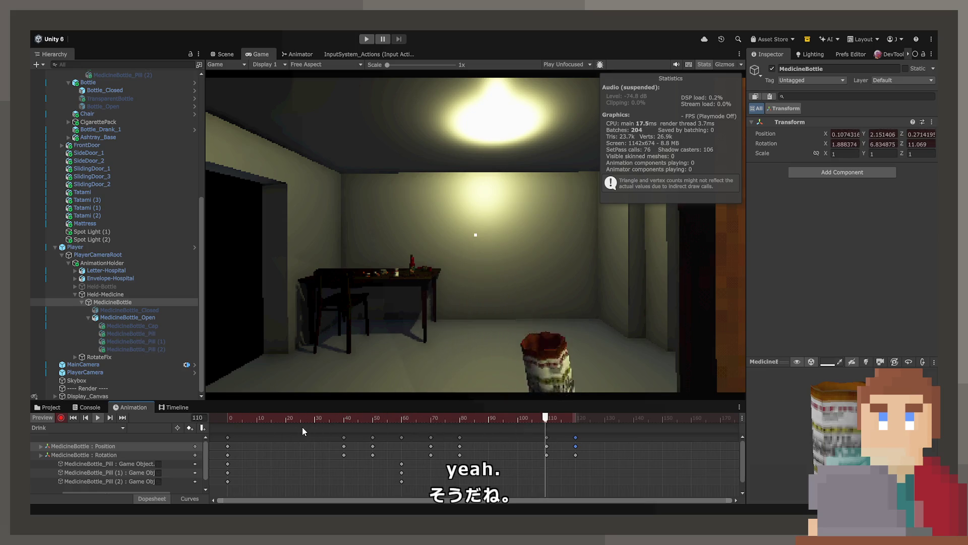
key("space")
left_click(65, 408)
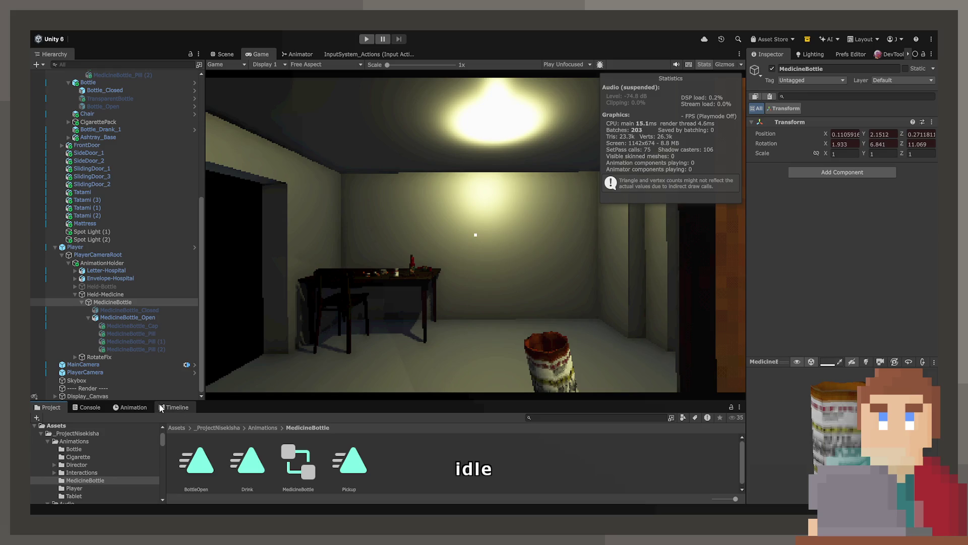
- Select the Drink clip's first position key and Idle clip, then show the MedicineBottle Animator graph
left_click(133, 407)
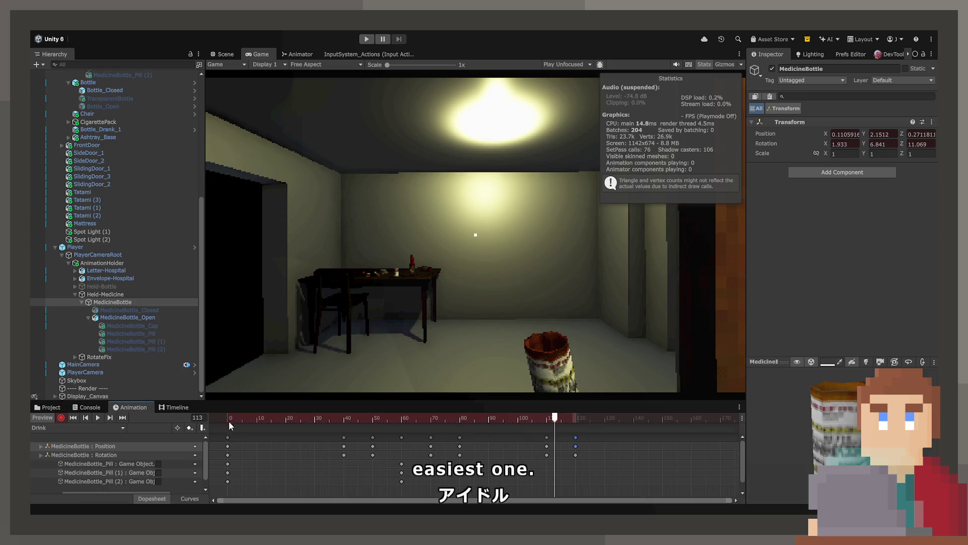
left_click(229, 447)
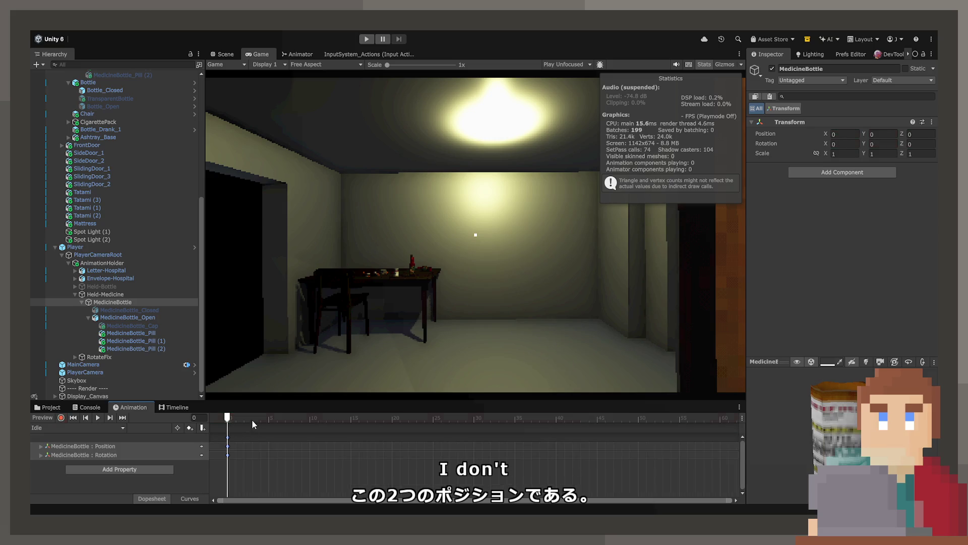
left_click(270, 419)
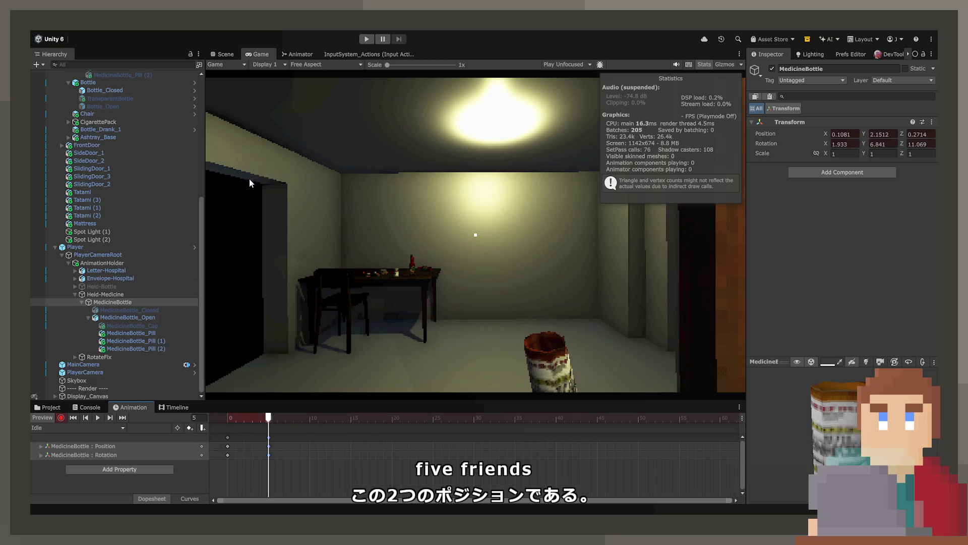
left_click(296, 54)
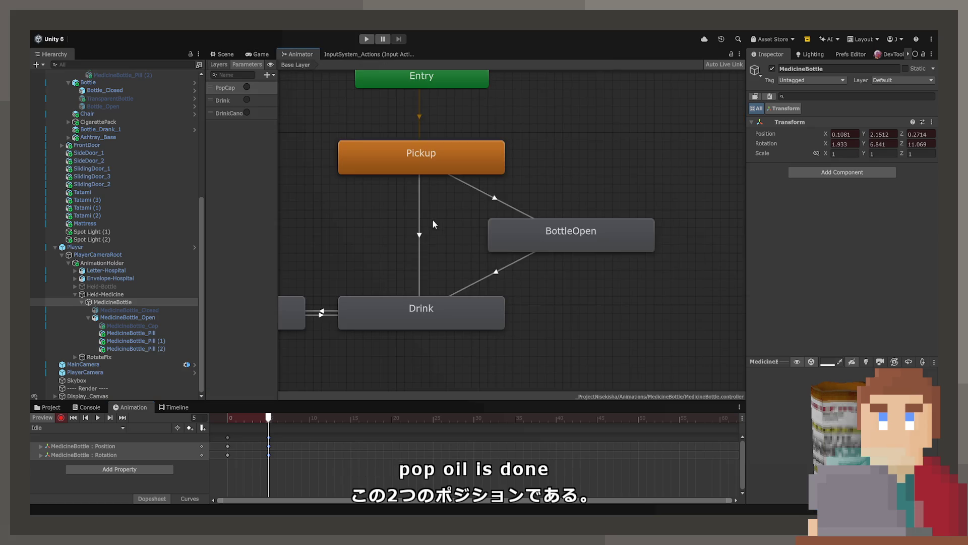
- Inspect the Pickup, BottleOpen, Drink and Idle states and their transitions in the Animator
left_click(482, 154)
left_click(49, 407)
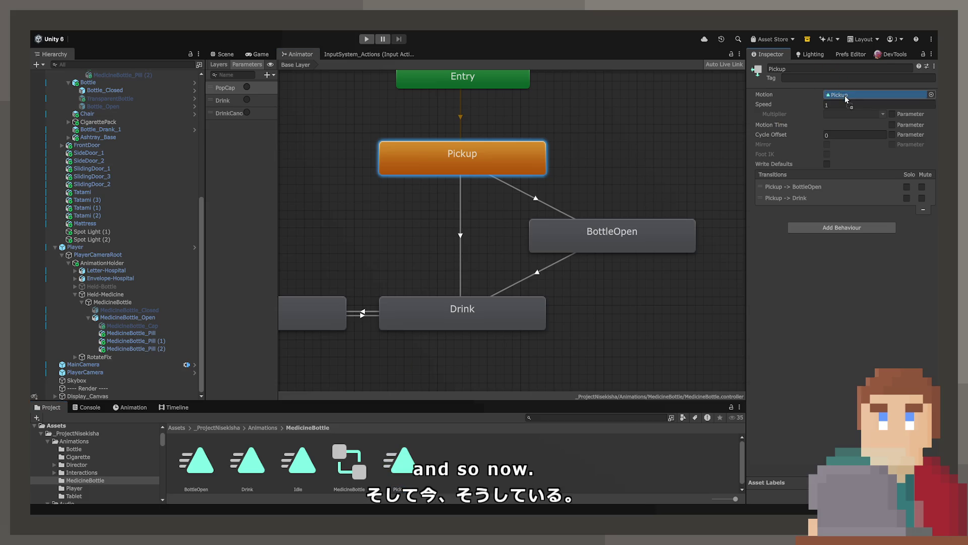
left_click(597, 241)
left_click(508, 307)
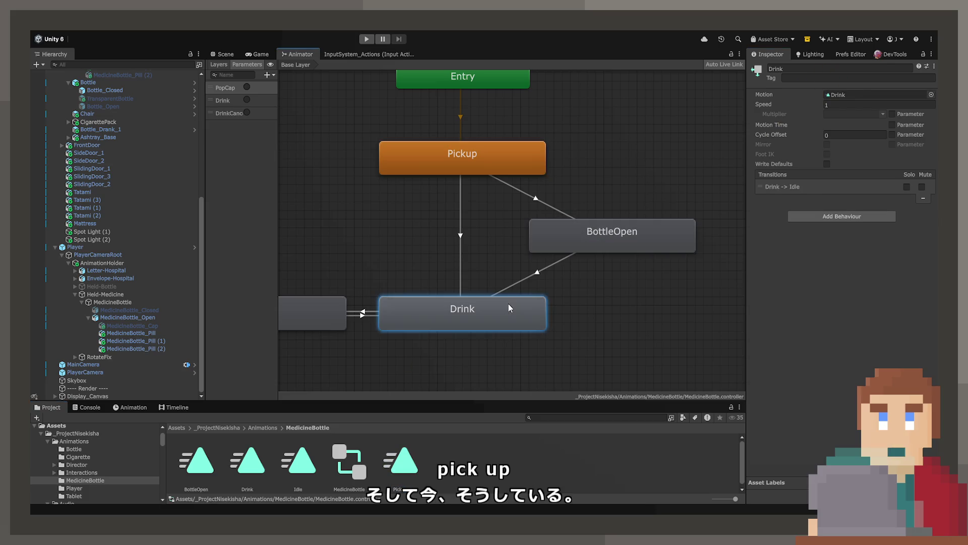
left_click(338, 323)
scroll(491, 318, "down", 5)
scroll(477, 313, "up", 2)
scroll(476, 310, "up", 1)
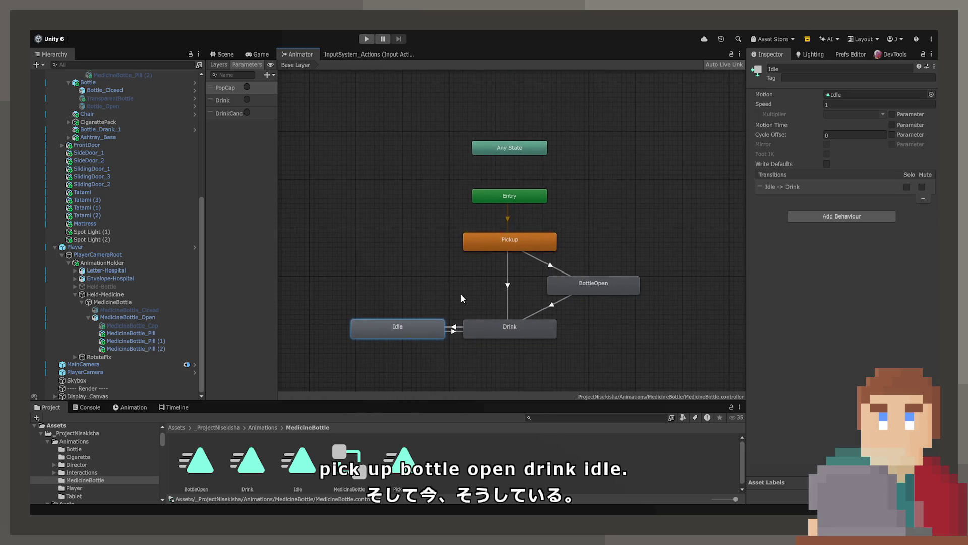
- Show the Drink clip's MedicineBottle keyframes in the Animation window and scrub through it
left_click(158, 408)
left_click(144, 408)
left_click(98, 428)
left_click(83, 450)
left_click_drag(276, 420, 391, 417)
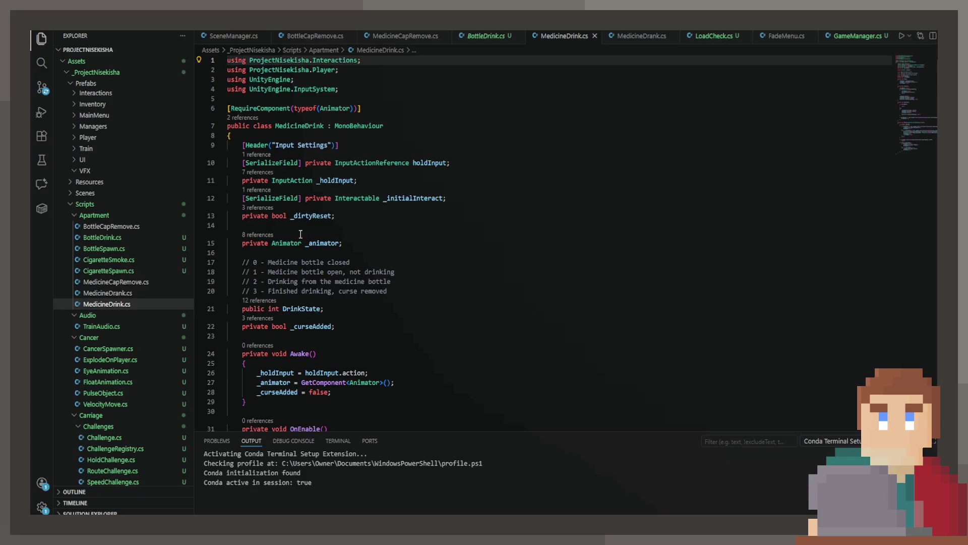
- Change the drink-cancel threshold on line 71 of MedicineDrink.cs from 0.5f to 0.4f
scroll(301, 234, "down", 8)
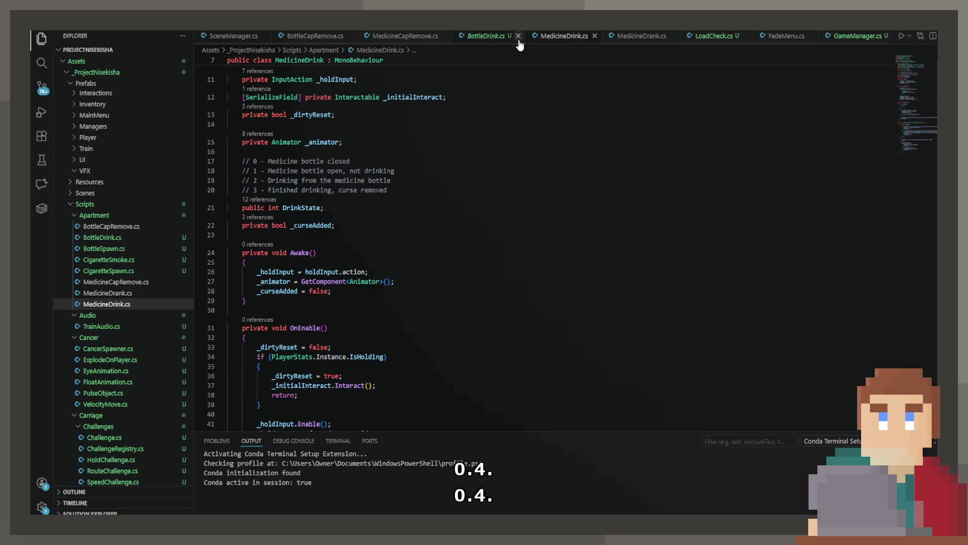
scroll(392, 268, "down", 8)
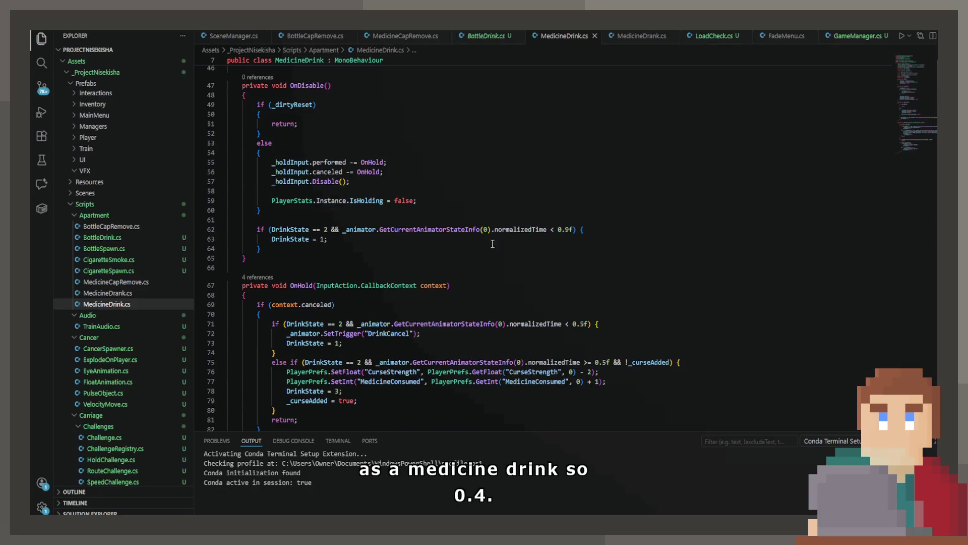
left_click(584, 323)
key("BackSpace")
type("4")
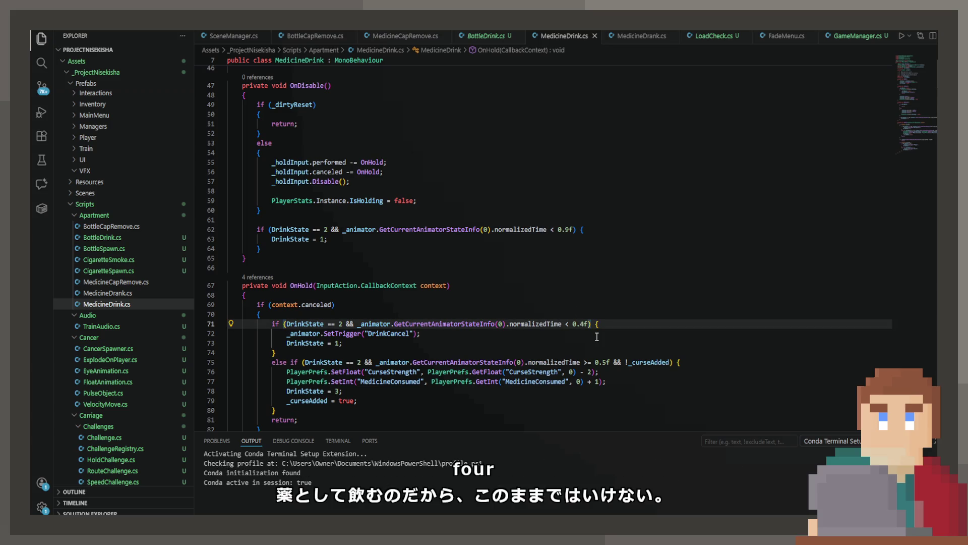
left_click(597, 336)
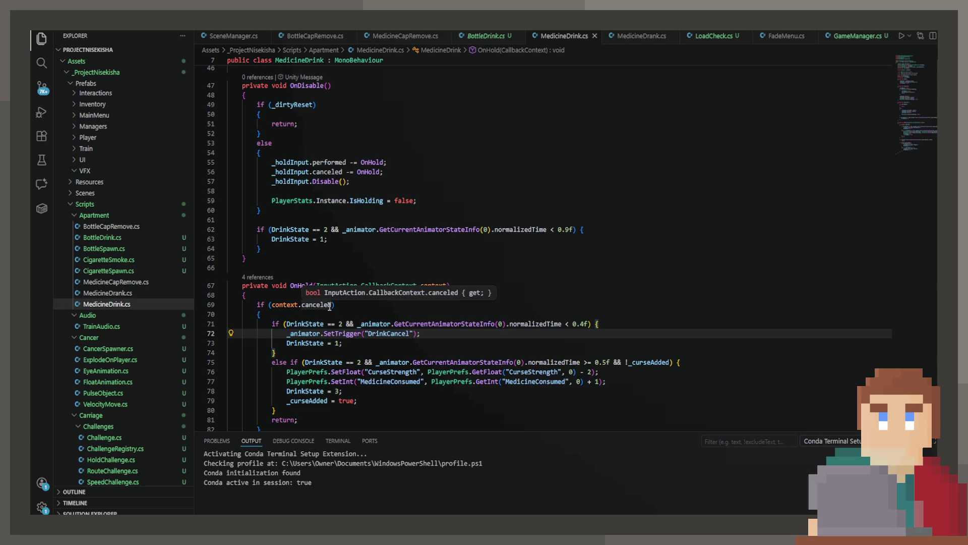
- Review the finished-drinking branch, then open CigaretteSmoke.cs
scroll(329, 307, "down", 1)
left_click(341, 364)
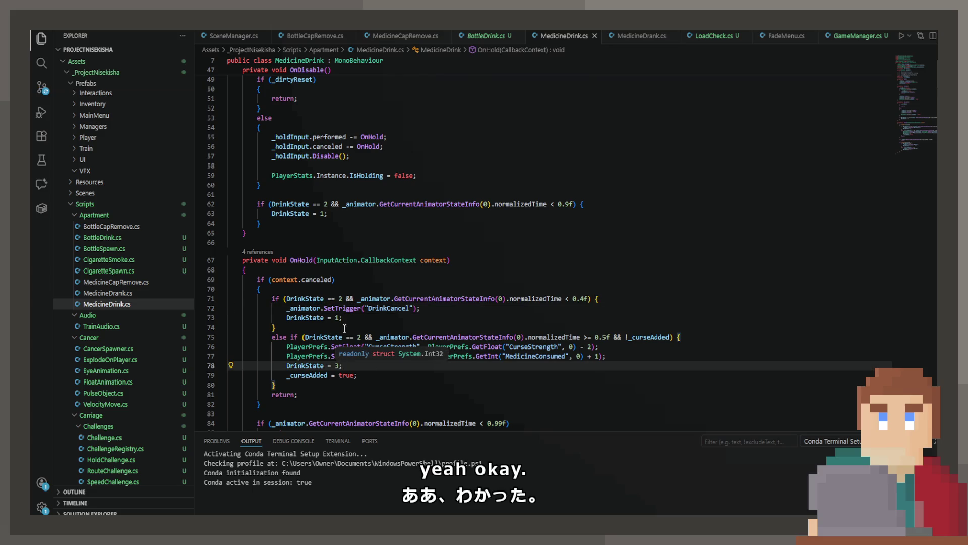
left_click(108, 260)
scroll(336, 319, "down", 5)
- Locate the SmokeState = 3 branch in OnHold and the PlayerPrefs increments in OnDisable
scroll(337, 319, "down", 3)
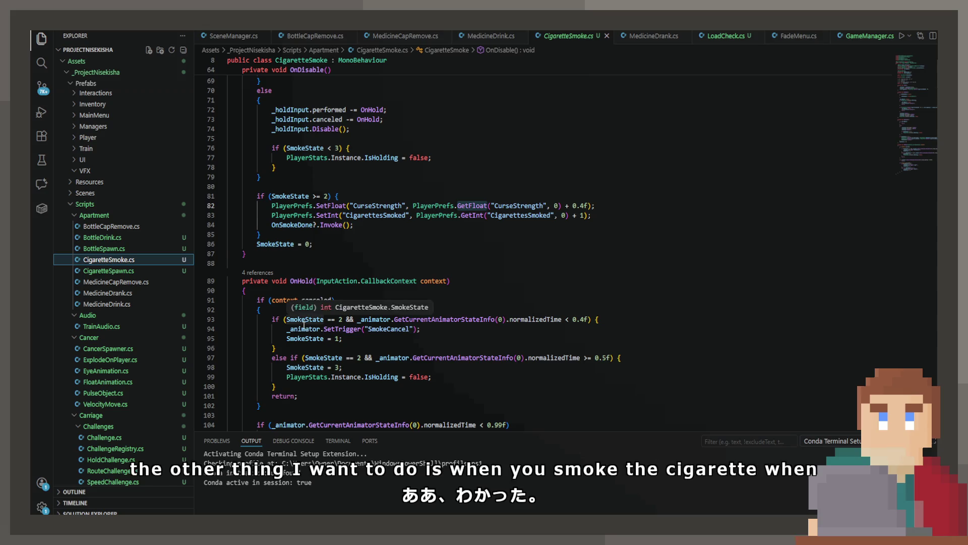
scroll(304, 324, "down", 2)
left_click(336, 344)
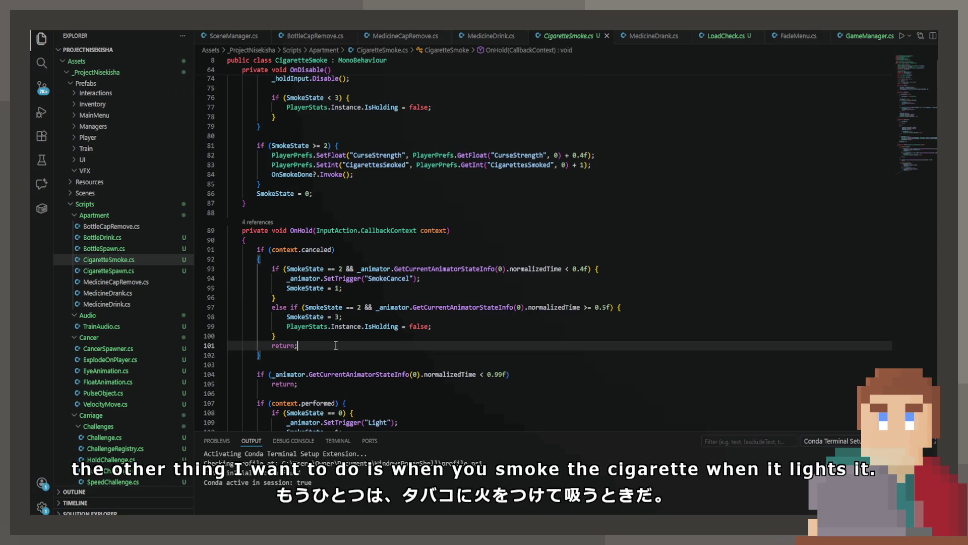
left_click(335, 335)
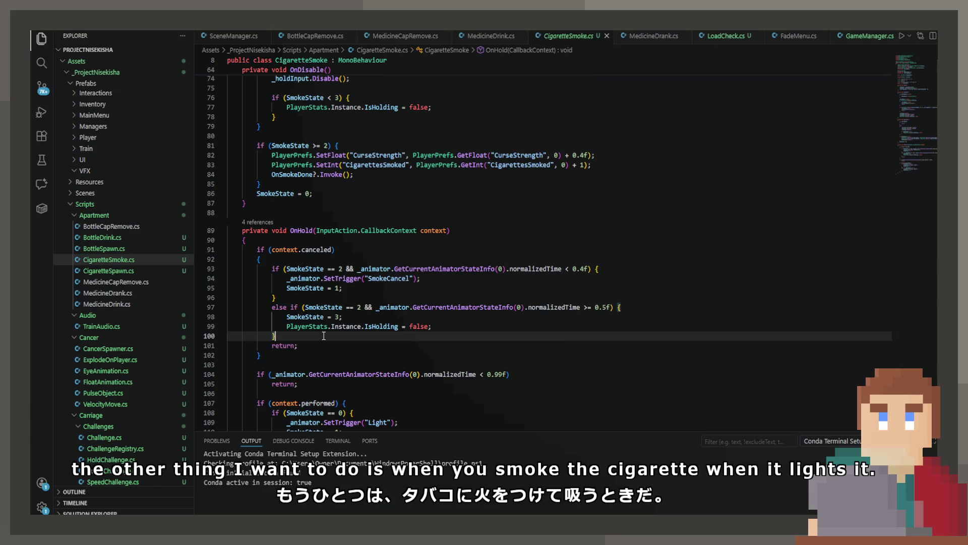
left_click(362, 318)
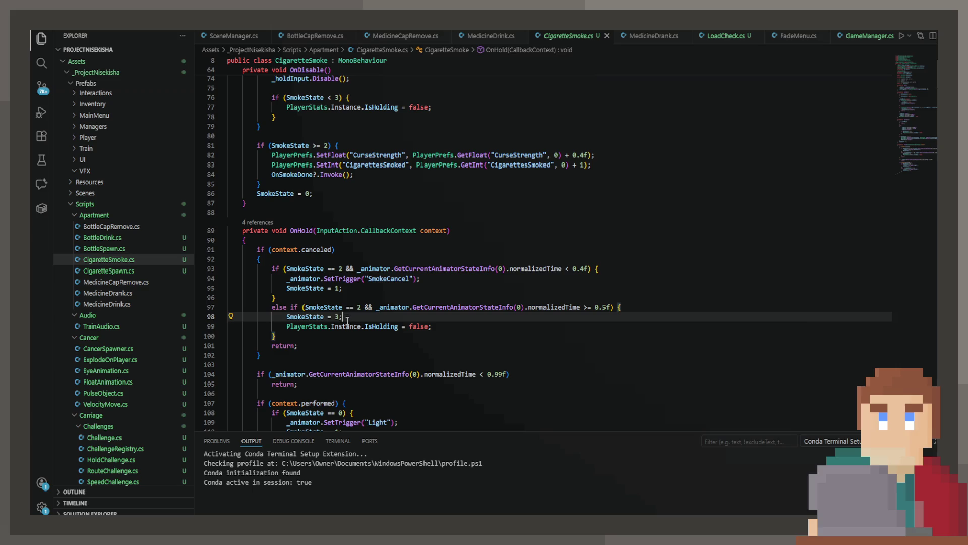
left_click(328, 175)
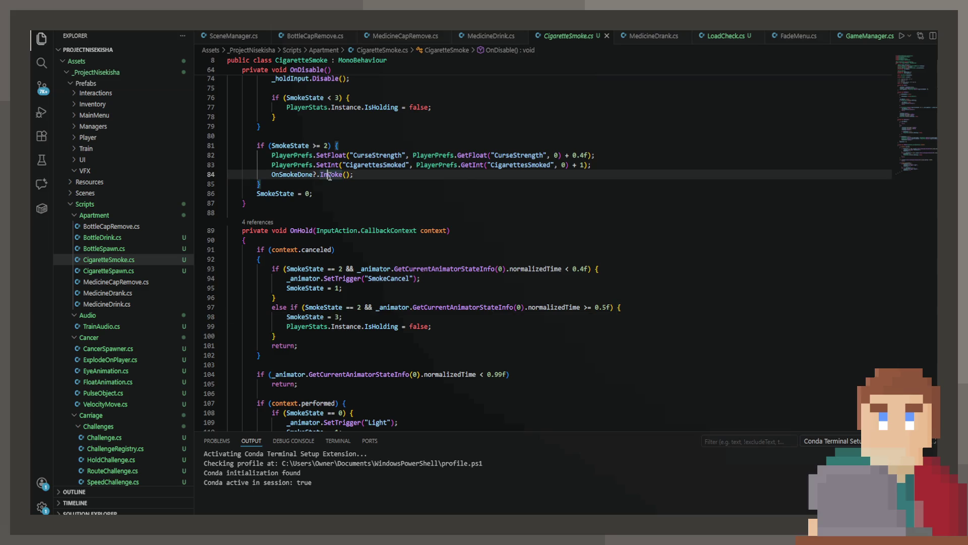
- Move the CurseStrength and CigarettesSmoked lines from OnDisable to after SmokeState = 3
left_click_drag(595, 164, 227, 155)
key("ctrl+c")
key("BackSpace")
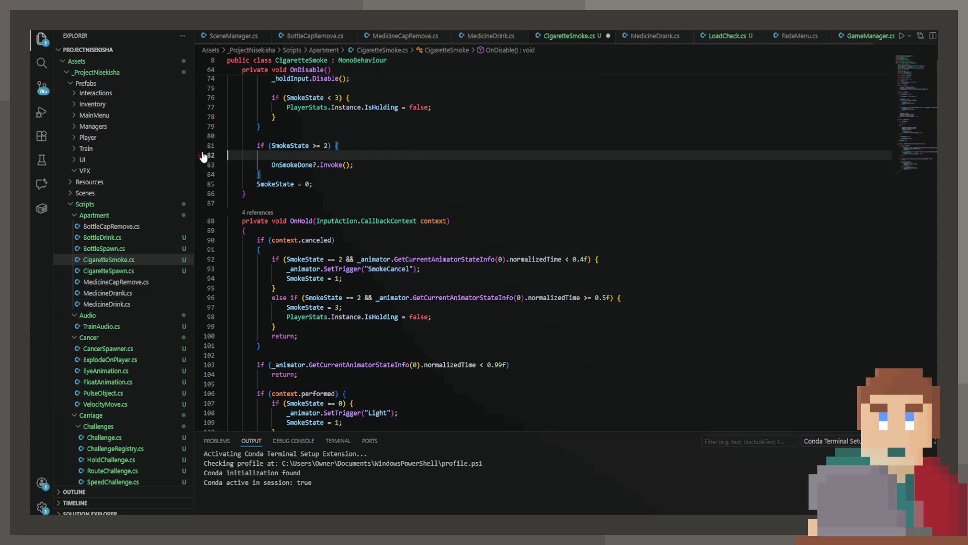
key("BackSpace")
left_click(446, 299)
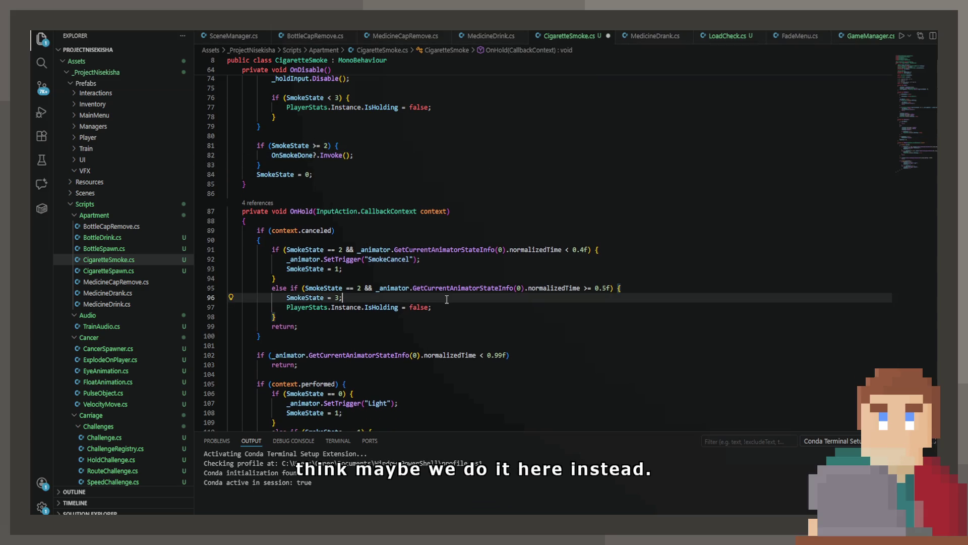
key("Return")
key("ctrl+v")
- Align the indentation of the two pasted PlayerPrefs lines with SmokeState = 3
left_click(331, 308)
key("BackSpace")
key("BackSpace")
key("BackSpace")
left_click(270, 317)
key("Tab")
left_click(525, 334)
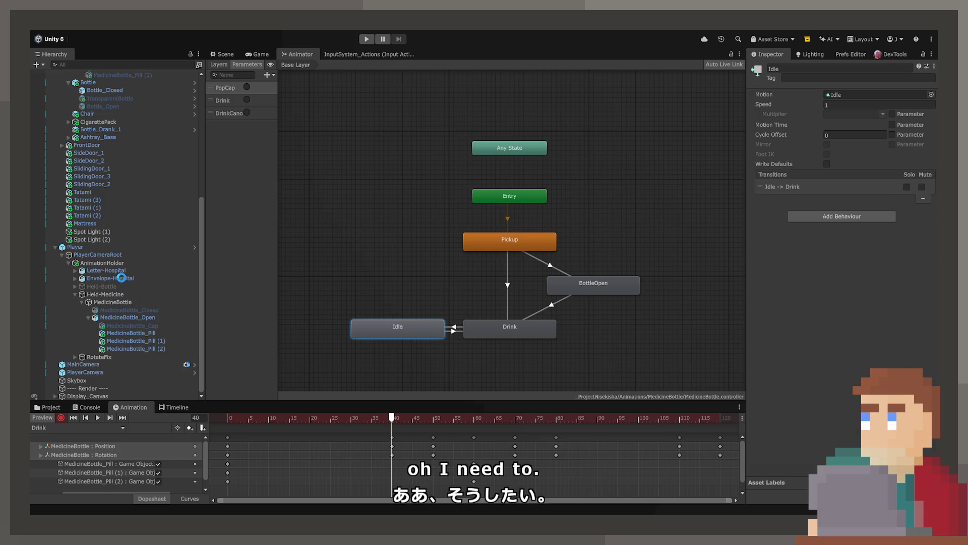
- Disable MedicineBottle_Open and Held-Medicine, enable MedicineBottle_Closed, and switch to the Game view
left_click(122, 325)
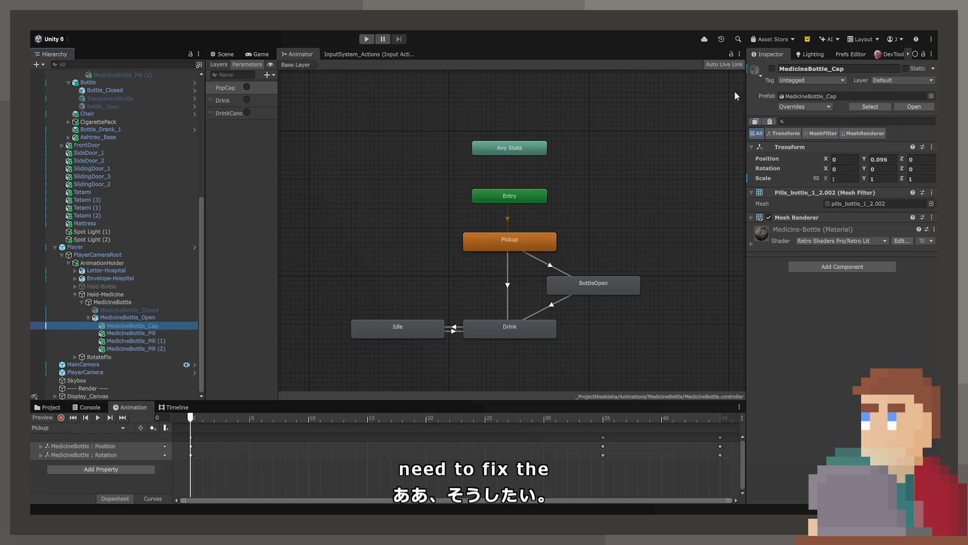
left_click(127, 317)
left_click(772, 68)
left_click(187, 310)
left_click(771, 68)
left_click(152, 301)
left_click(147, 294)
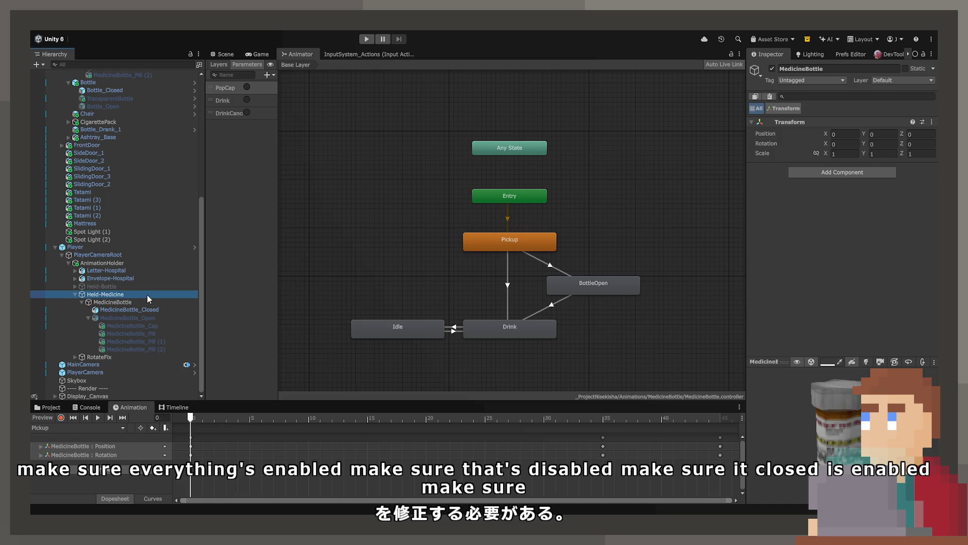
left_click(772, 68)
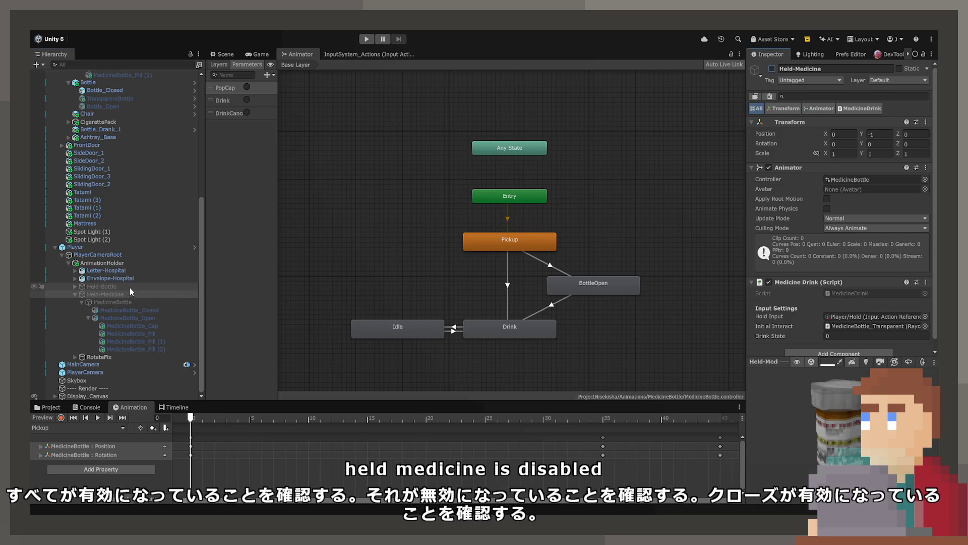
left_click(238, 53)
left_click(255, 54)
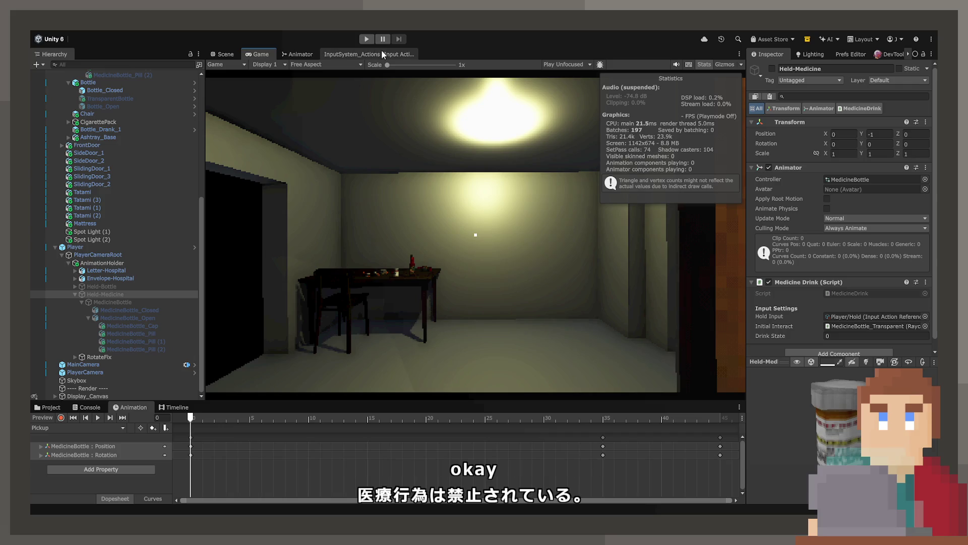
- Run a brief playtest, then select the table's MedicineBottle to check its interaction events
left_click(369, 40)
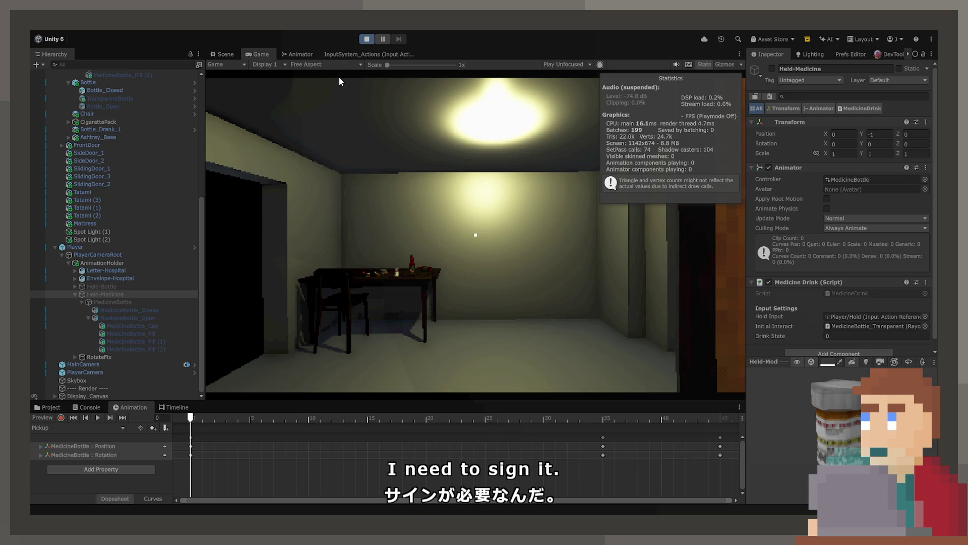
left_click(365, 40)
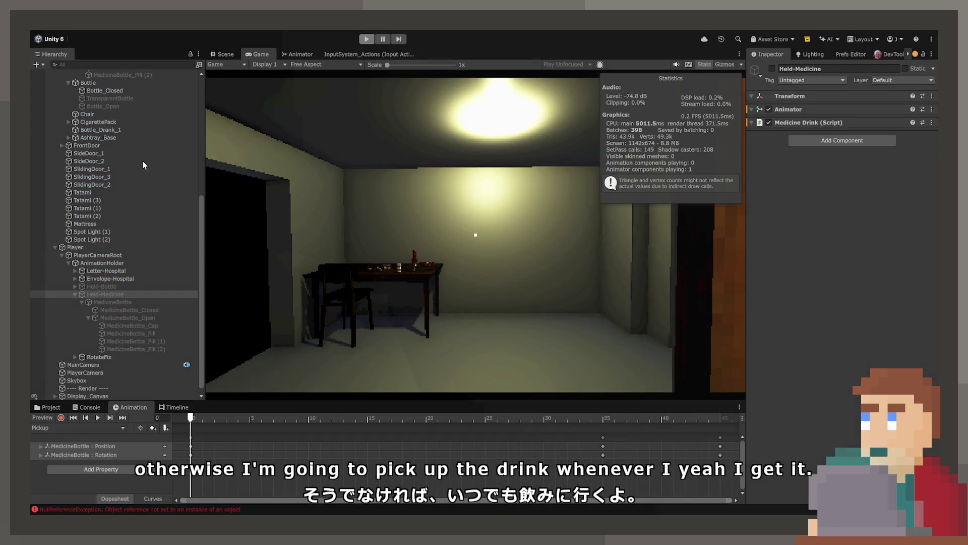
scroll(137, 166, "up", 5)
left_click(126, 175)
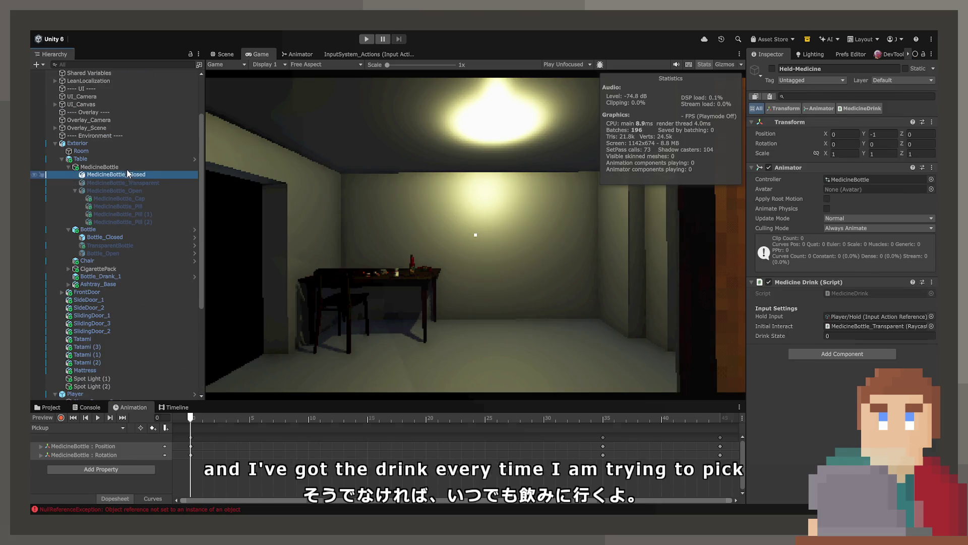
left_click(126, 167)
scroll(751, 279, "down", 3)
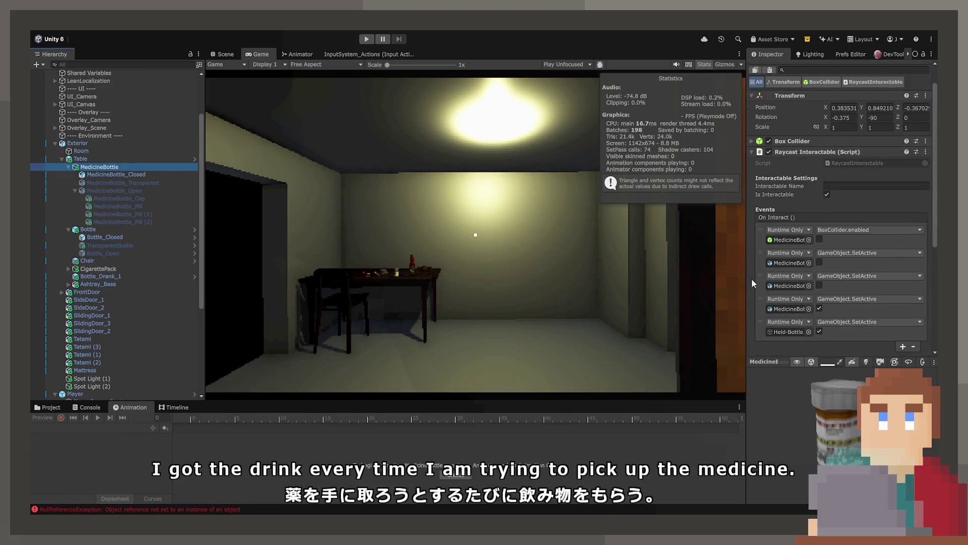
scroll(116, 252, "down", 5)
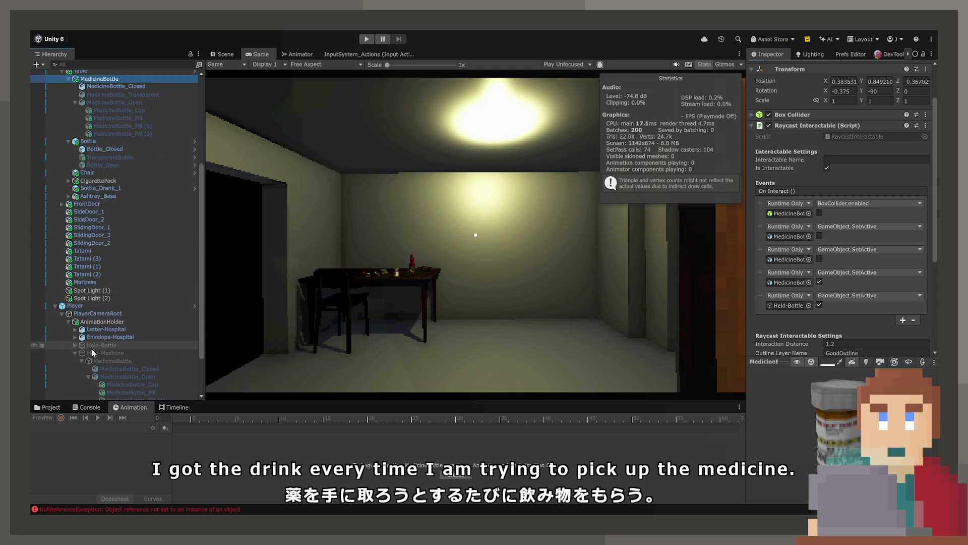
- Add Held-Medicine to MedicineBottle_Transparent's last interact event
mouse_move(98, 353)
left_mouse_down()
mouse_move(787, 317)
mouse_move(801, 304)
left_mouse_up()
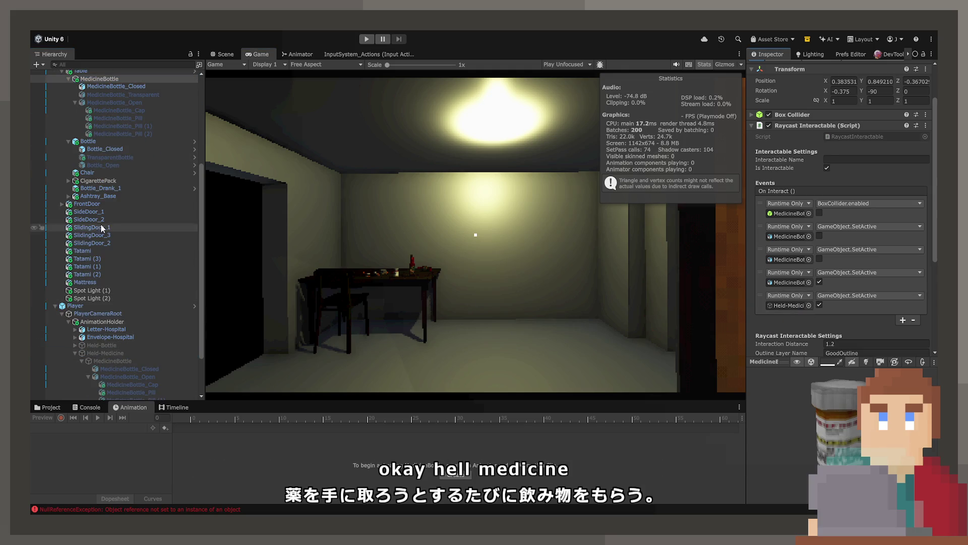
left_click(134, 96)
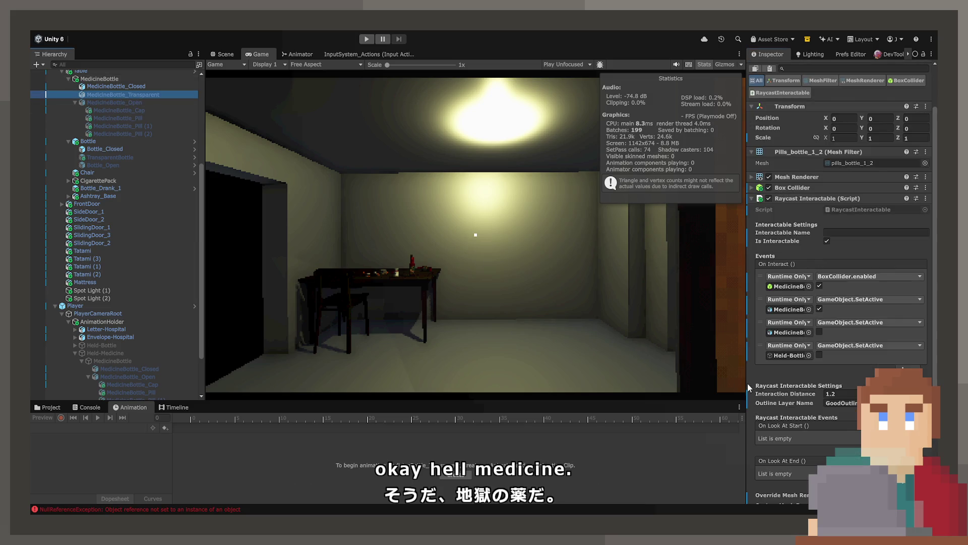
mouse_move(111, 347)
left_mouse_down()
mouse_move(766, 345)
mouse_move(783, 356)
left_mouse_up()
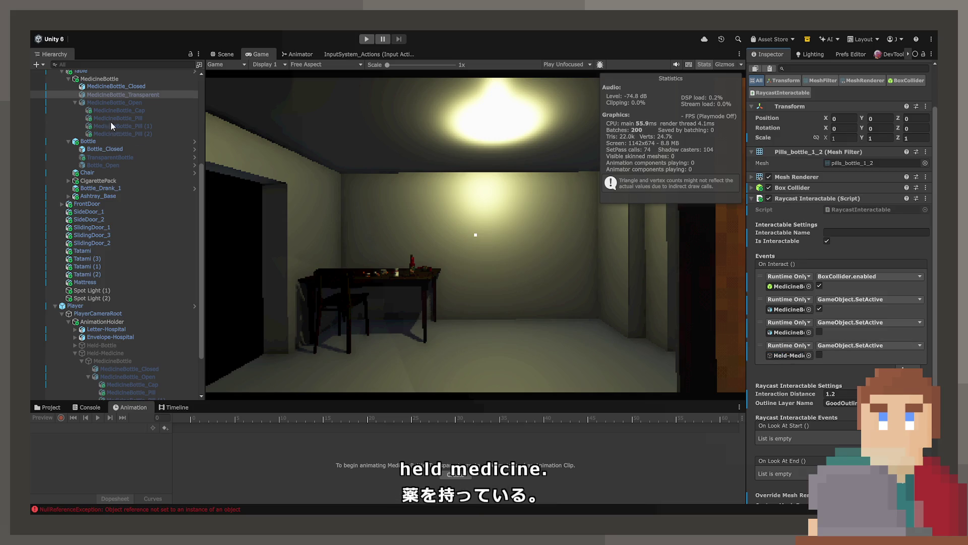
- Link Held-Medicine as the closed bottle's Medicine Drink, then start a playtest in an enlarged Game view
left_click(123, 88)
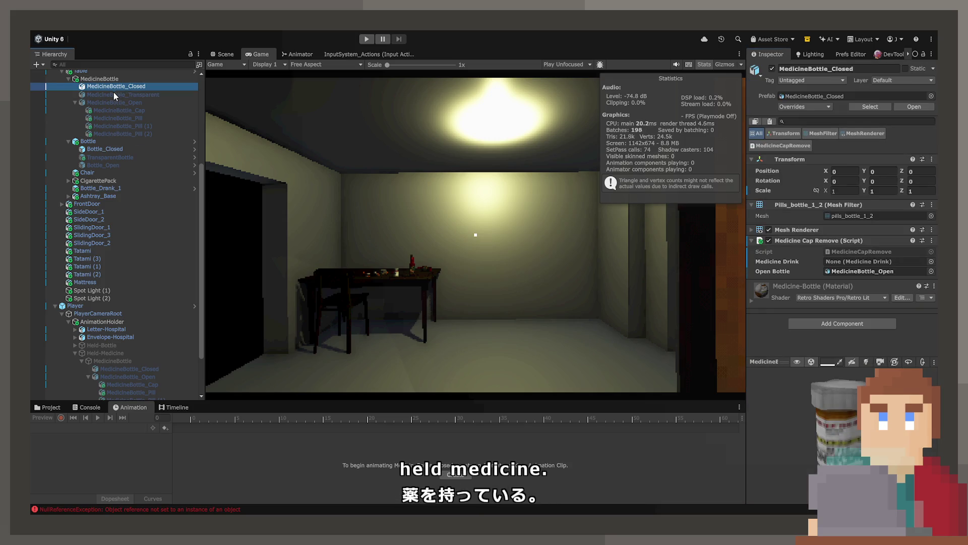
left_click(104, 95)
left_click(101, 100)
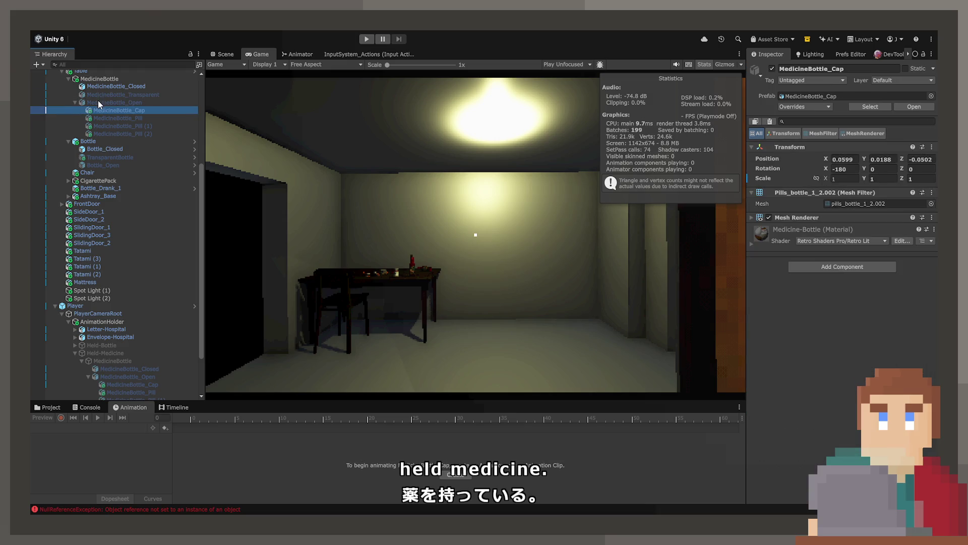
mouse_move(98, 104)
left_mouse_down()
mouse_move(76, 207)
mouse_move(102, 358)
mouse_move(432, 345)
mouse_move(877, 261)
left_mouse_up()
left_click(126, 119)
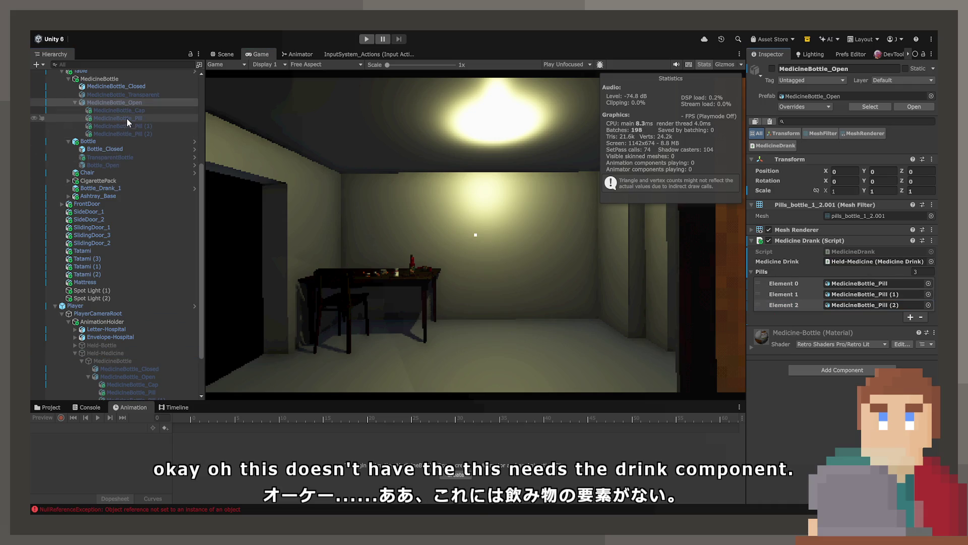
left_click(134, 104)
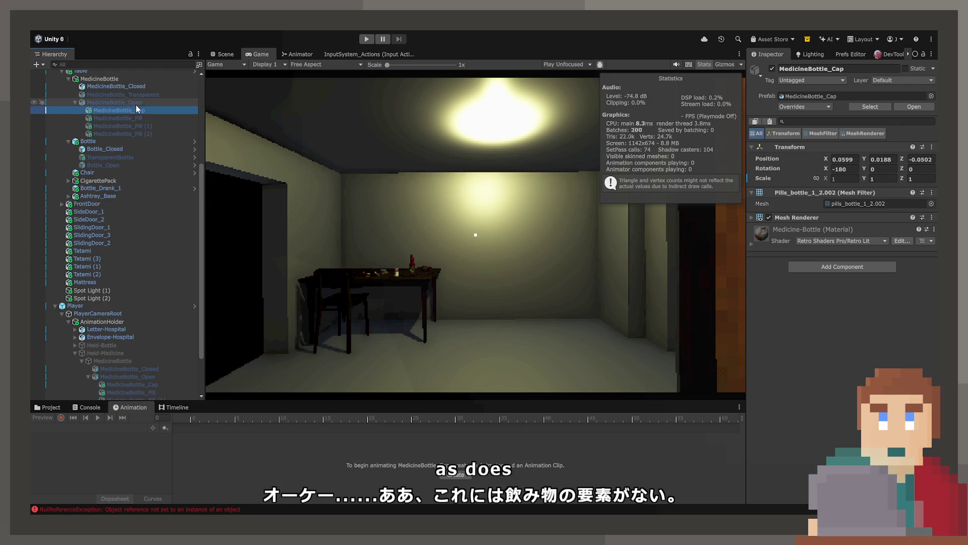
mouse_move(144, 86)
left_mouse_down()
mouse_move(110, 352)
mouse_move(877, 261)
left_mouse_up()
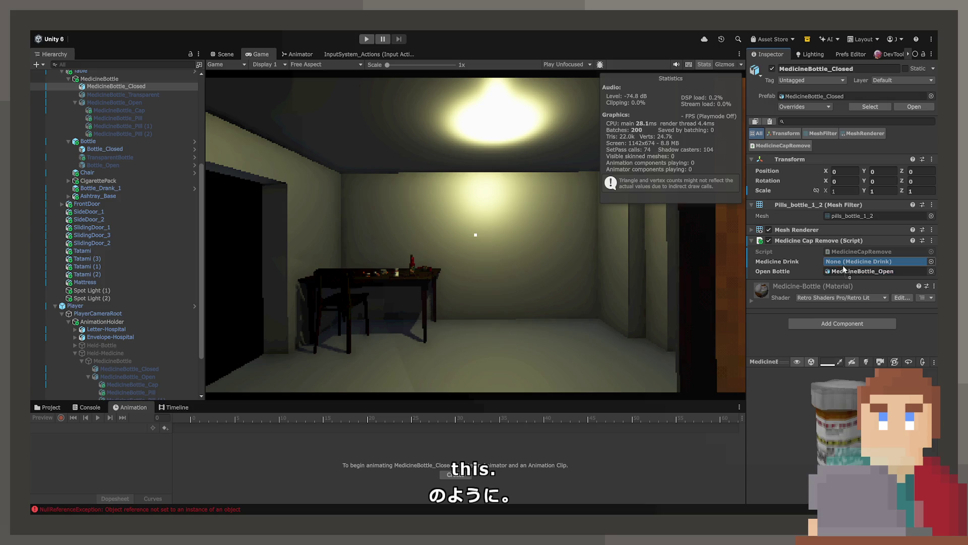
left_click(367, 39)
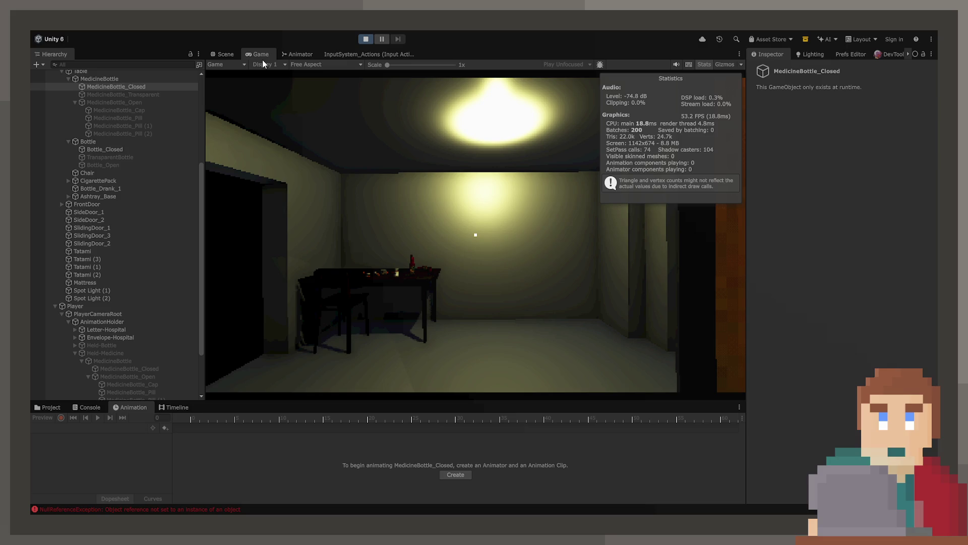
double_click(261, 55)
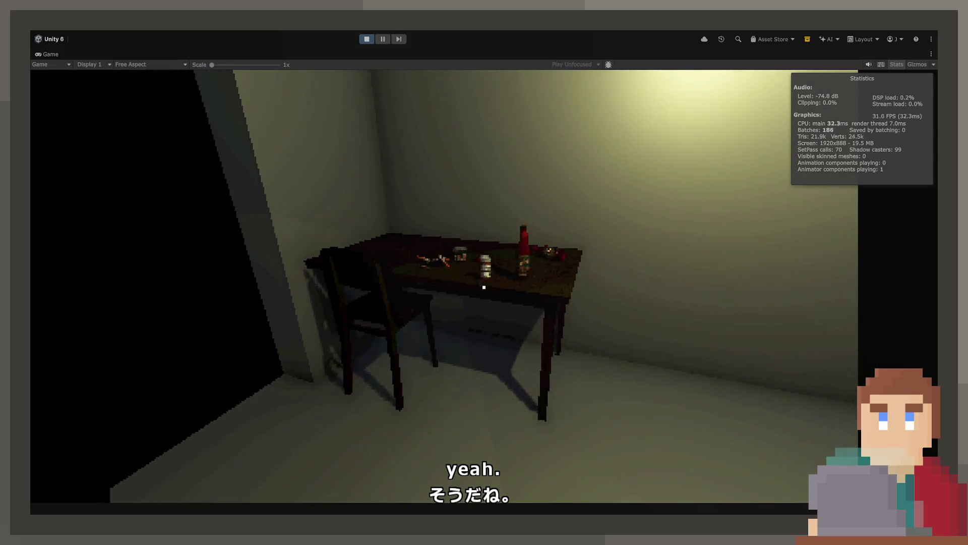
- Pick up the medicine bottle with E, take a dose with W, then stop the playtest
key("e")
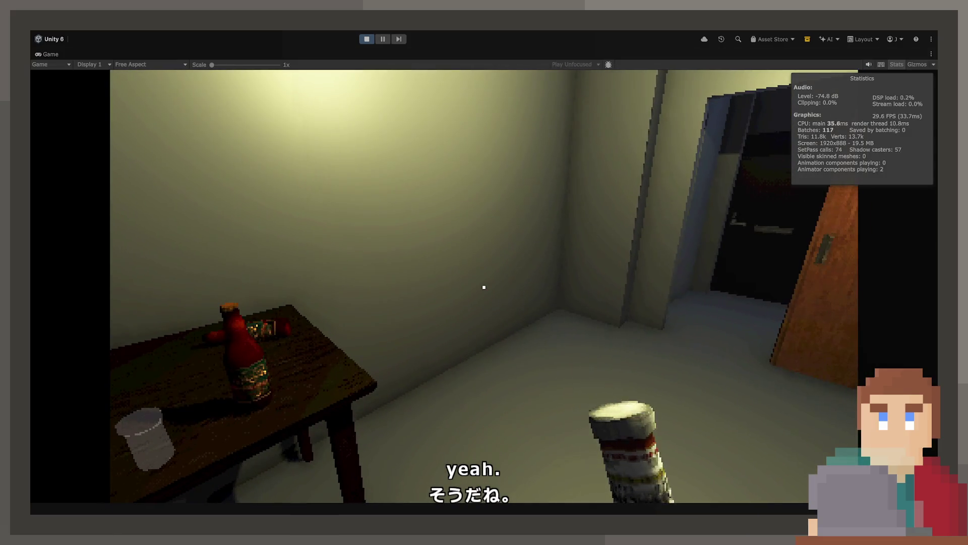
key("w")
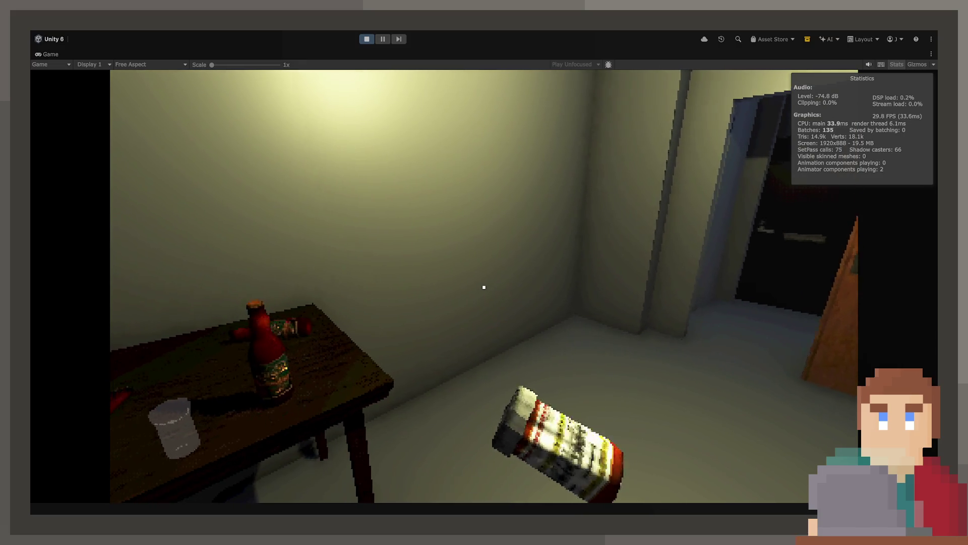
mouse_move(484, 287)
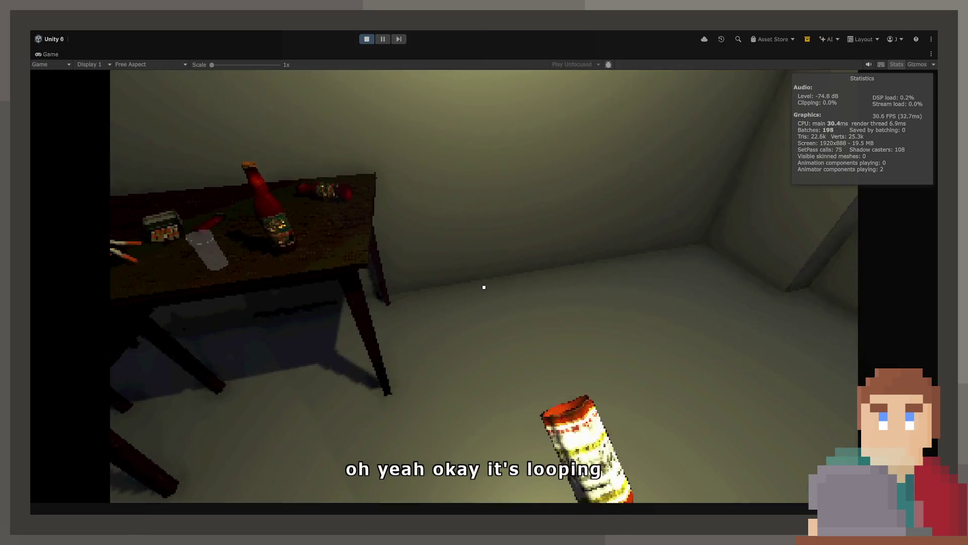
left_click(364, 39)
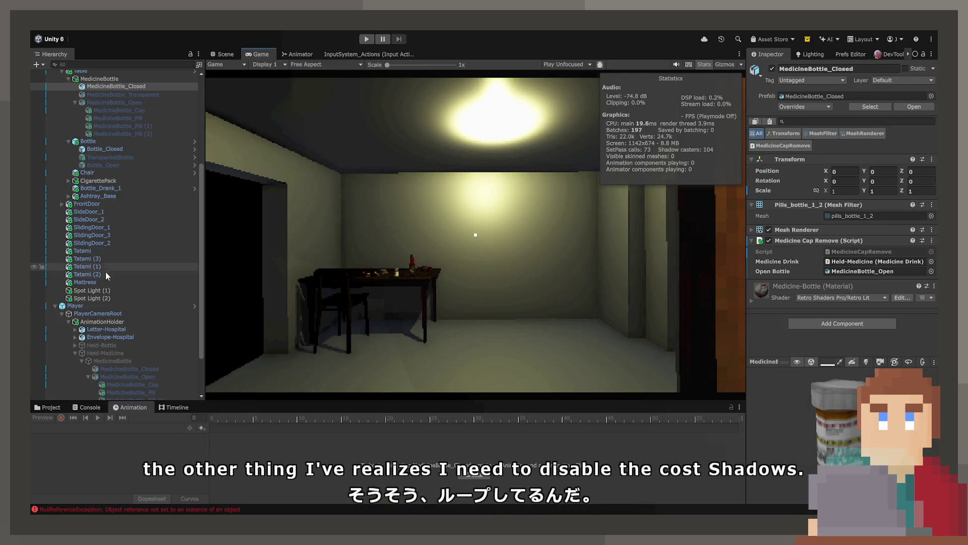
- Set Mesh Renderer Cast Shadows to Off on all six held medicine bottle parts
scroll(105, 282, "down", 3)
left_click(105, 290)
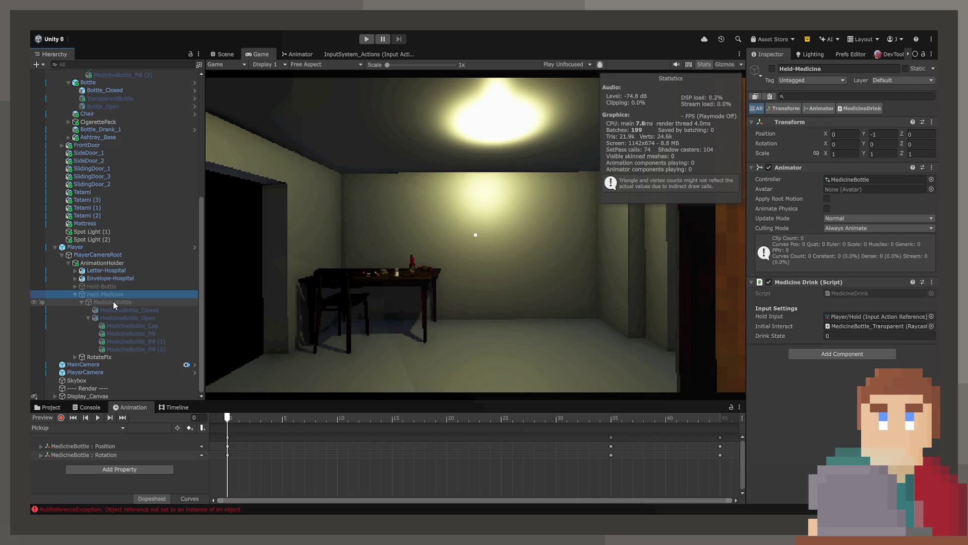
left_click(115, 310)
left_click(751, 219)
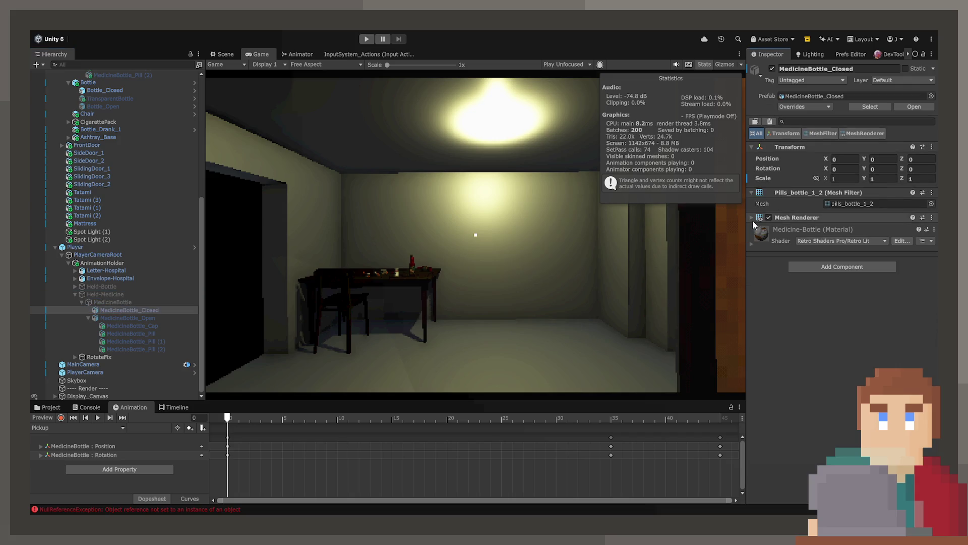
left_click(151, 349, "shift")
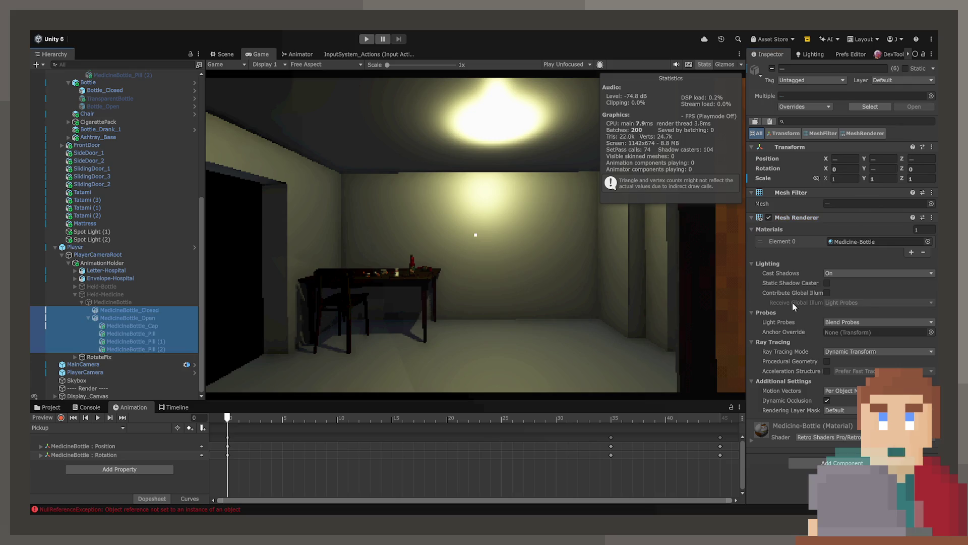
left_click(843, 273)
left_click(845, 285)
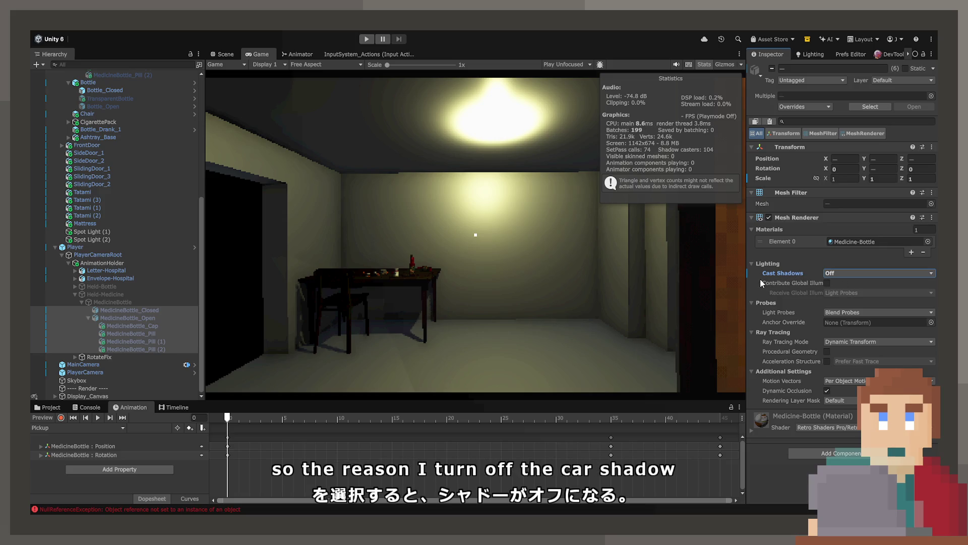
left_click(50, 407)
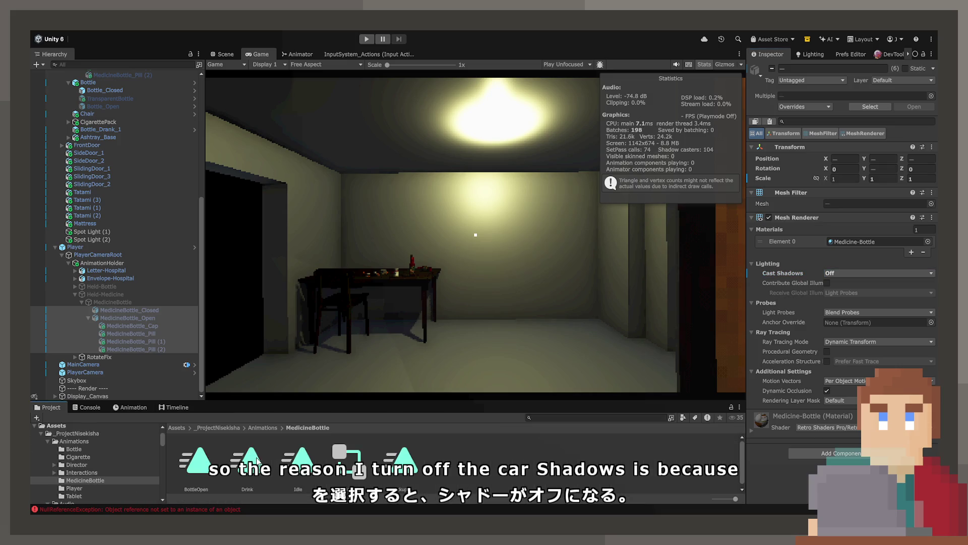
- Check Loop Time on the BottleOpen, Idle, Drink and Pickup clips, then start a playtest
left_click(203, 467)
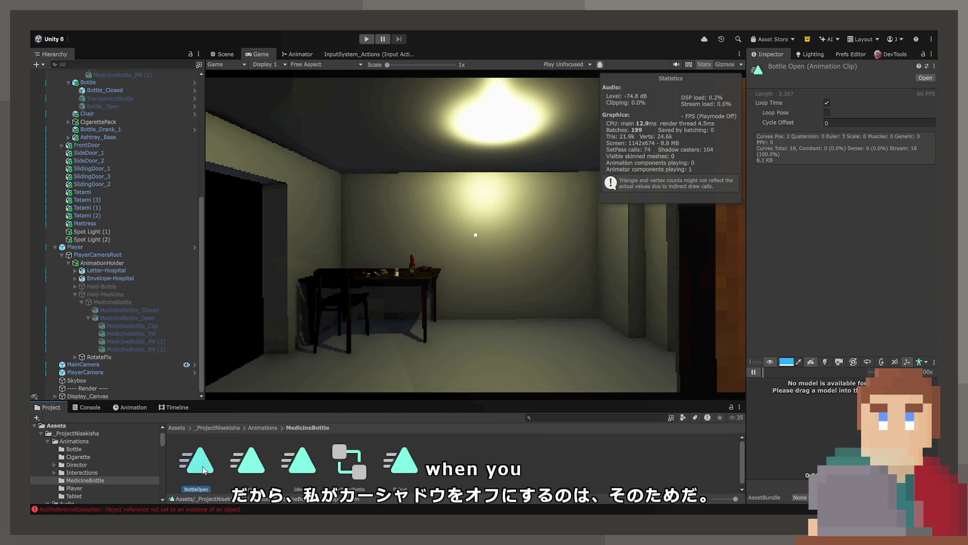
left_click(305, 463)
left_click(212, 469, "shift")
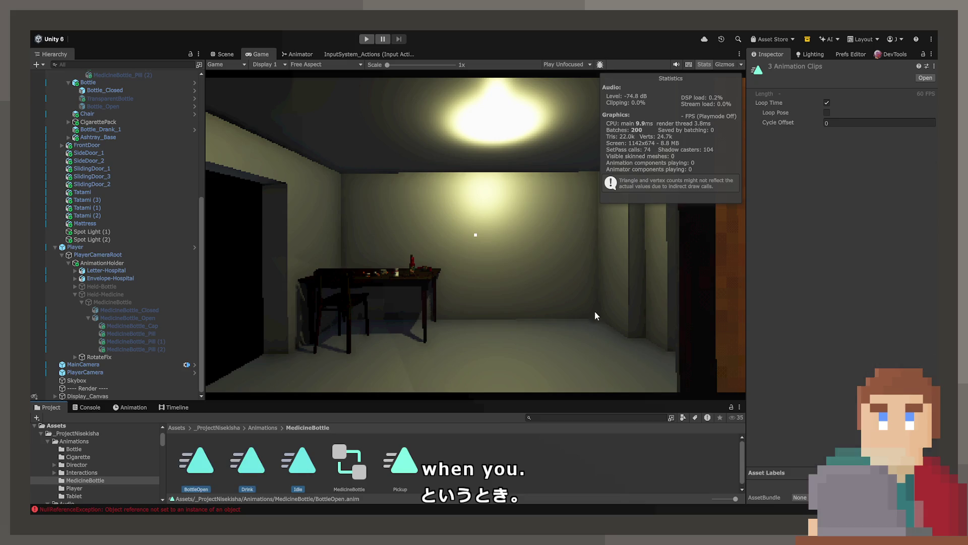
left_click(255, 452, "shift")
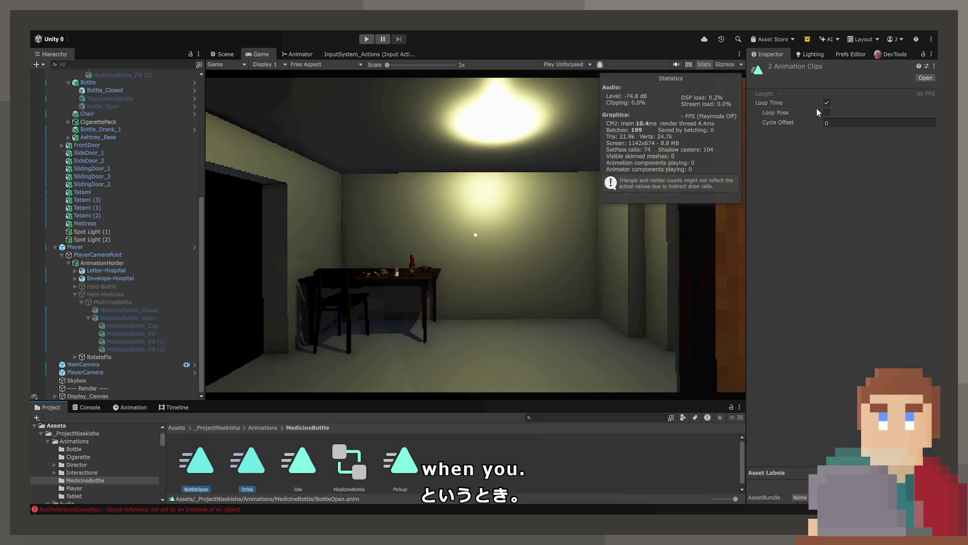
left_click(401, 461)
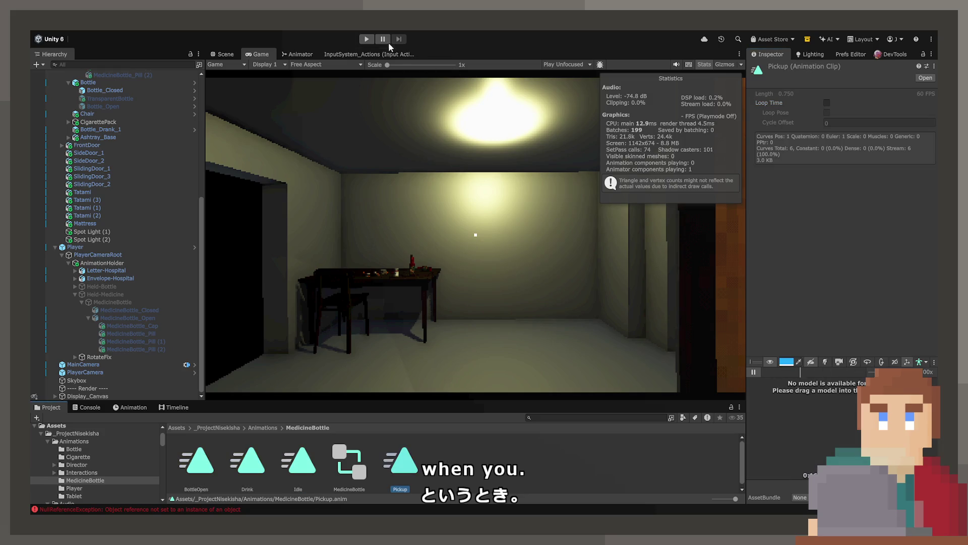
left_click(368, 40)
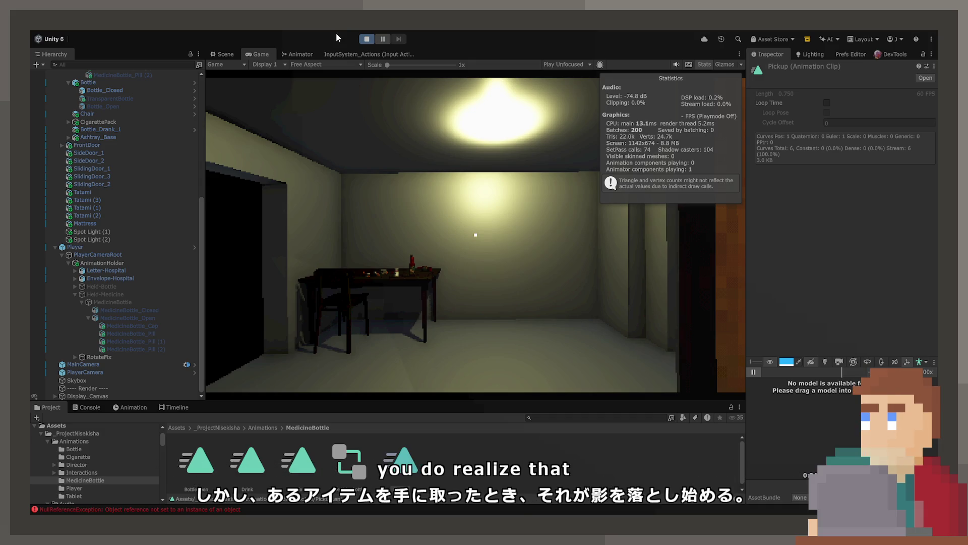
- Pick up the medicine bottle, then pick up, drink from and set down the red bottle
left_click(587, 150)
key("w")
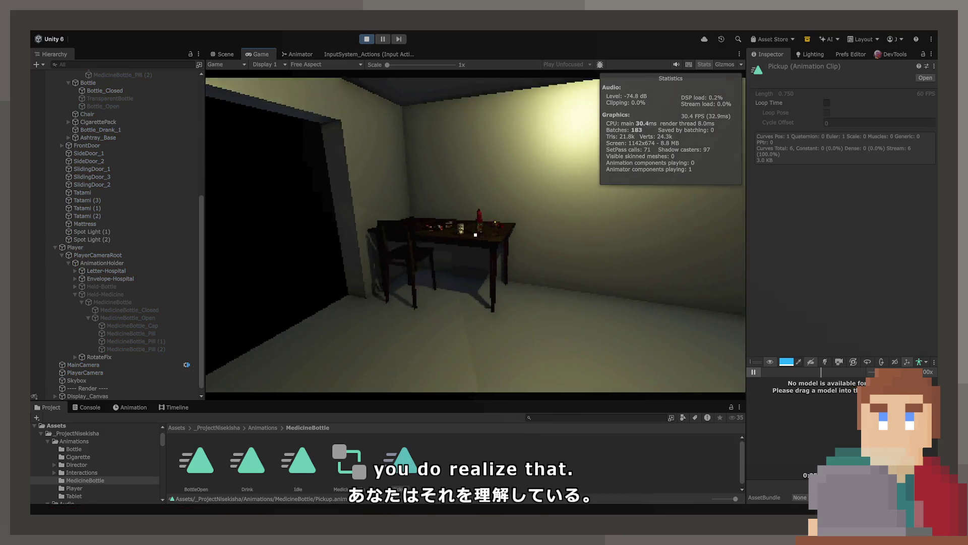
key("e")
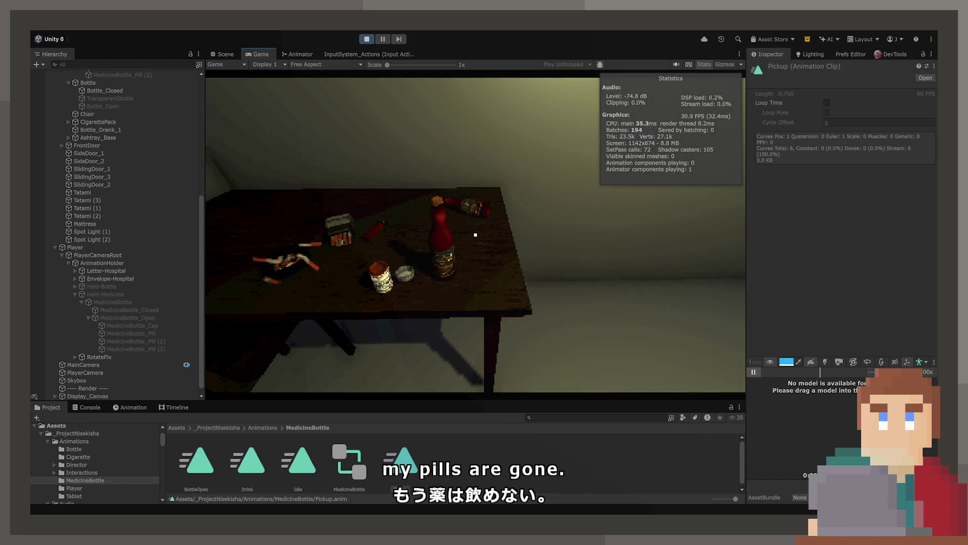
left_click(475, 234)
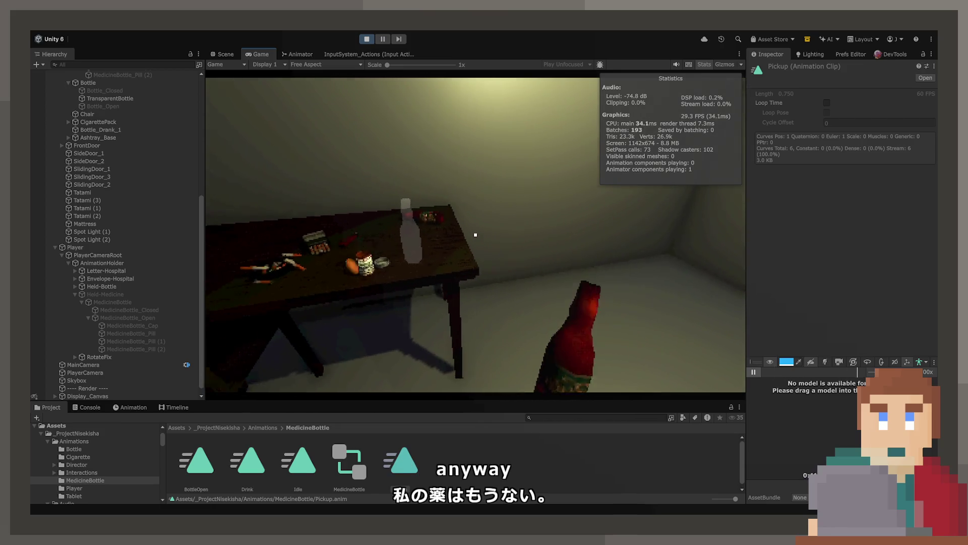
left_click(475, 235)
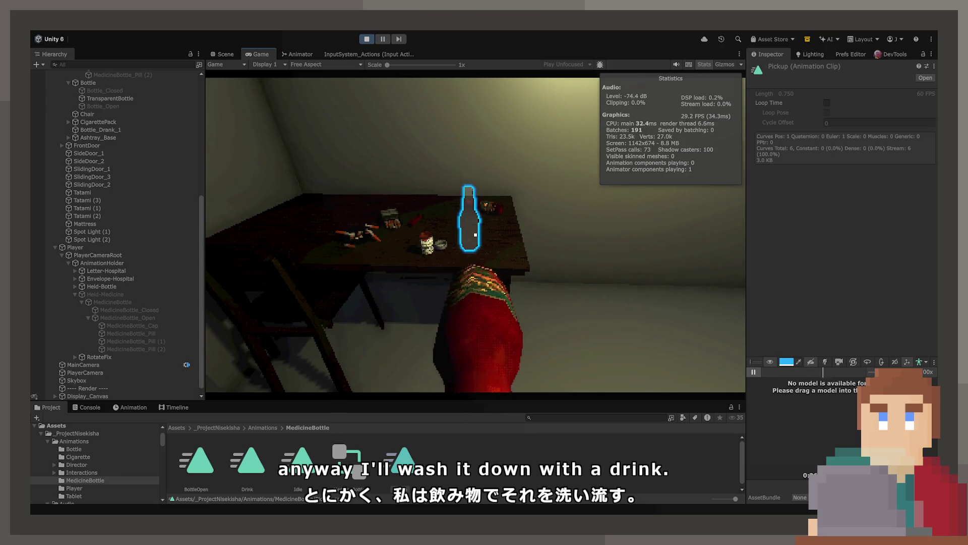
left_click(475, 234)
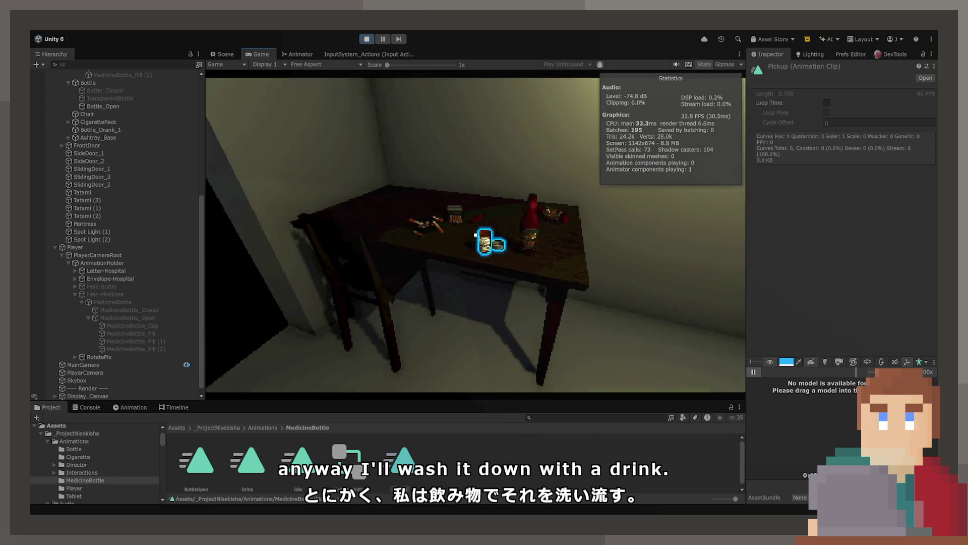
- Walk into the hallway and back, then pick up and put down the medicine bottle
key("w")
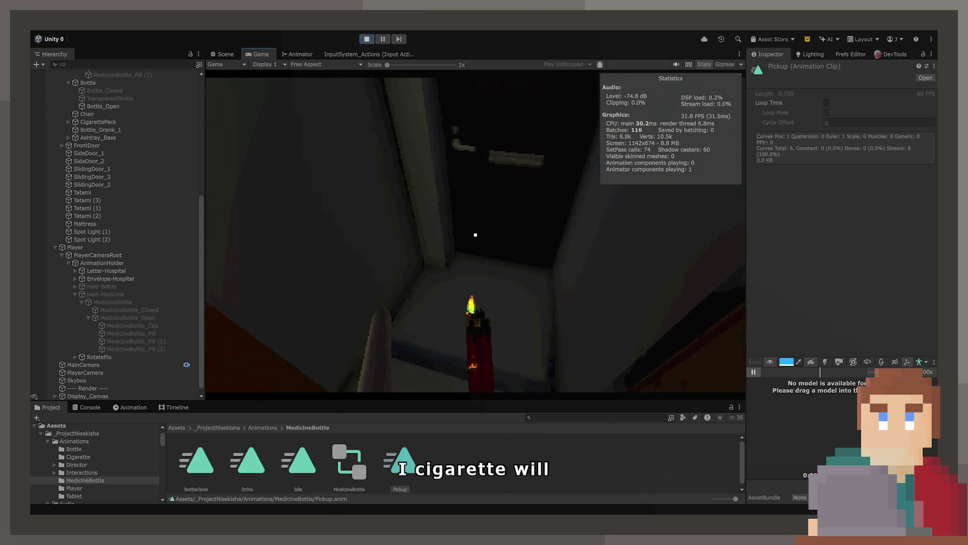
key("w")
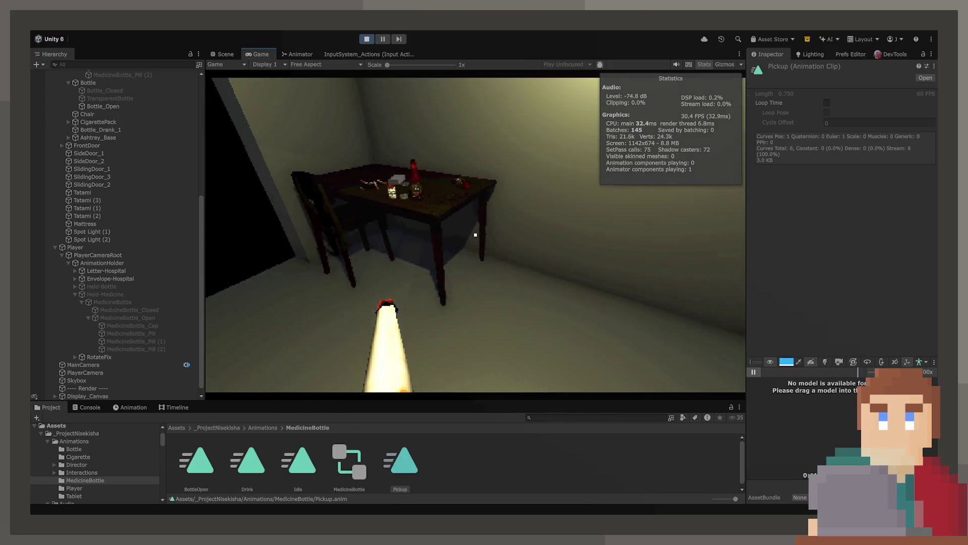
key("w")
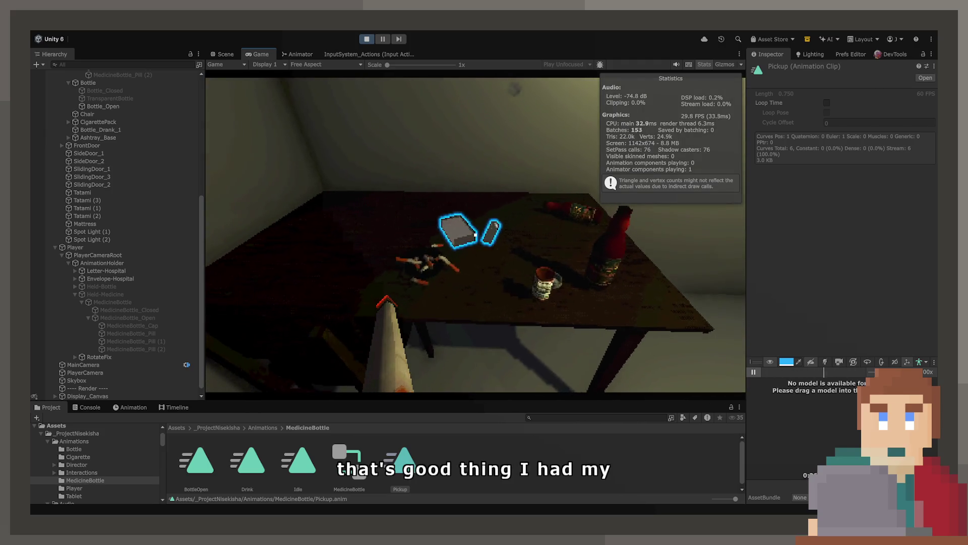
key("e")
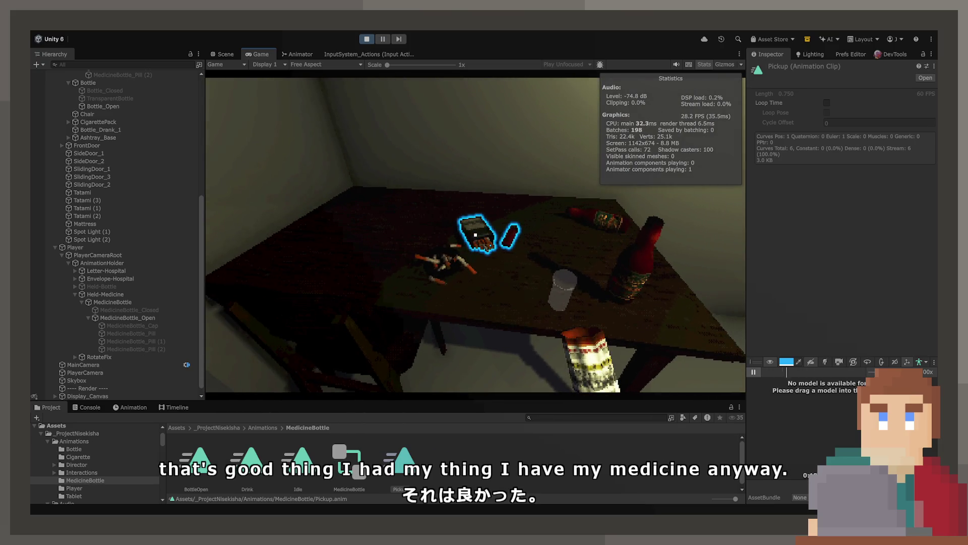
key("e")
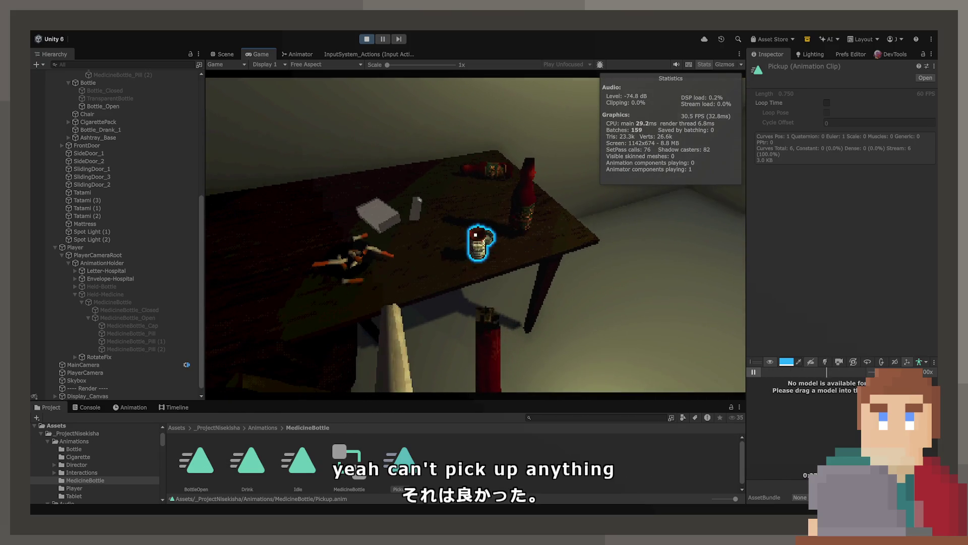
- Pick up and set down the wine bottle, grab the letter, then end the playtest
key("e")
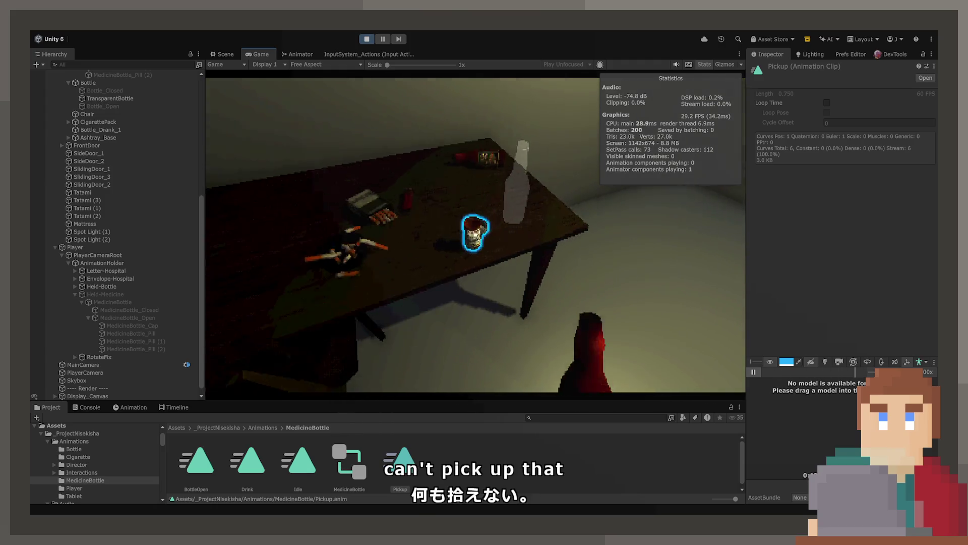
key("e")
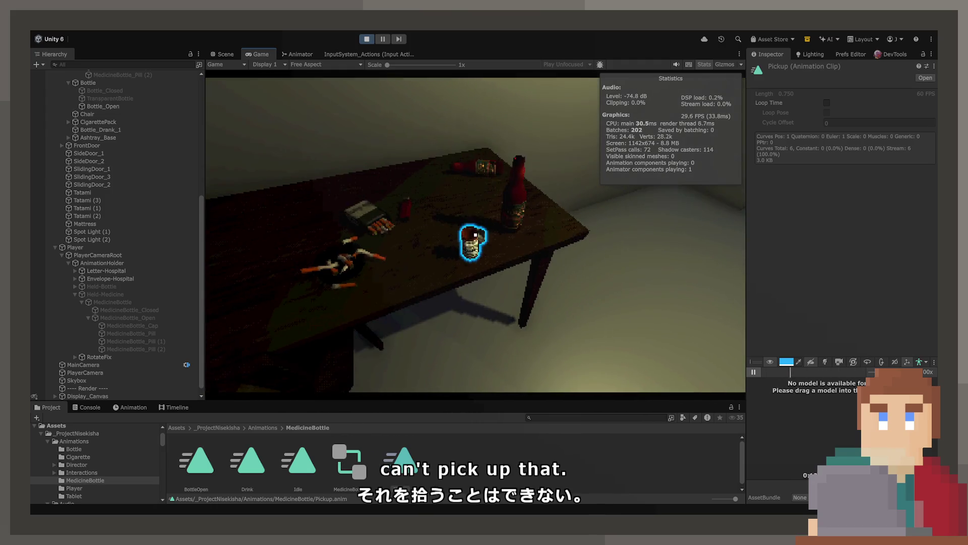
key("w")
key("e")
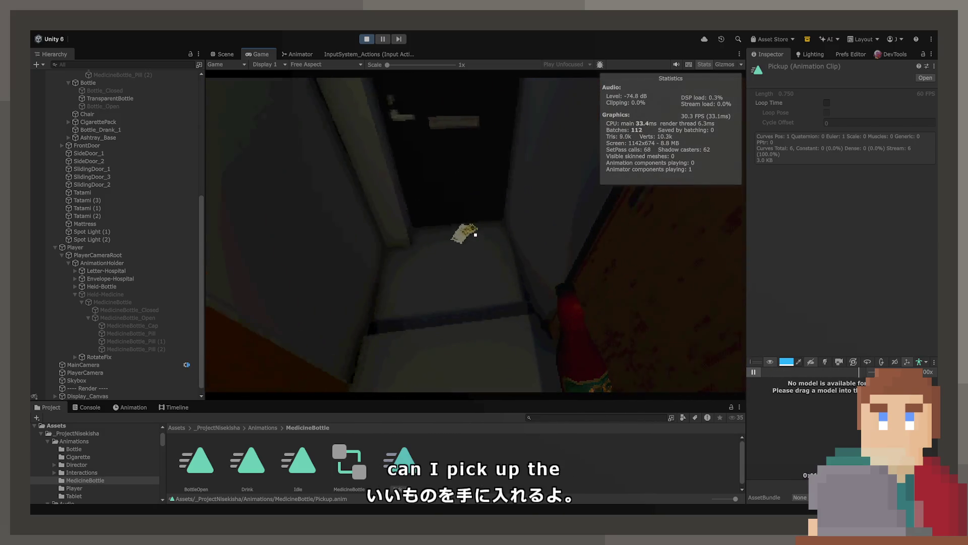
key("e")
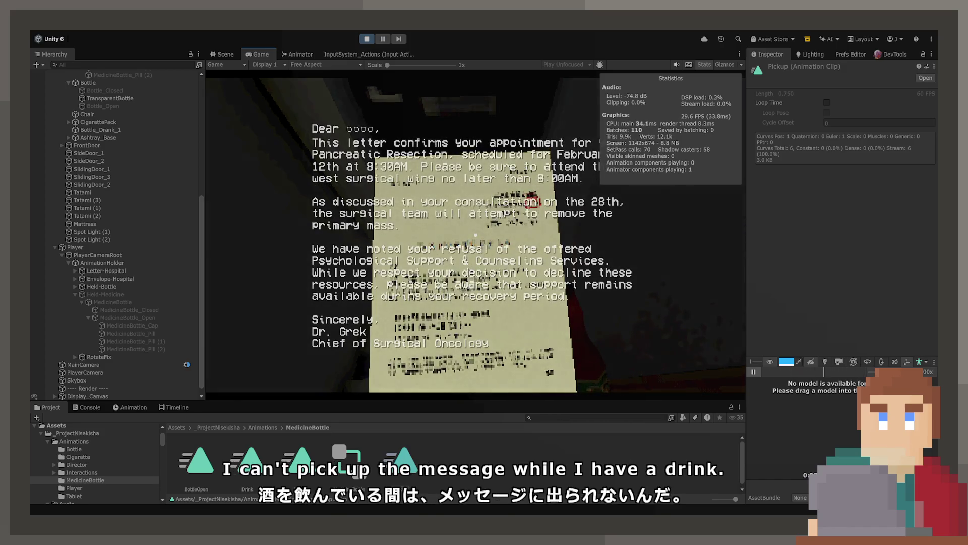
key("ctrl+p")
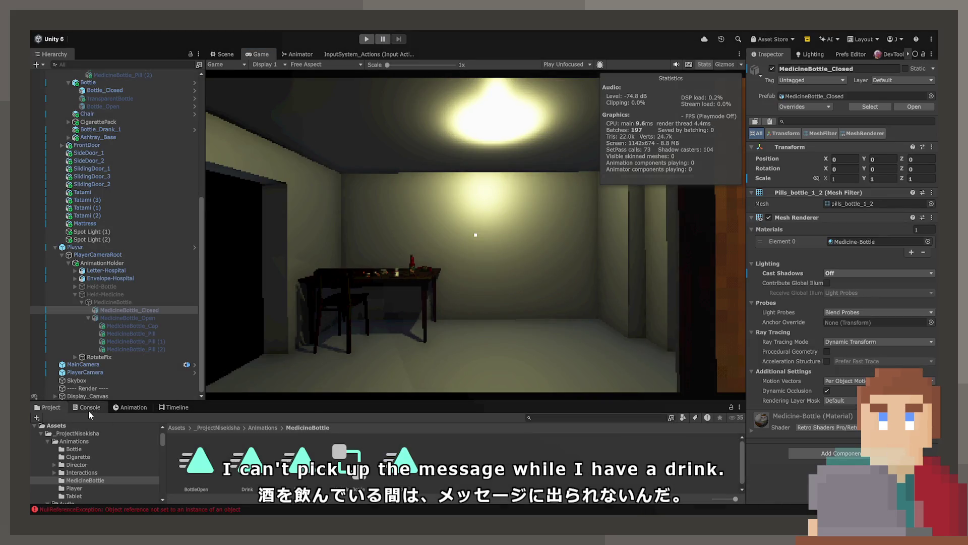
- Open the NullReferenceException's source line in BottleDrink.cs, clear the console, and restart the playtest
left_click(90, 410)
left_click(127, 437)
double_click(127, 437)
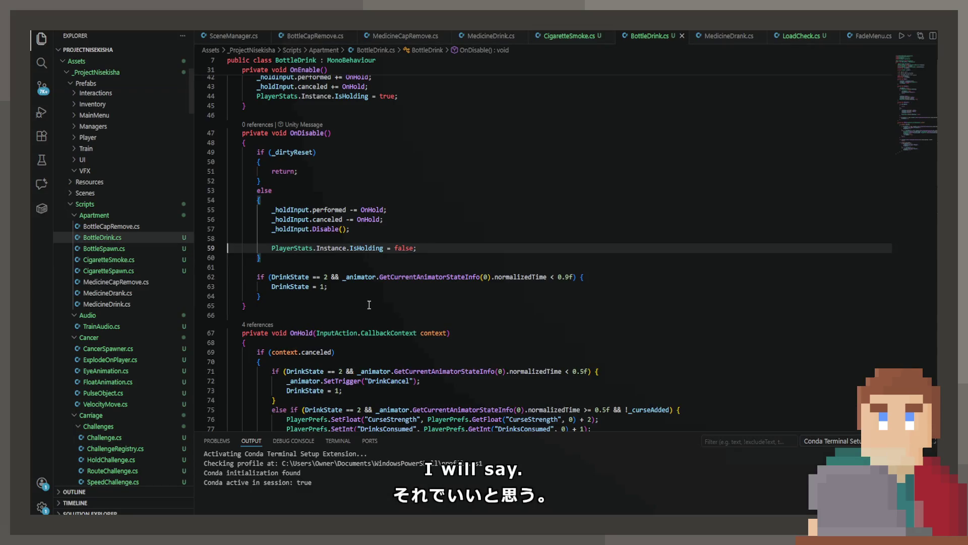
key("alt+Tab")
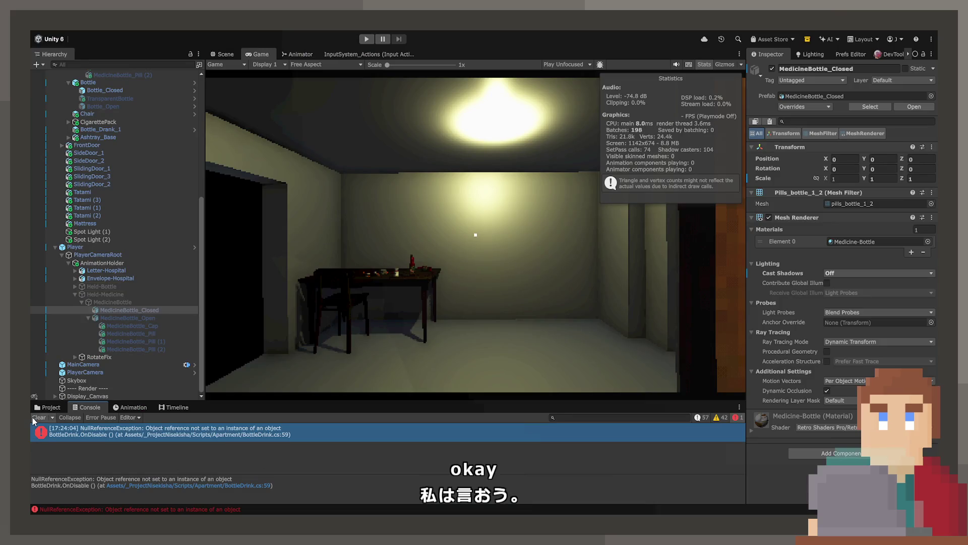
left_click(37, 419)
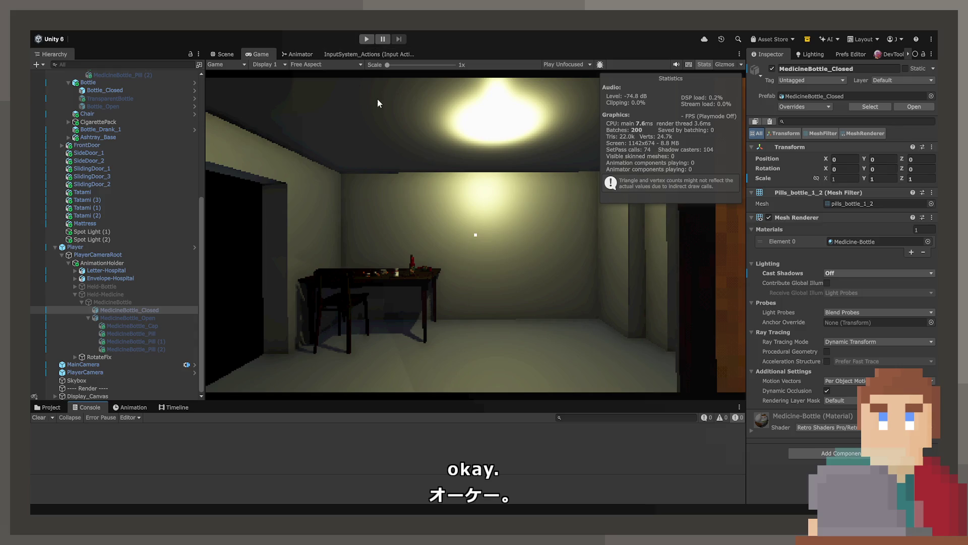
left_click(366, 40)
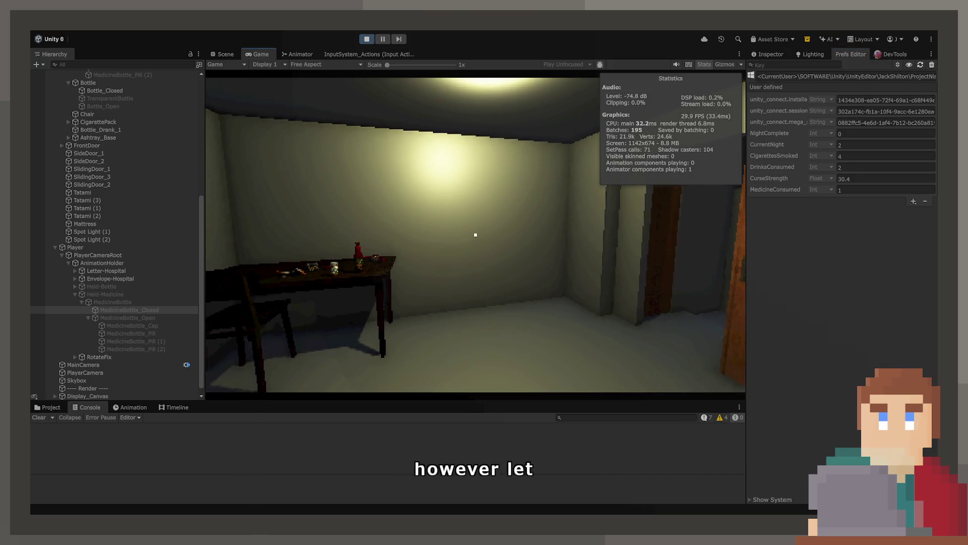
- Pick up the medicine bottle in play, glance at the Animator state machine, then stop
key("w")
key("e")
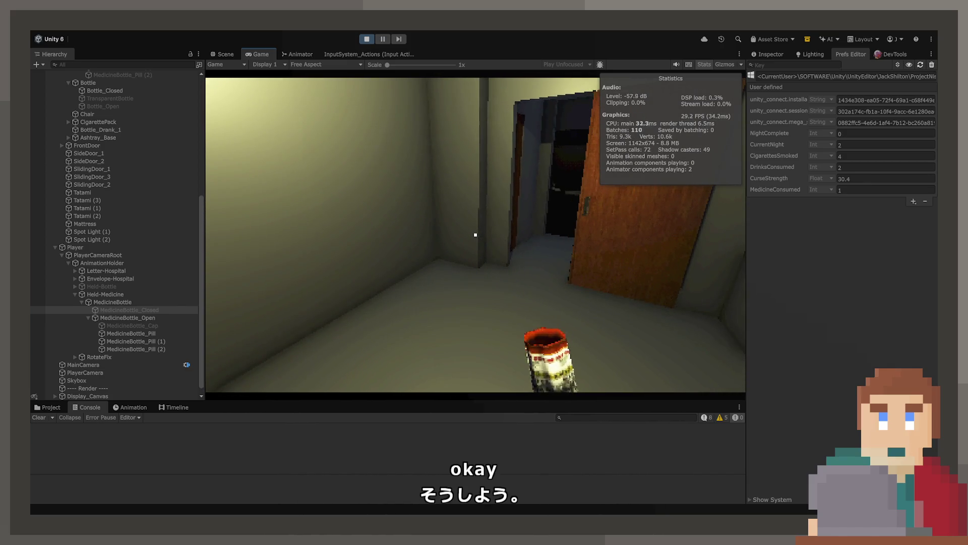
left_click(298, 54)
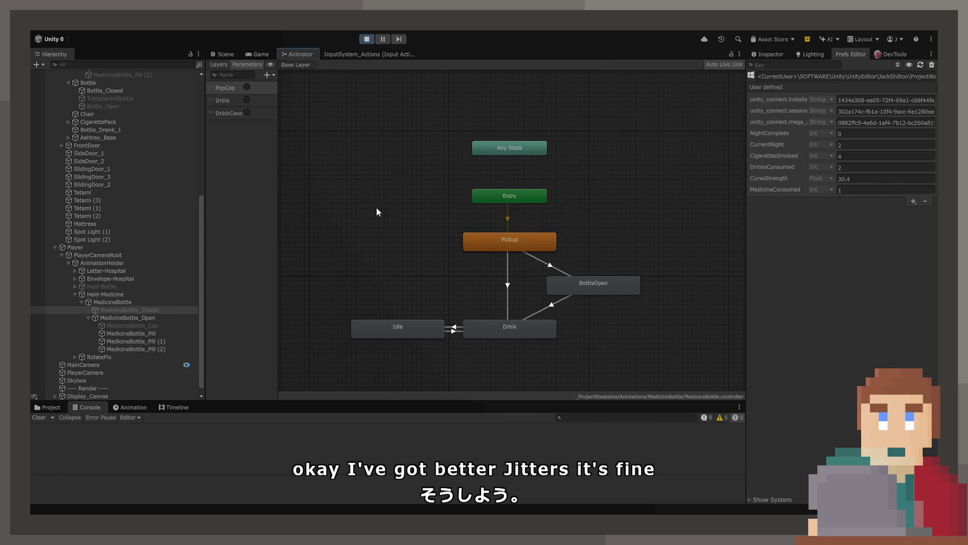
left_click(258, 54)
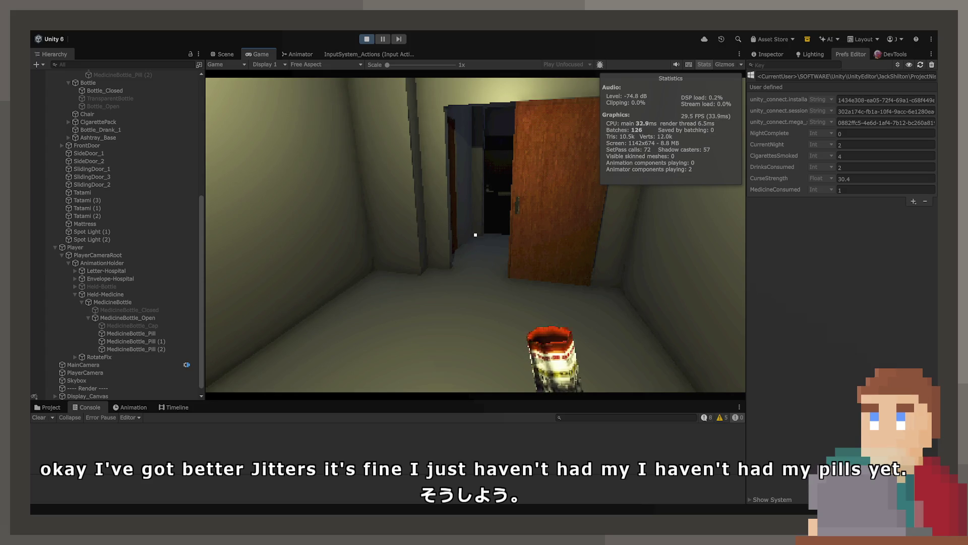
key("ctrl+p")
left_click(300, 54)
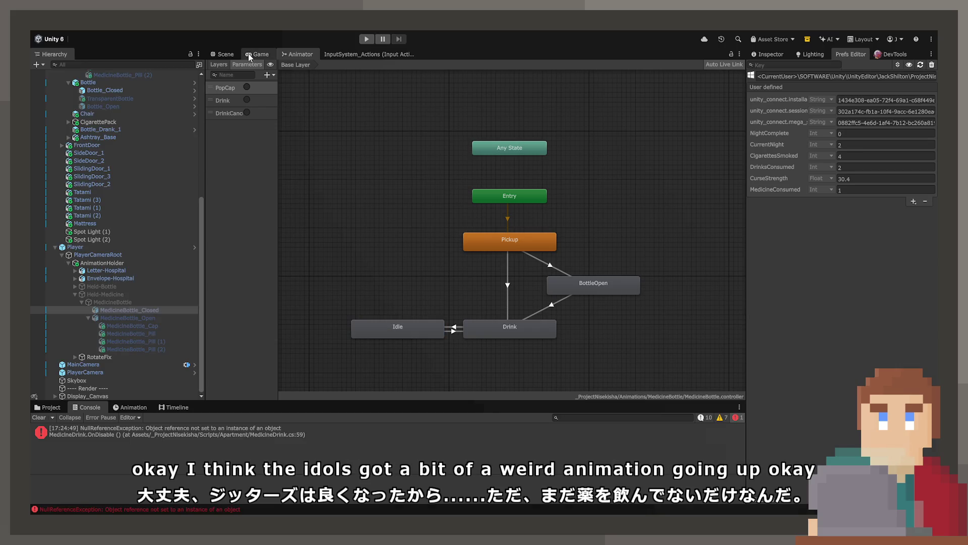
- Review the MedicineDrink.cs line 59 null-reference error, then browse the MedicineBottle animations folder
left_click(164, 432)
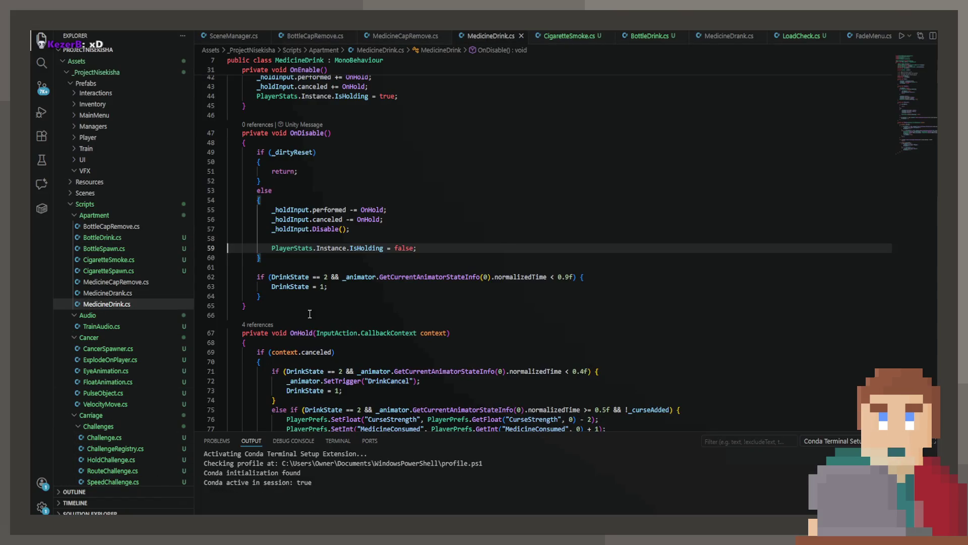
key("alt+Tab")
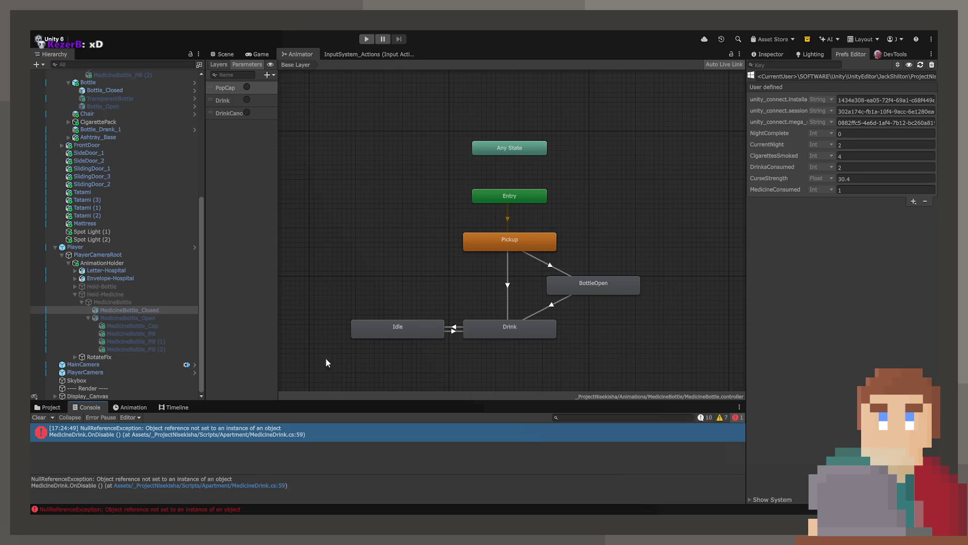
left_click(51, 407)
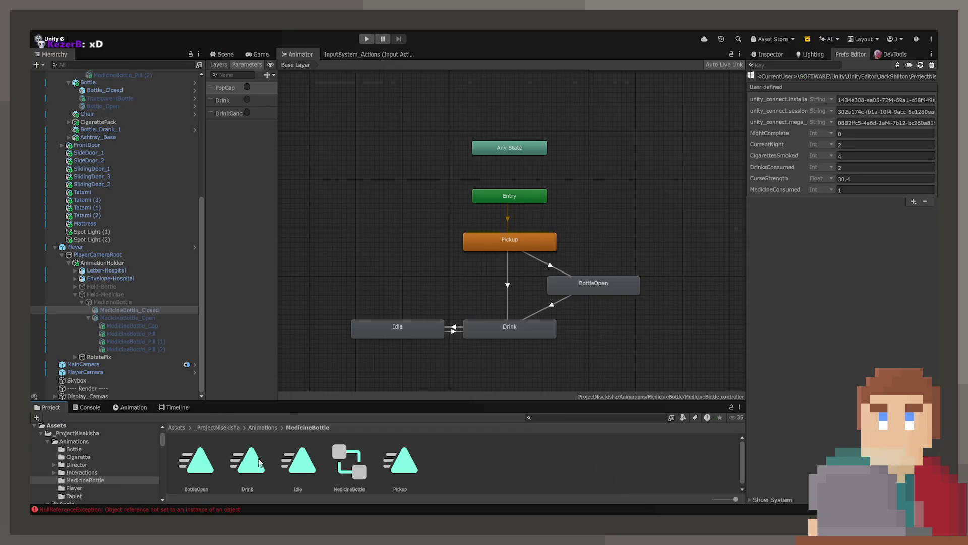
- Open the Idle clip in the Animation window and fit its curves into view
left_click(303, 470)
left_click(130, 407)
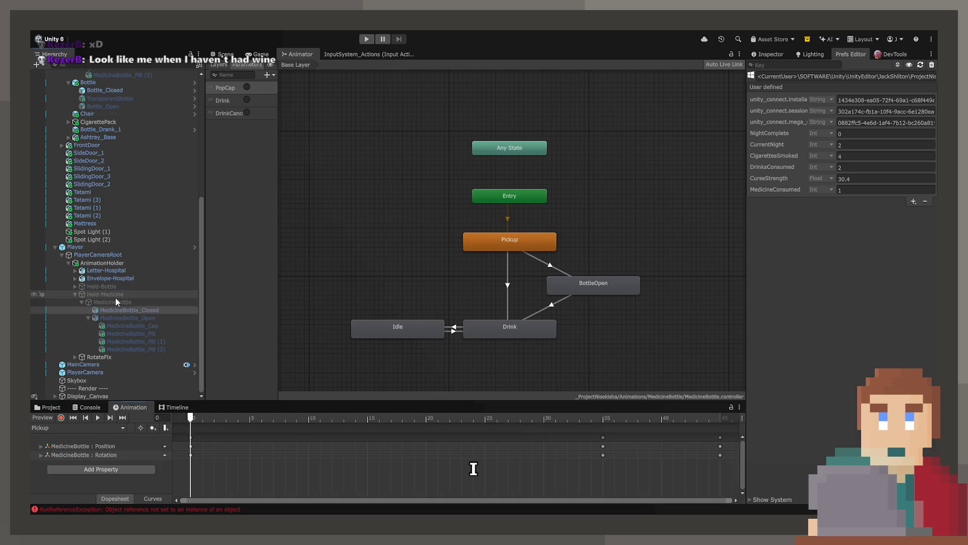
left_click(116, 296)
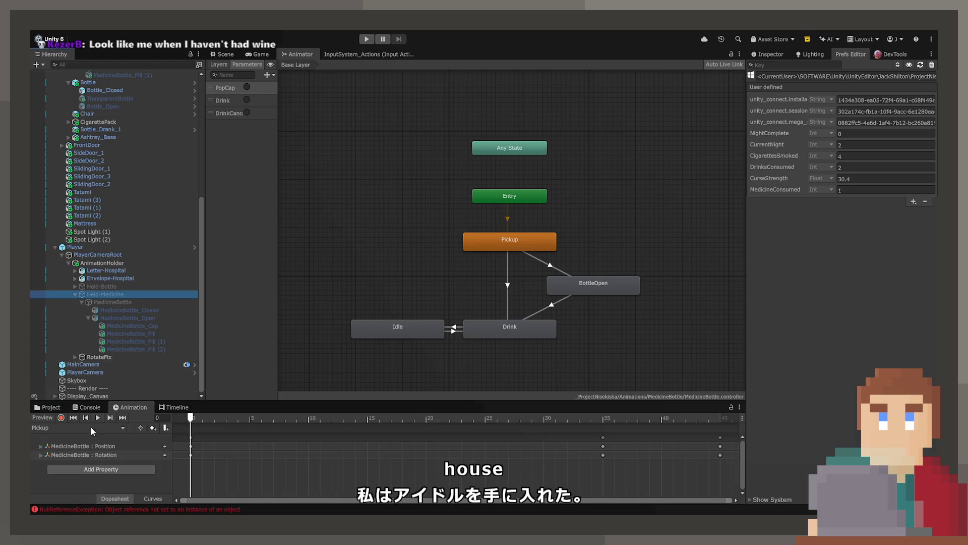
left_click(89, 431)
left_click(69, 462)
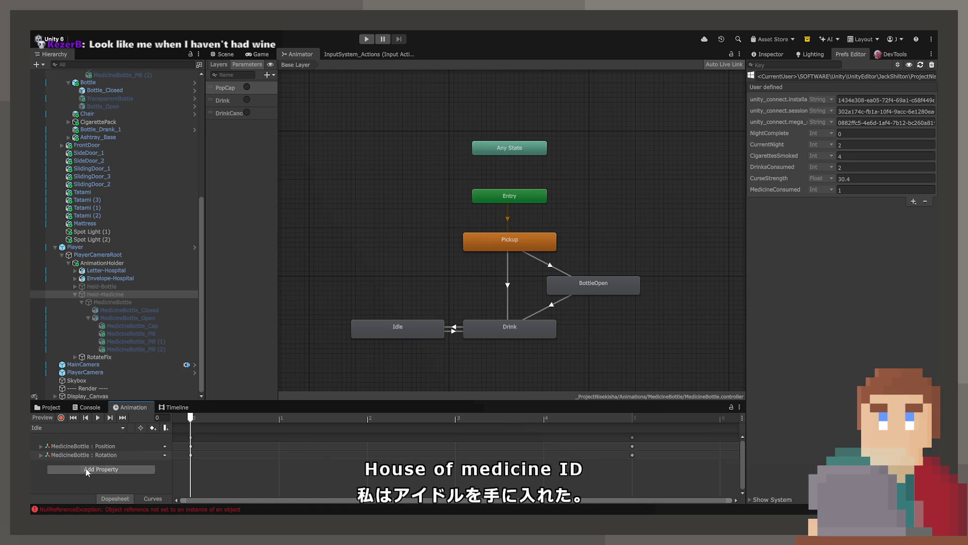
left_click(159, 498)
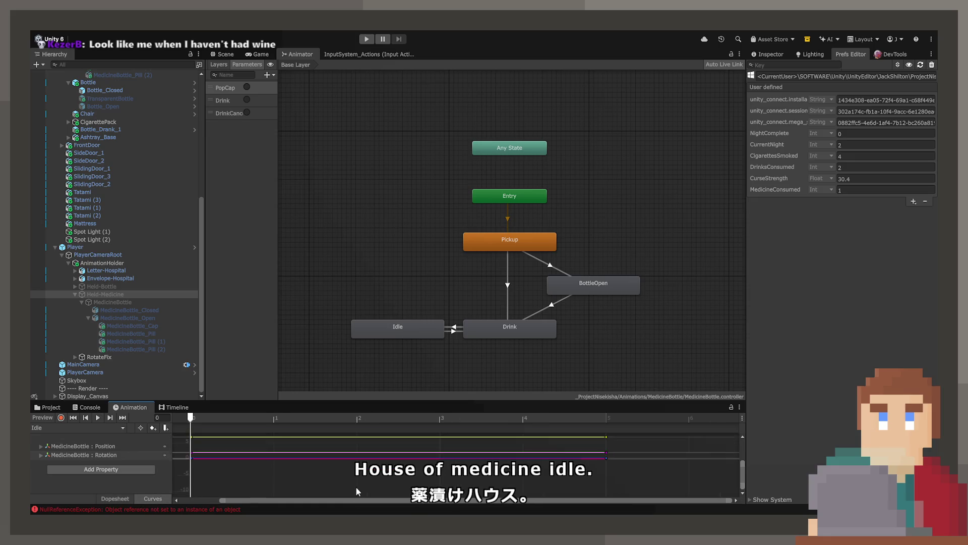
key("f")
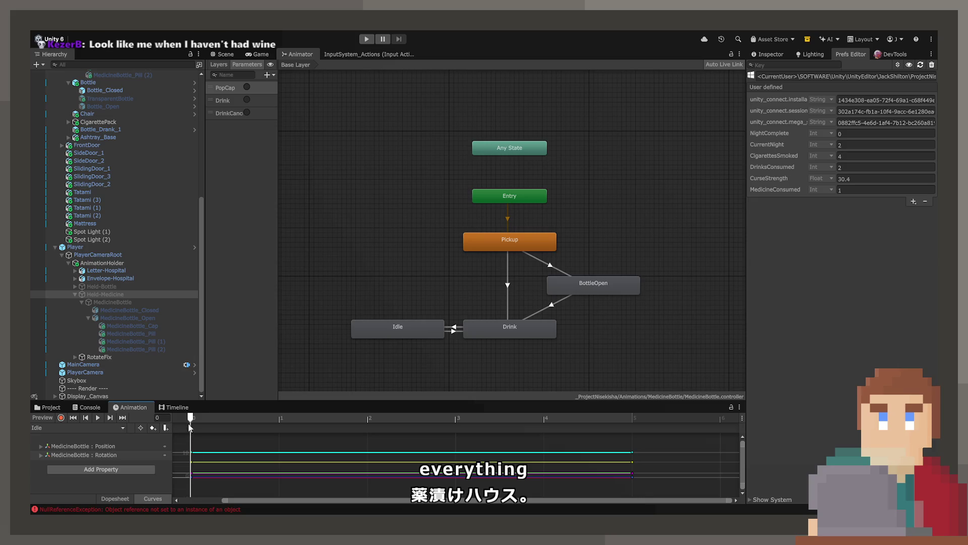
- Enable the Held-Medicine object in the Inspector
left_click(223, 54)
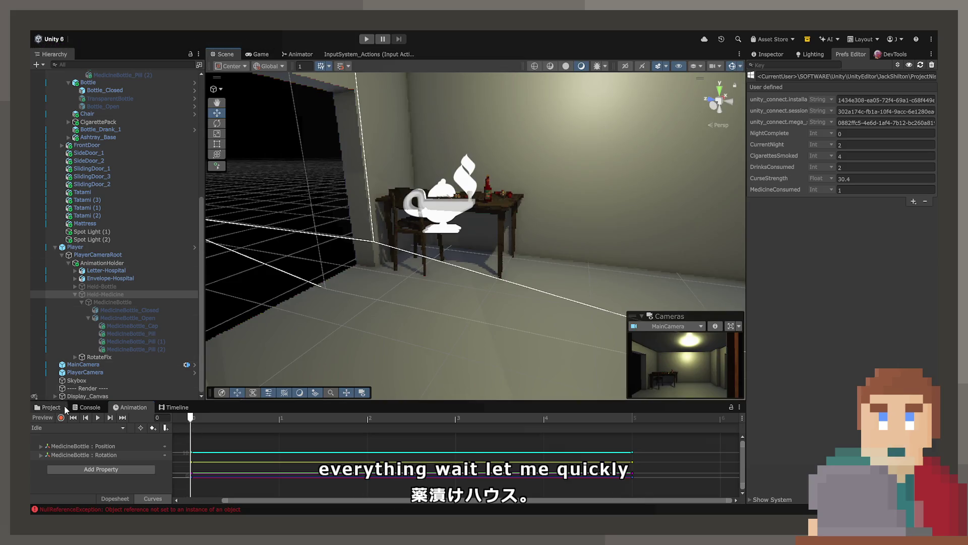
left_click(105, 294)
left_click(764, 54)
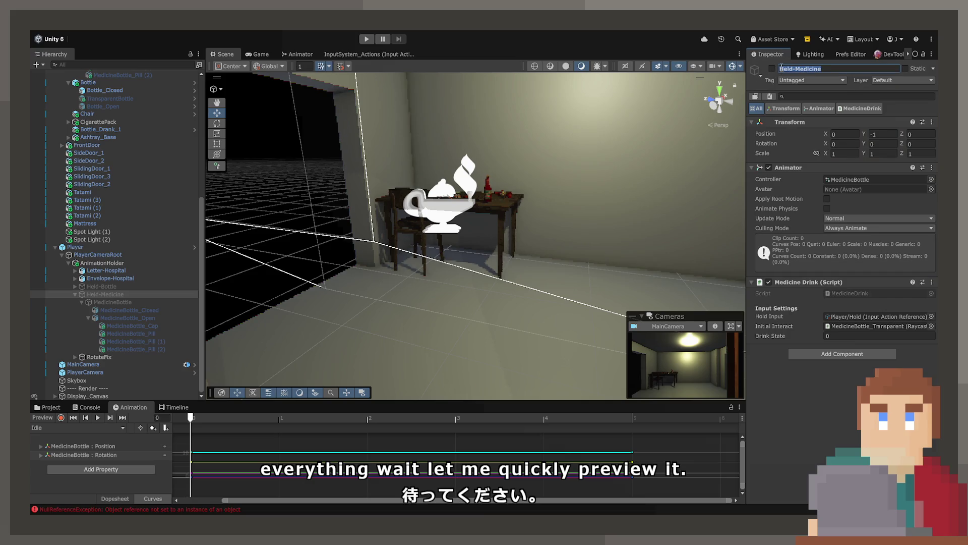
left_click(771, 68)
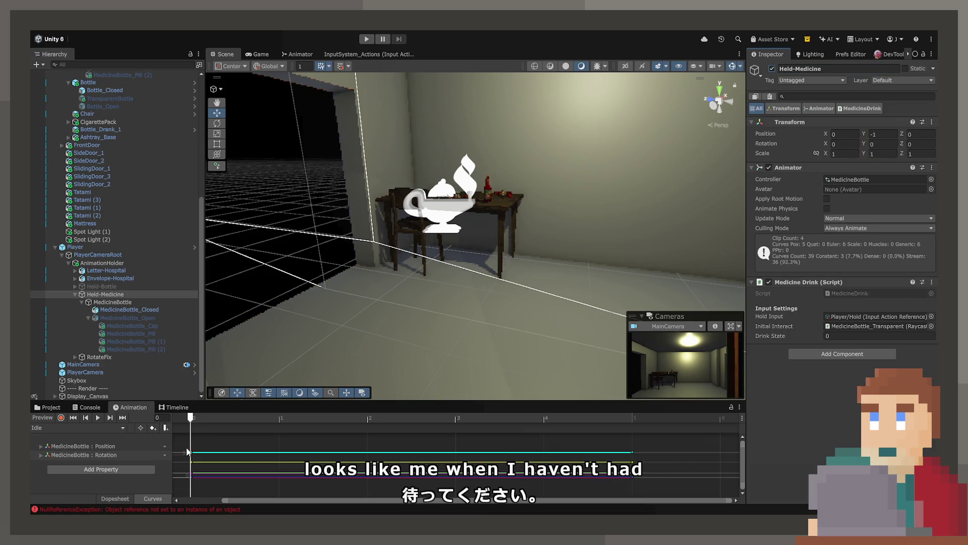
- Scrub the Idle animation preview to compare the bottle's position at frames 0 and 5
mouse_move(210, 419)
left_mouse_down()
mouse_move(633, 420)
mouse_move(190, 421)
left_mouse_up()
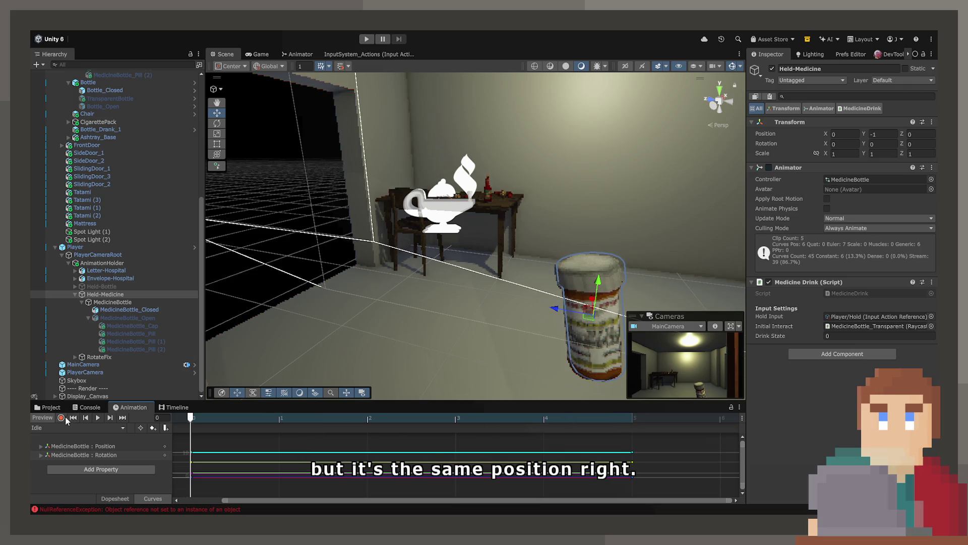
key("period")
key("period")
key("period")
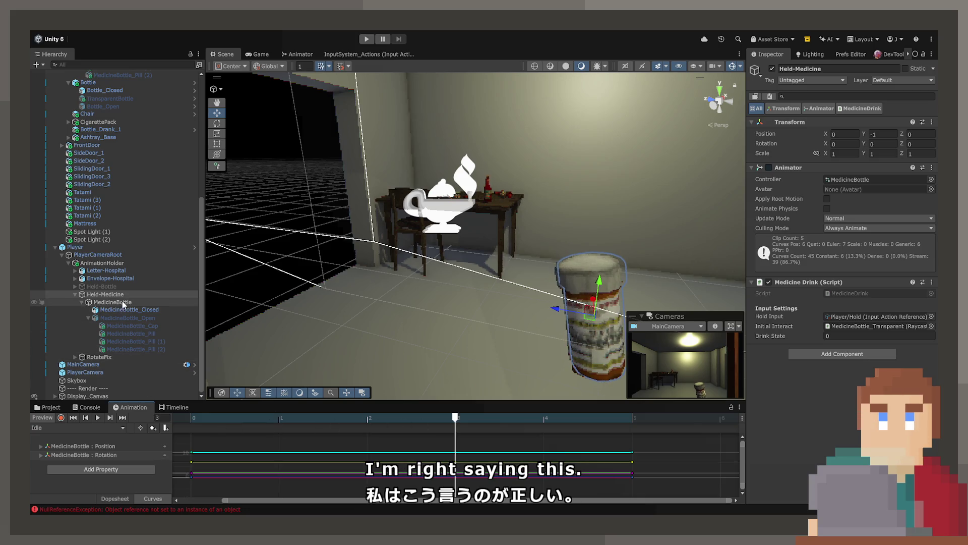
left_click(201, 421)
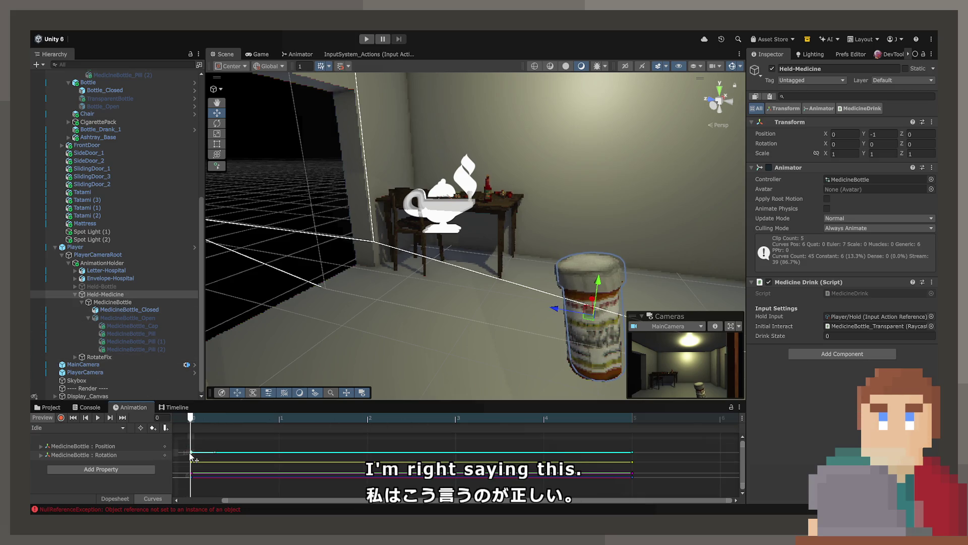
left_click(99, 448)
mouse_move(280, 417)
left_mouse_down()
mouse_move(618, 418)
mouse_move(186, 417)
mouse_move(609, 416)
left_mouse_up()
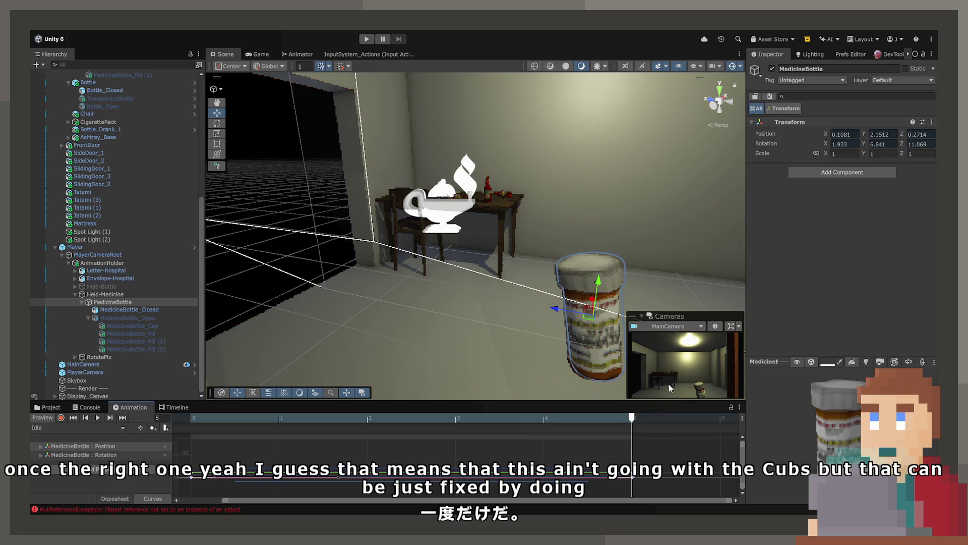
mouse_move(632, 417)
left_mouse_down()
mouse_move(189, 417)
mouse_move(649, 436)
mouse_move(191, 418)
left_mouse_up()
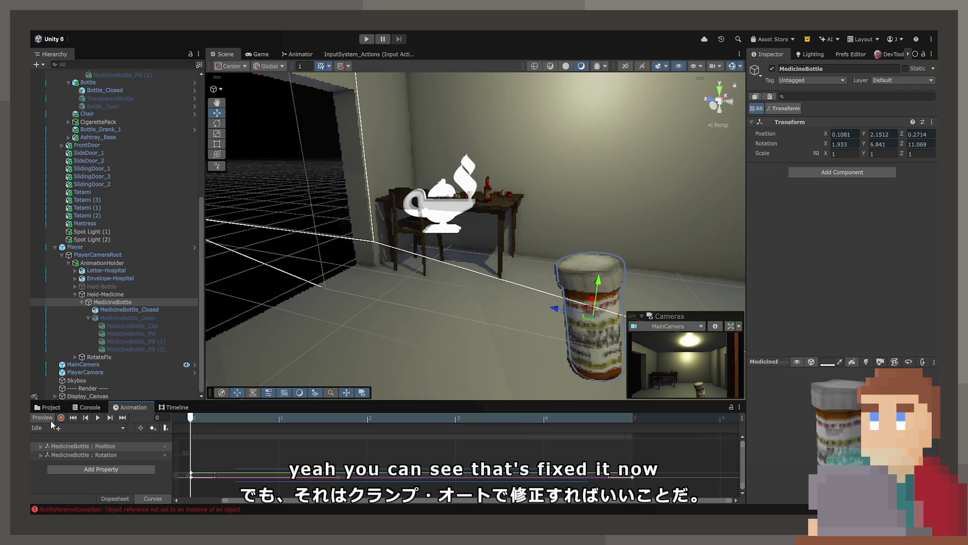
- Turn off animation Preview, return to the Project assets, and start a playtest
left_click(46, 418)
left_click(49, 408)
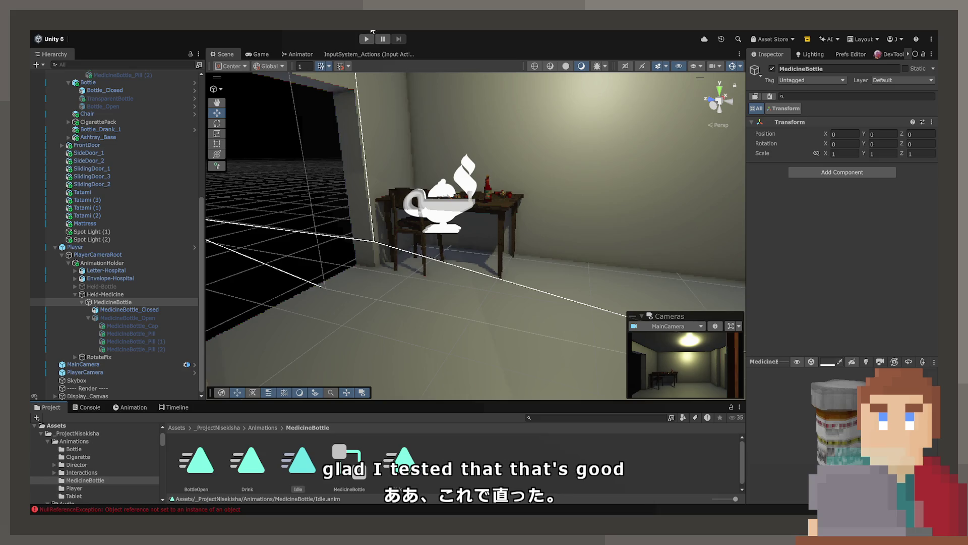
left_click(367, 40)
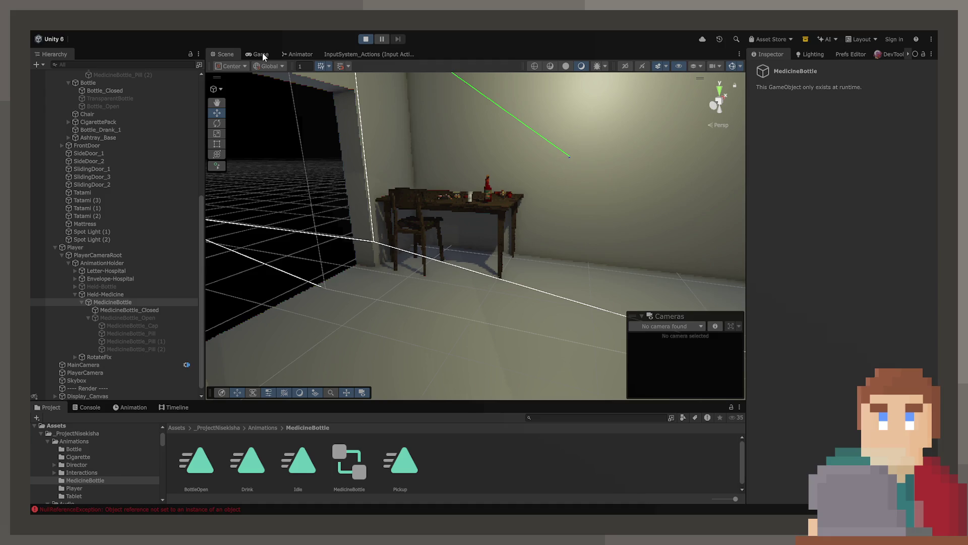
- Watch the game from the player's view, exit Play mode, then add a line above MedicineDrink's IsHolding reset
left_click(262, 54)
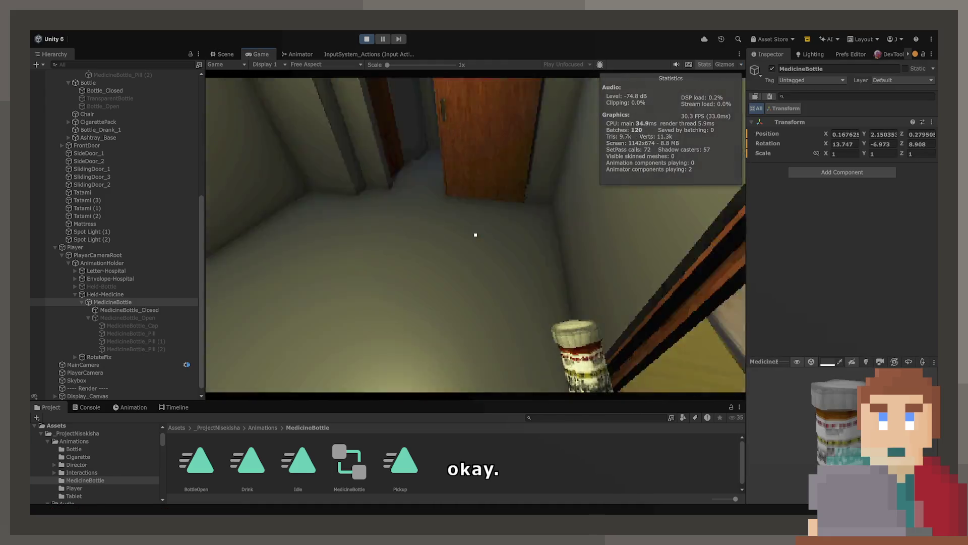
key("ctrl+p")
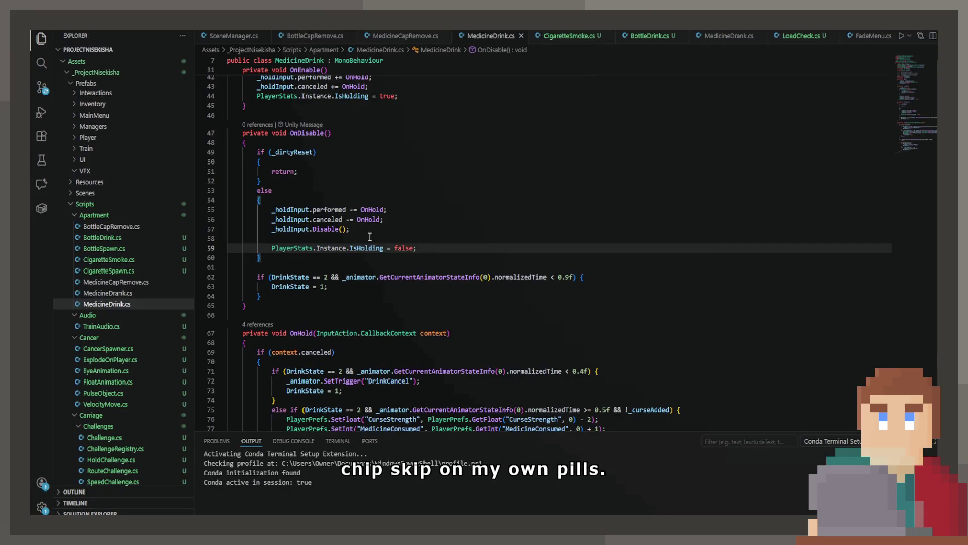
key("Return")
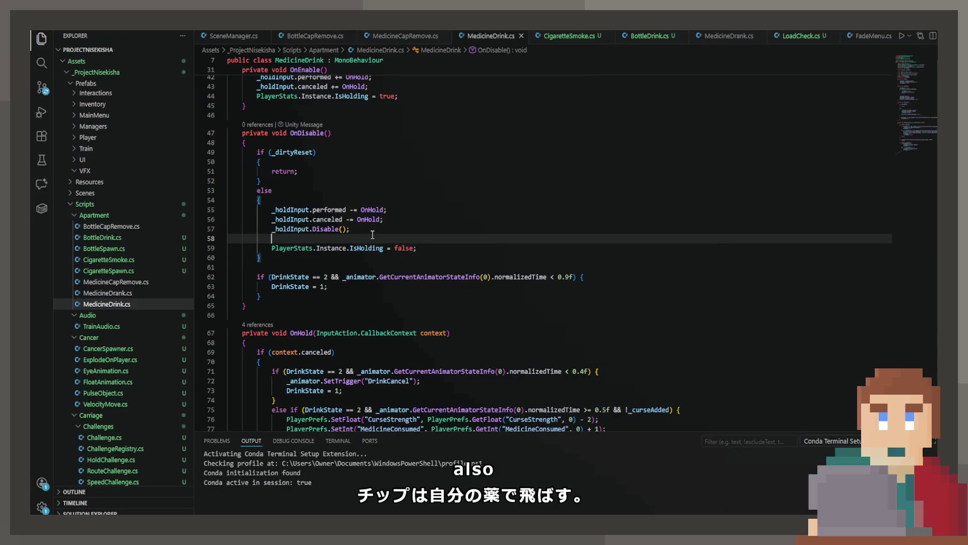
- In MedicineDrink.cs OnDisable, nest the IsHolding reset under 'if (PlayerStats.Instance != null)' and save
type("if ")
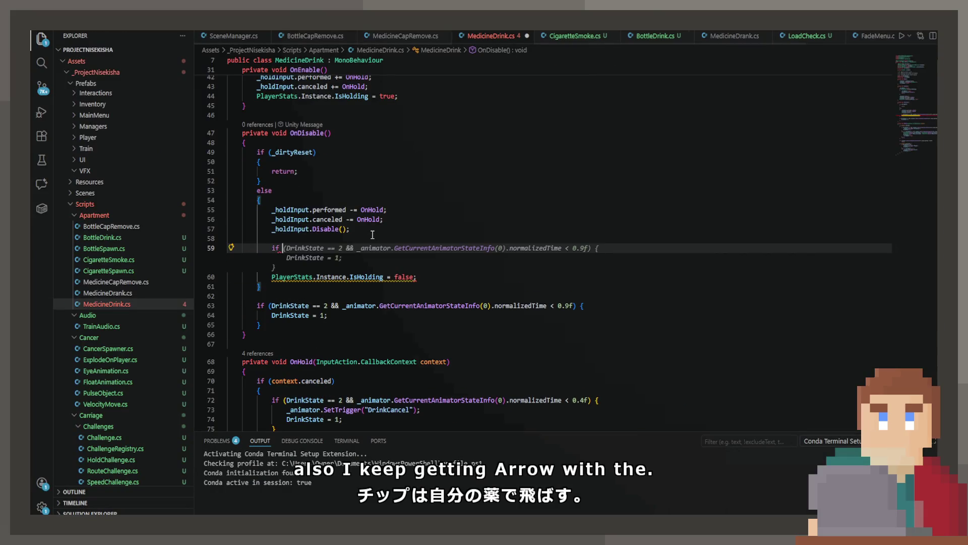
type("(Play")
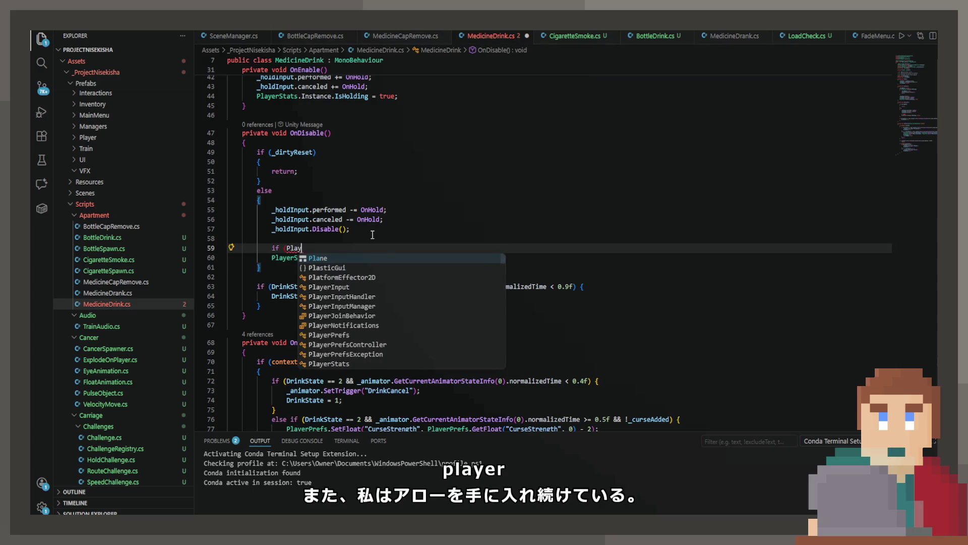
type("erStat")
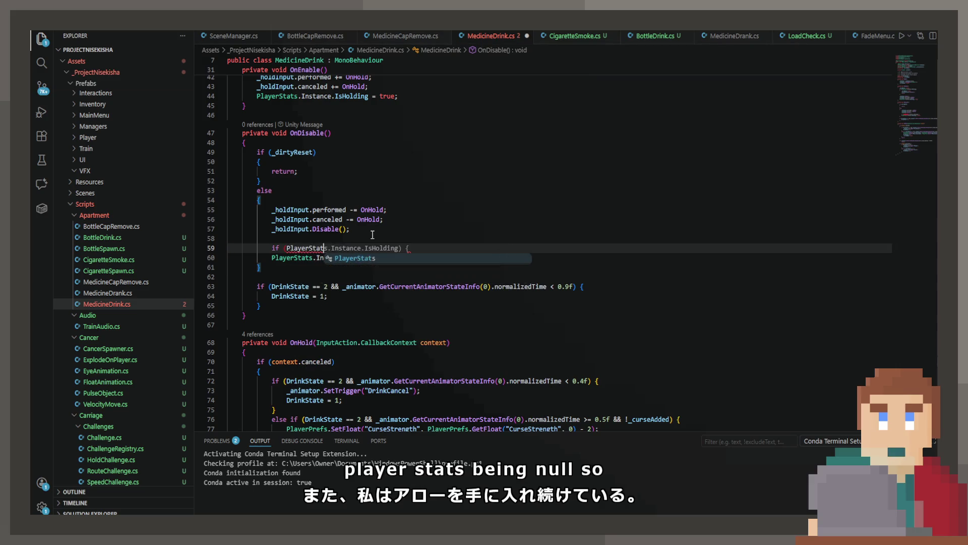
type("s !")
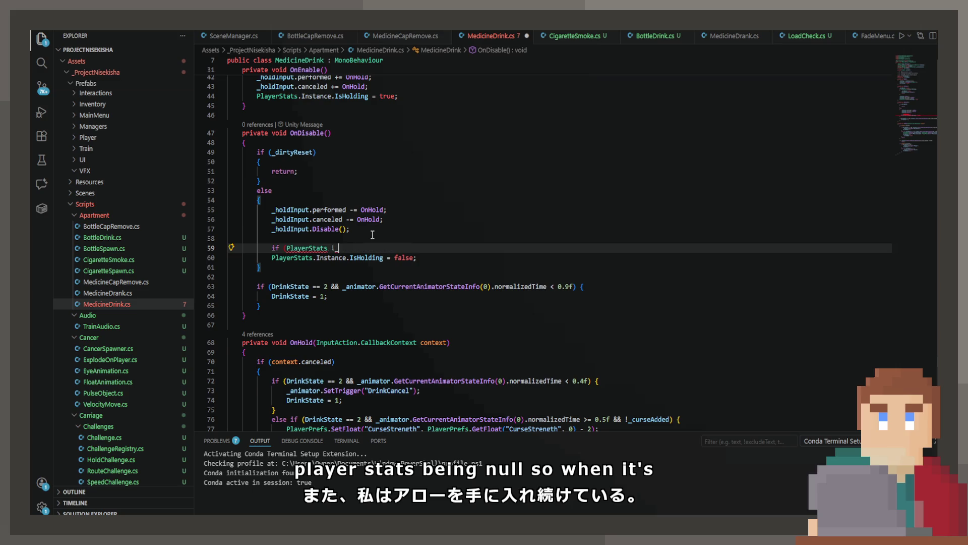
key("BackSpace")
key("BackSpace")
type(".Instance != null)")
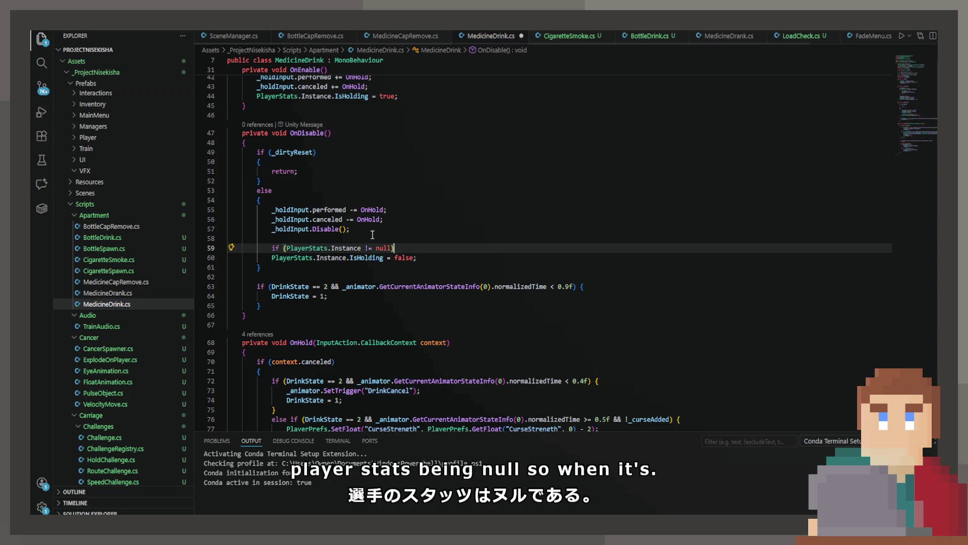
mouse_move(431, 257)
left_mouse_down()
mouse_move(232, 257)
mouse_move(161, 245)
left_mouse_up()
key("ctrl+s")
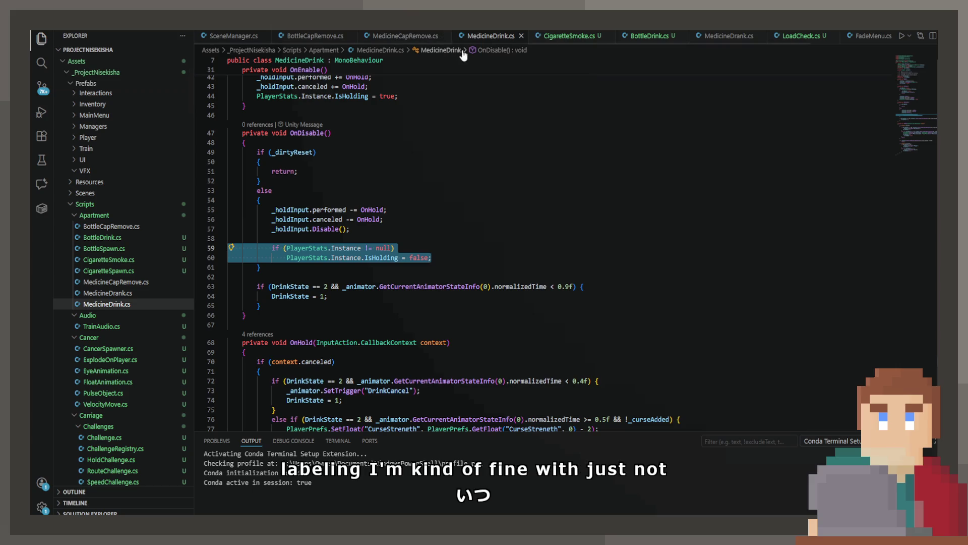
- Select the IsHolding line in BottleDrink.cs's OnDisable to receive the same null-check fix
left_click(639, 37)
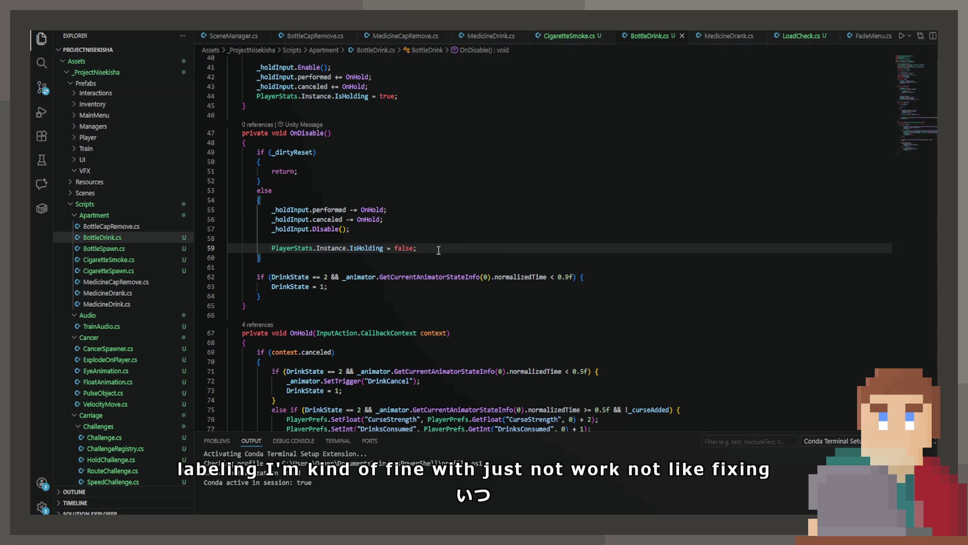
left_click_drag(434, 248, 89, 248)
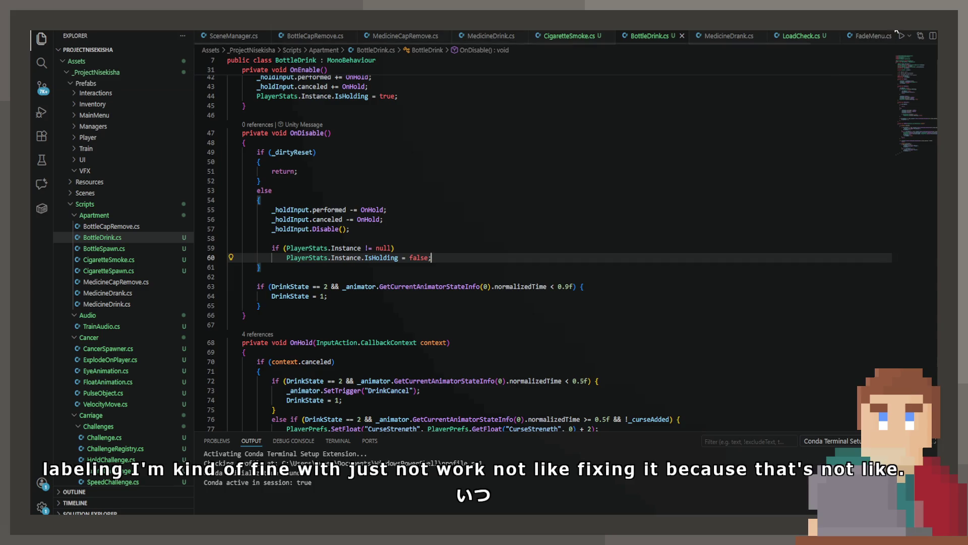
key("alt+Tab")
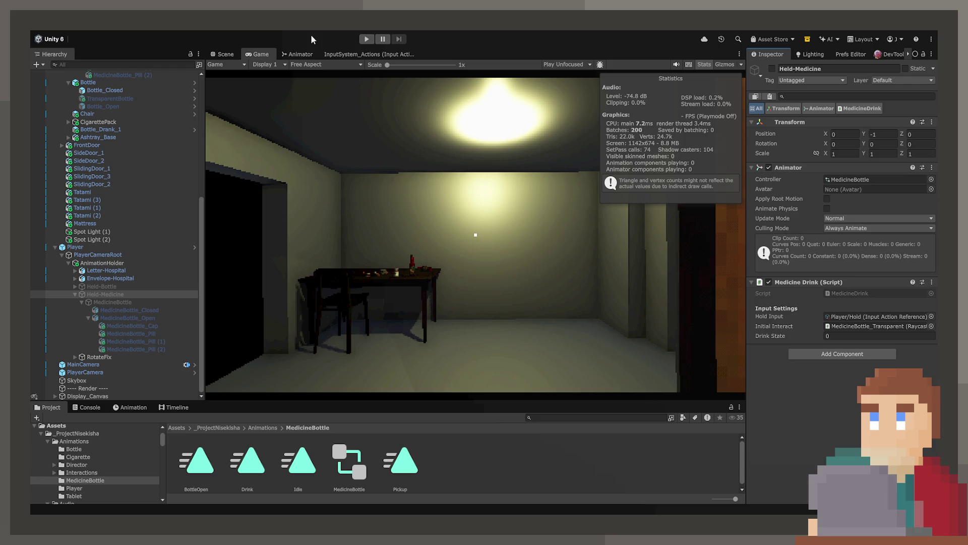
- Start a playtest and drink the held medicine bottle in the Game view
left_click(367, 39)
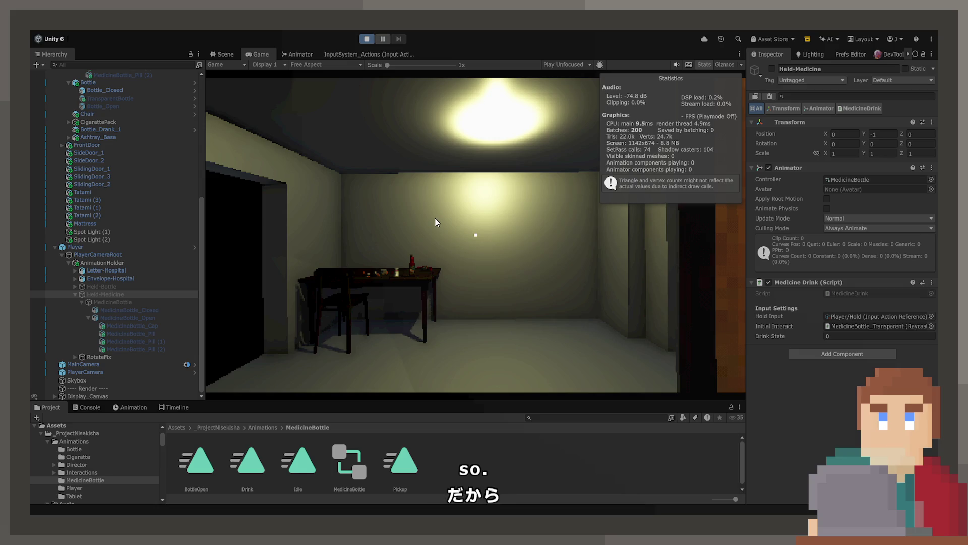
left_click(412, 228)
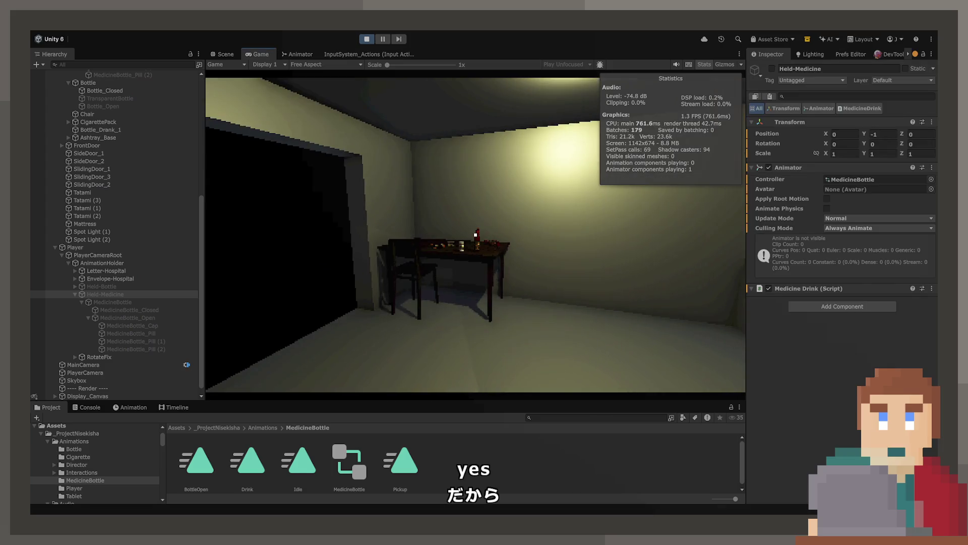
left_click(475, 235)
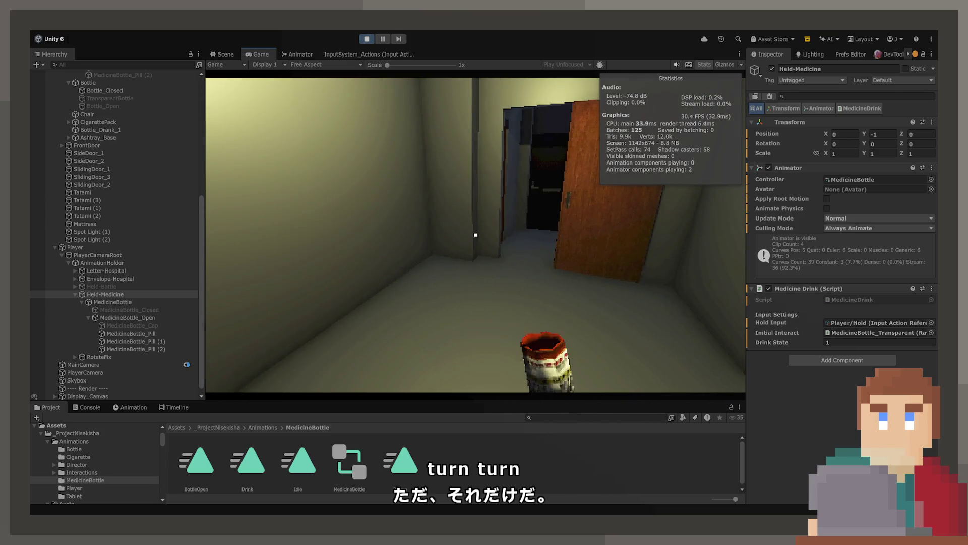
left_click(475, 234)
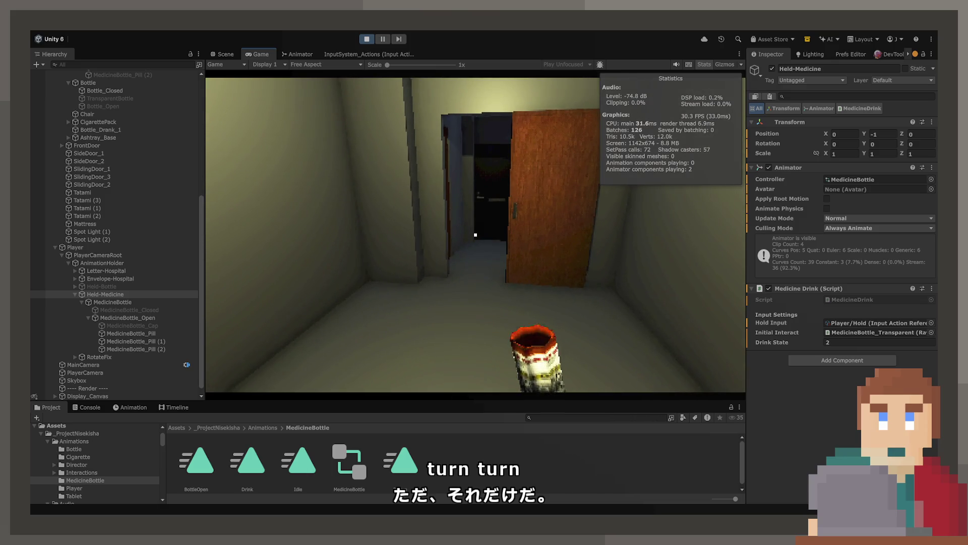
left_click(475, 234)
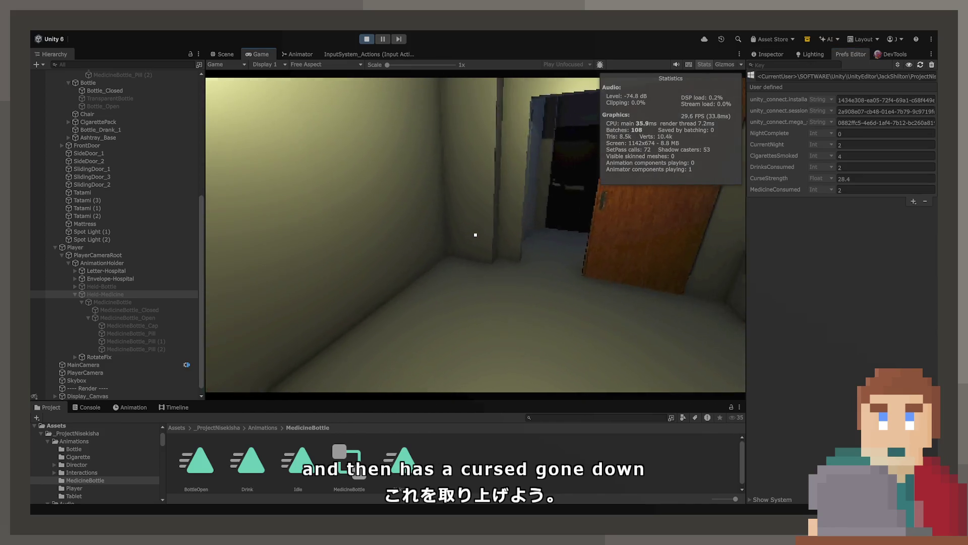
- Pick up and drink the red bottle, bringing CurseStrength to 30.8, then end Play mode
left_click(476, 234)
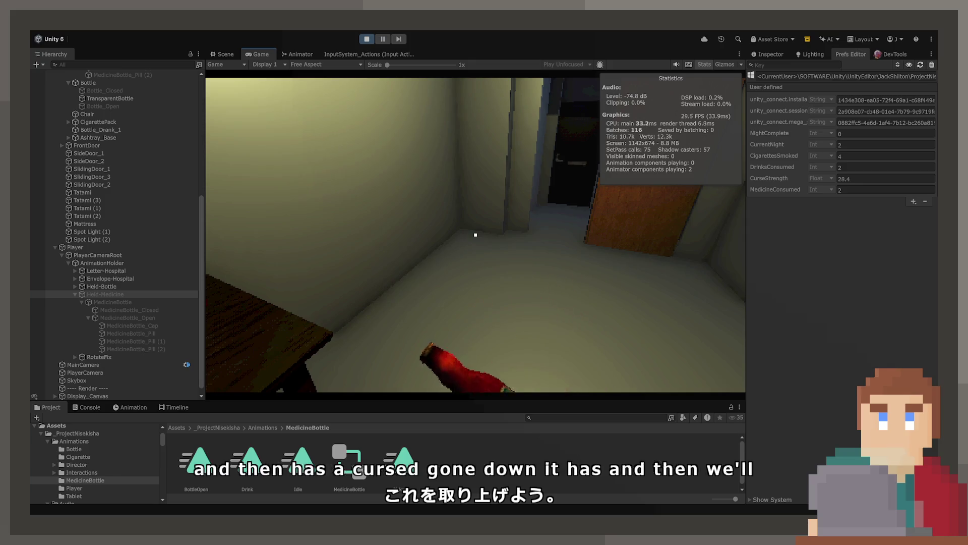
left_click(475, 235)
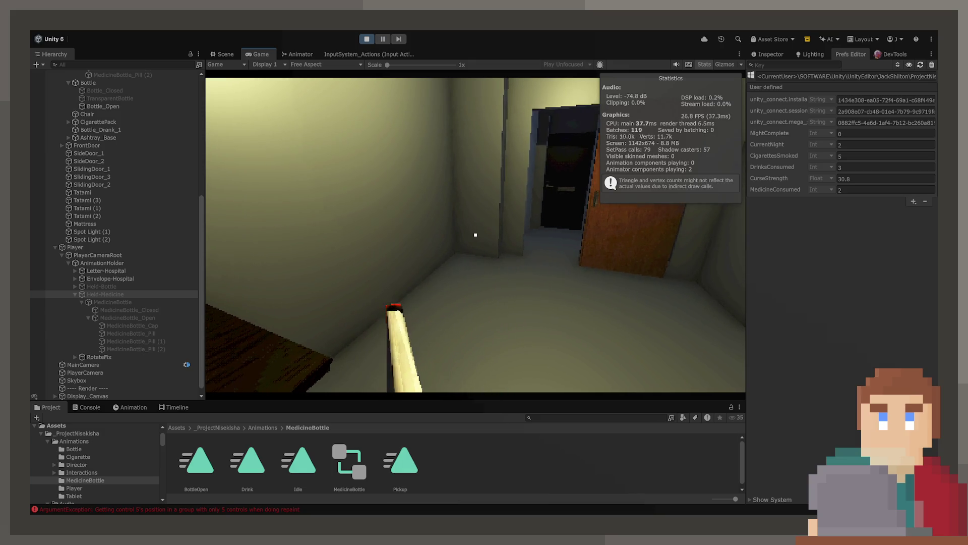
key("ctrl+p")
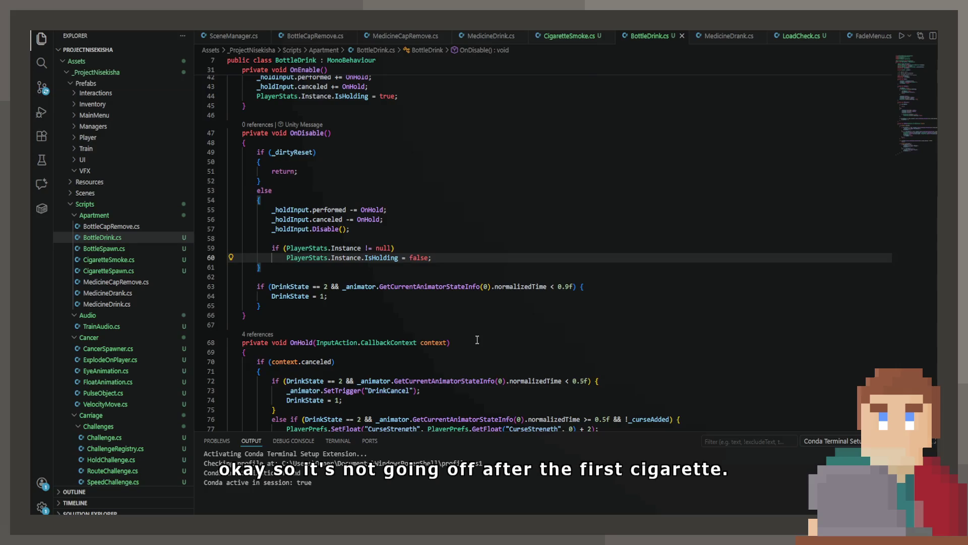
- Review CigaretteSmoke.cs's hold logic, checking the SmokeState = 3 line and line 89's canceled check
left_click(547, 37)
scroll(489, 203, "down", 4)
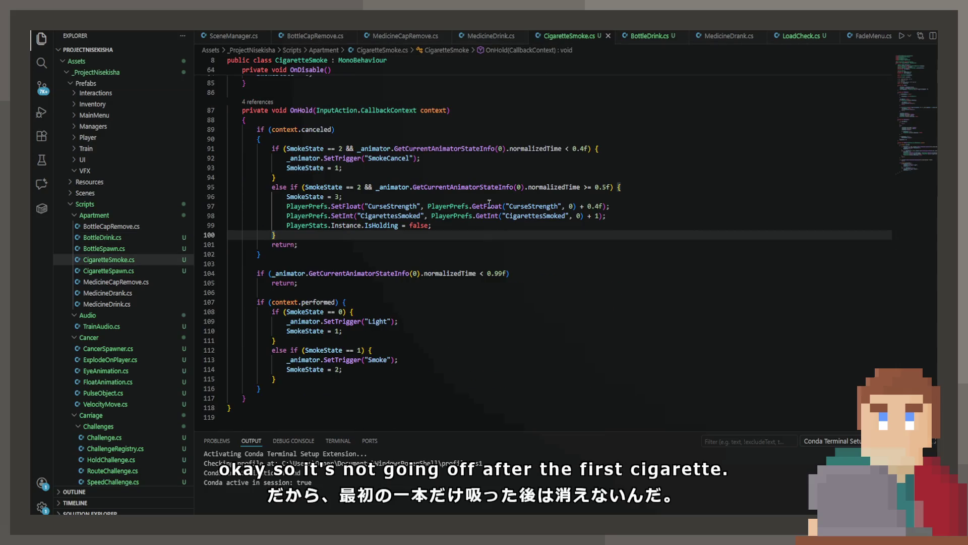
scroll(437, 211, "up", 1)
left_click(437, 223)
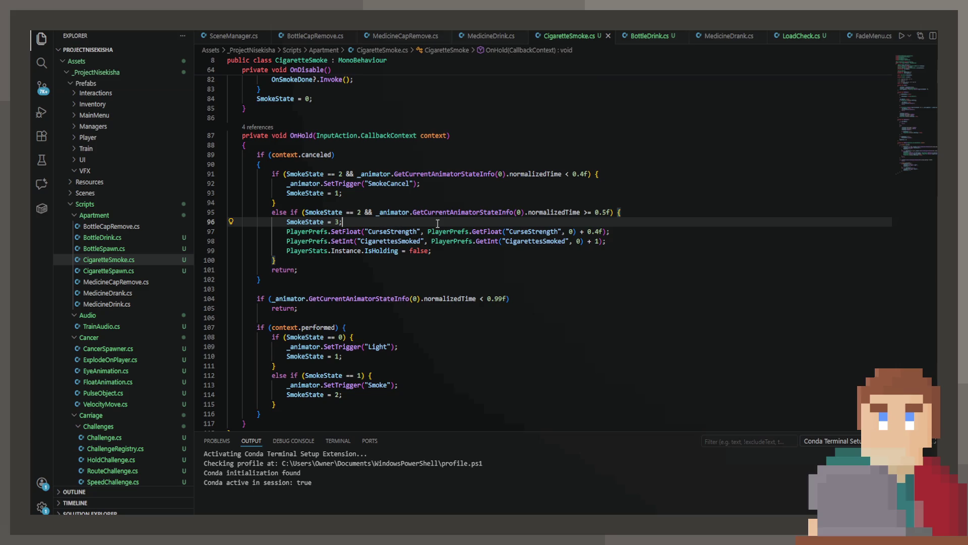
scroll(436, 220, "up", 3)
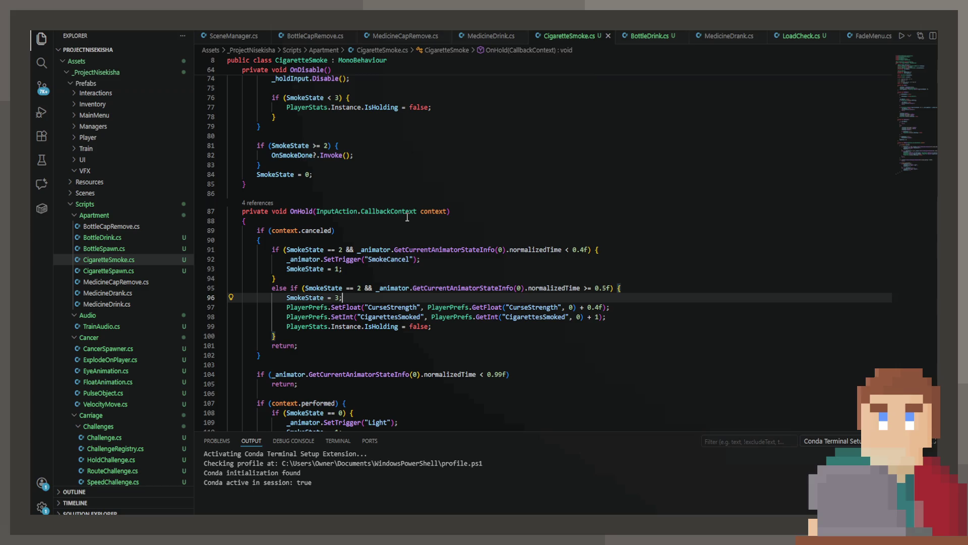
left_click(399, 289)
left_click(320, 230)
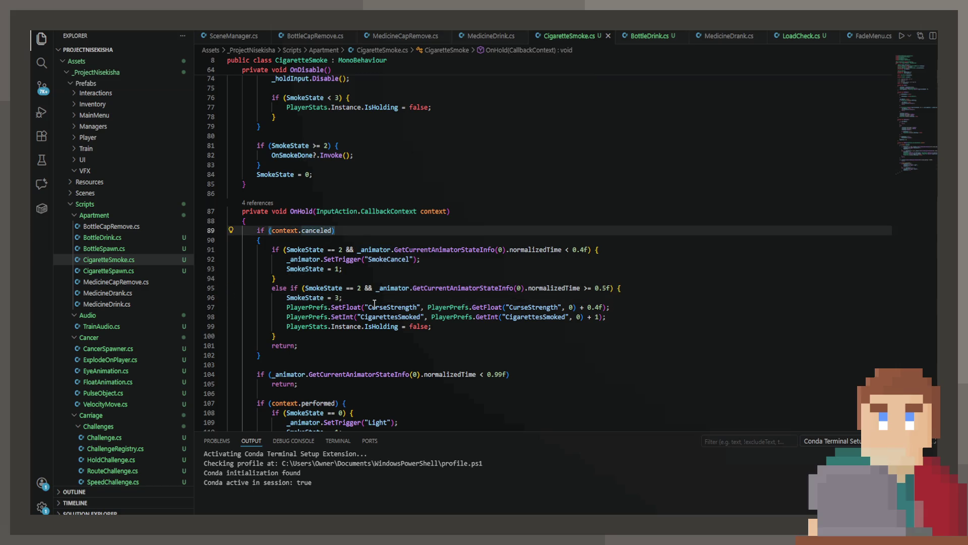
scroll(375, 303, "down", 3)
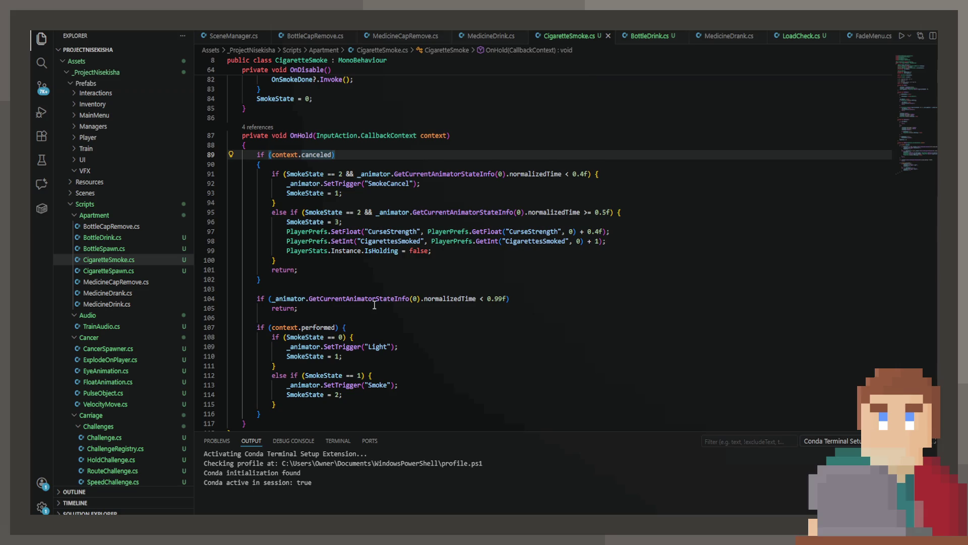
mouse_move(371, 301)
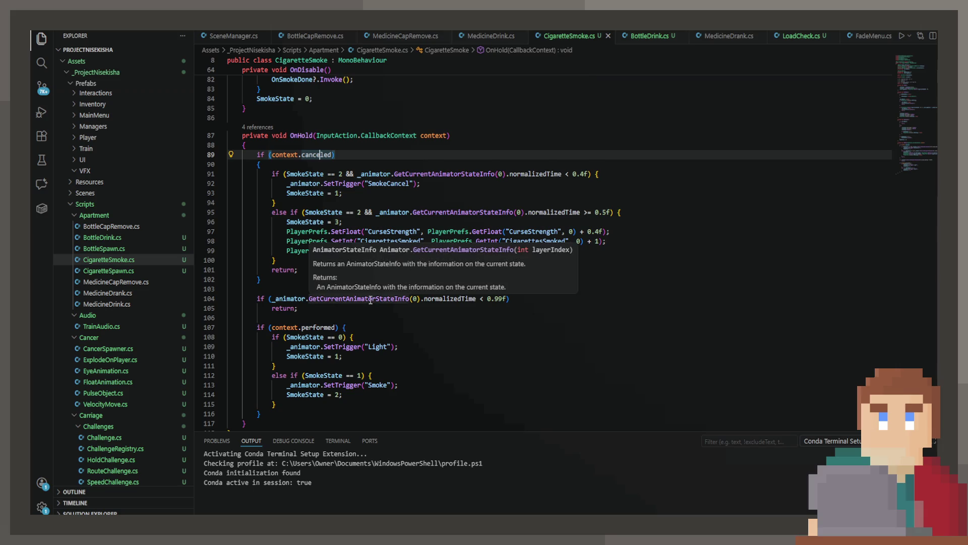
left_click(368, 225)
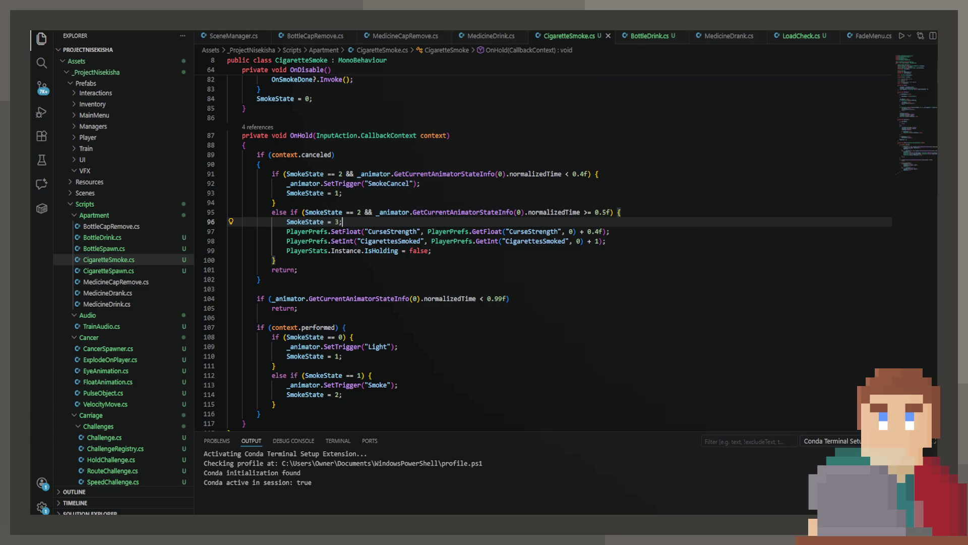
- Re-read OnHold's lines 95–99 where CurseStrength and CigarettesSmoked increase, then start a new Unity playtest
key("alt+Tab")
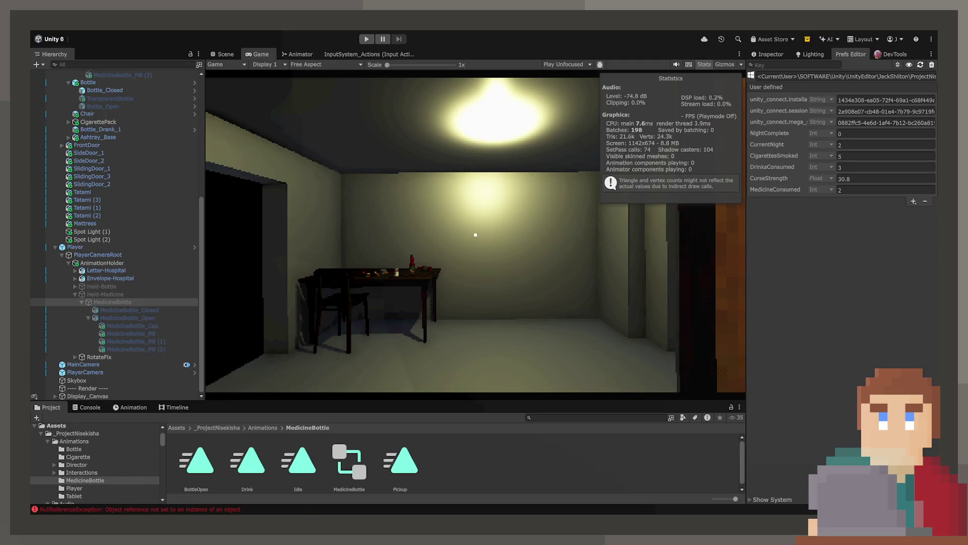
key("alt+Tab")
scroll(446, 254, "up", 5)
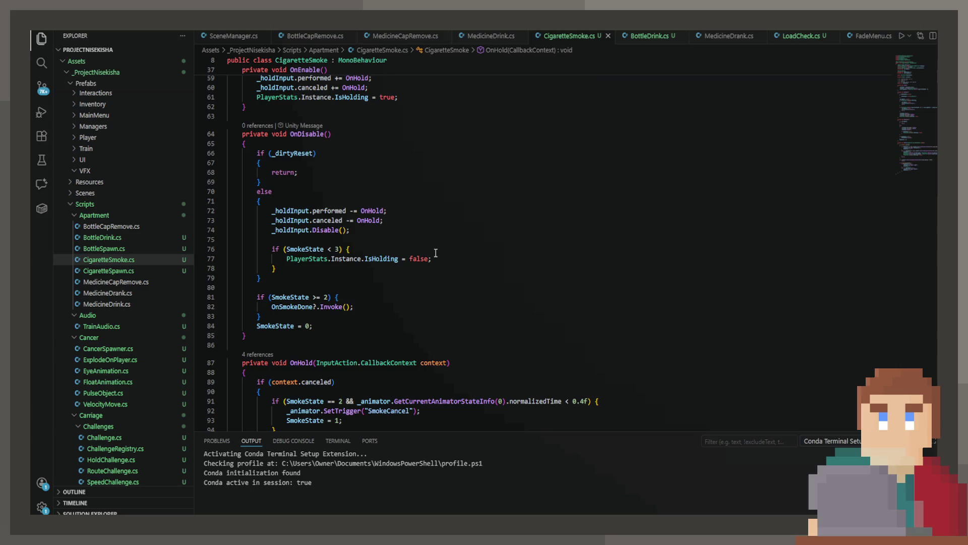
scroll(435, 252, "down", 3)
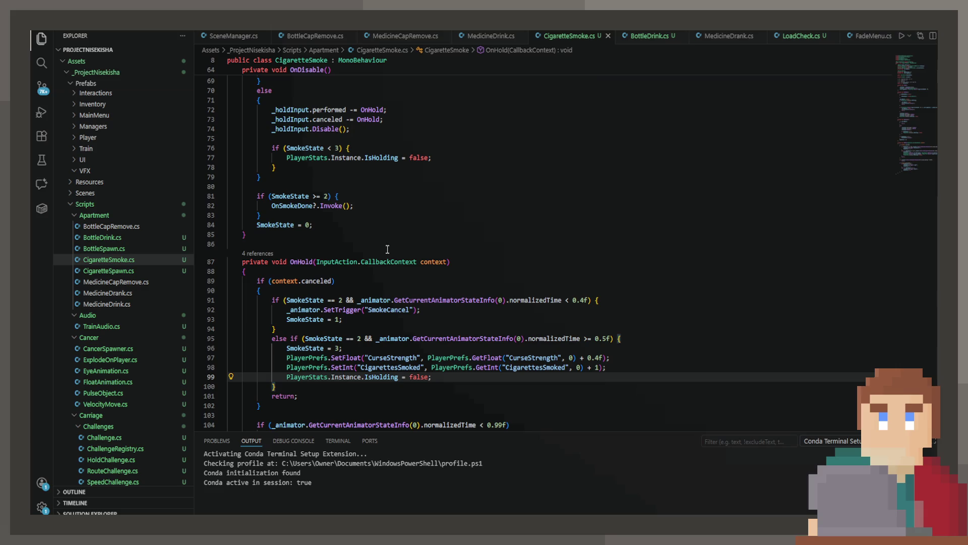
scroll(386, 248, "up", 1)
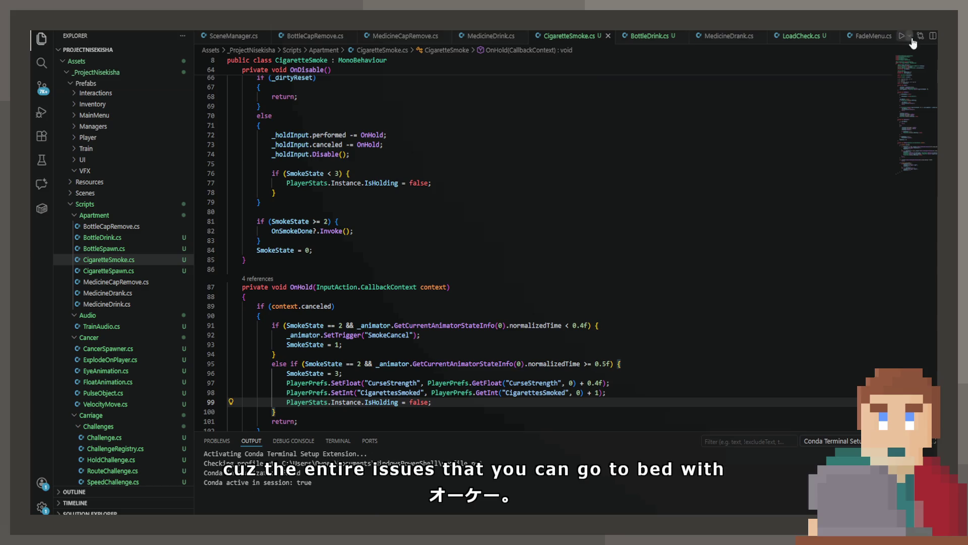
key("alt+Tab")
left_click(365, 39)
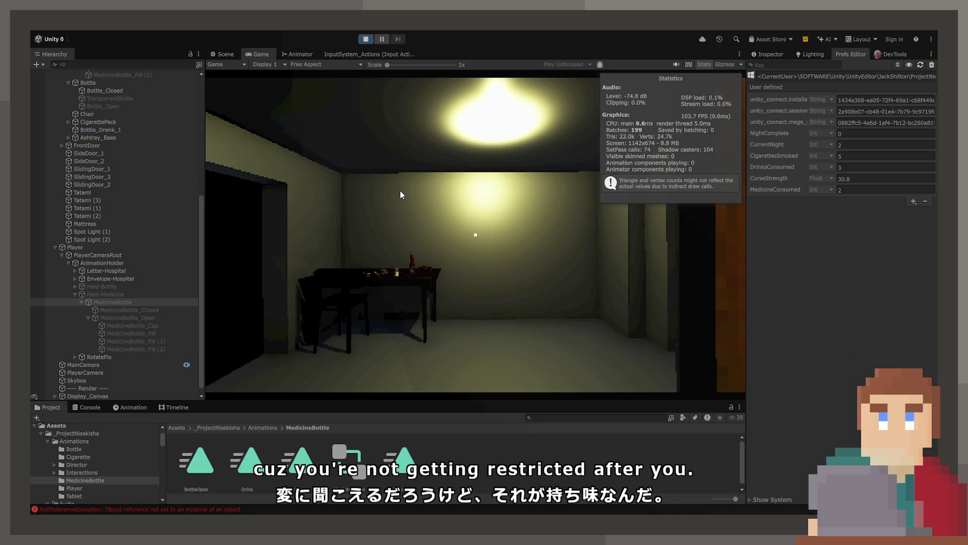
- Walk to the table and smoke cigarettes until CigarettesSmoked reaches 7 and CurseStrength 31.6
key("w")
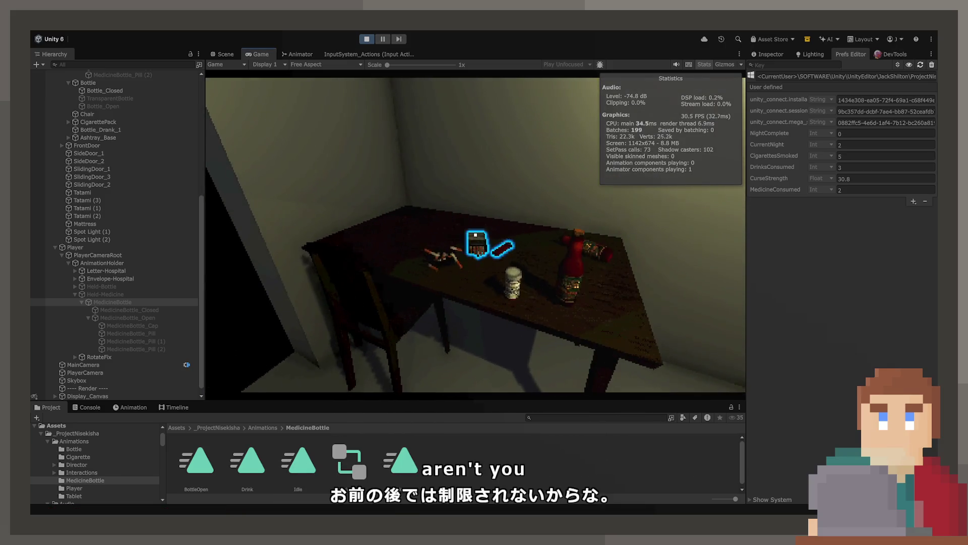
mouse_move(475, 235)
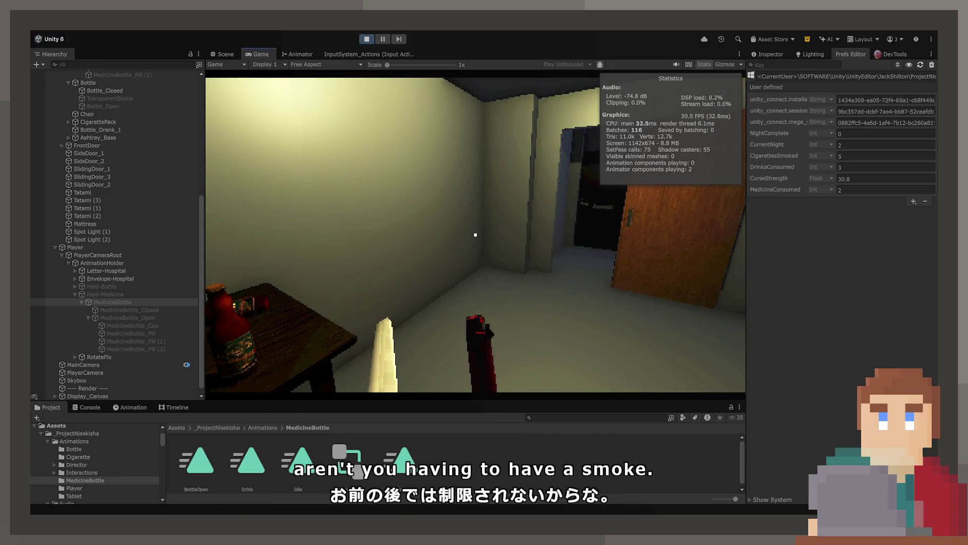
left_click(475, 235)
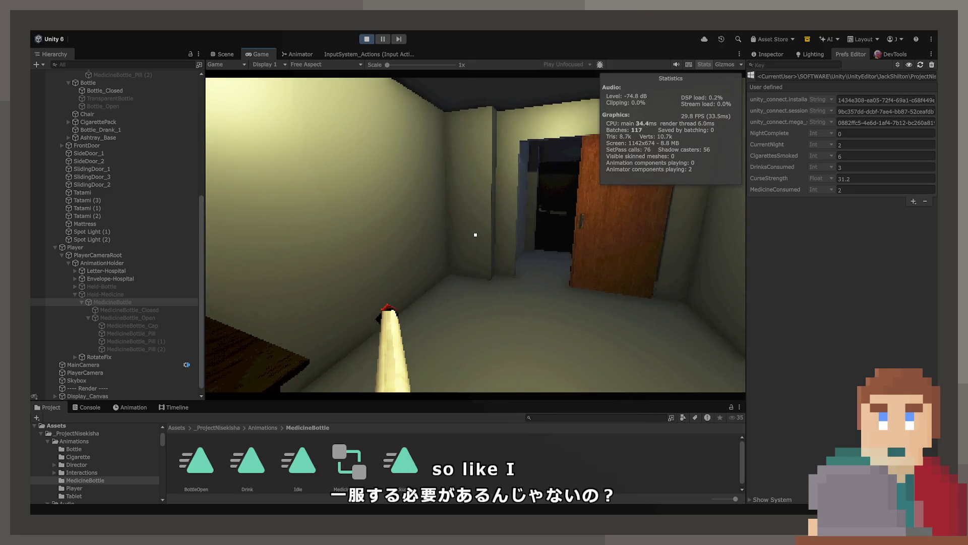
mouse_move(475, 234)
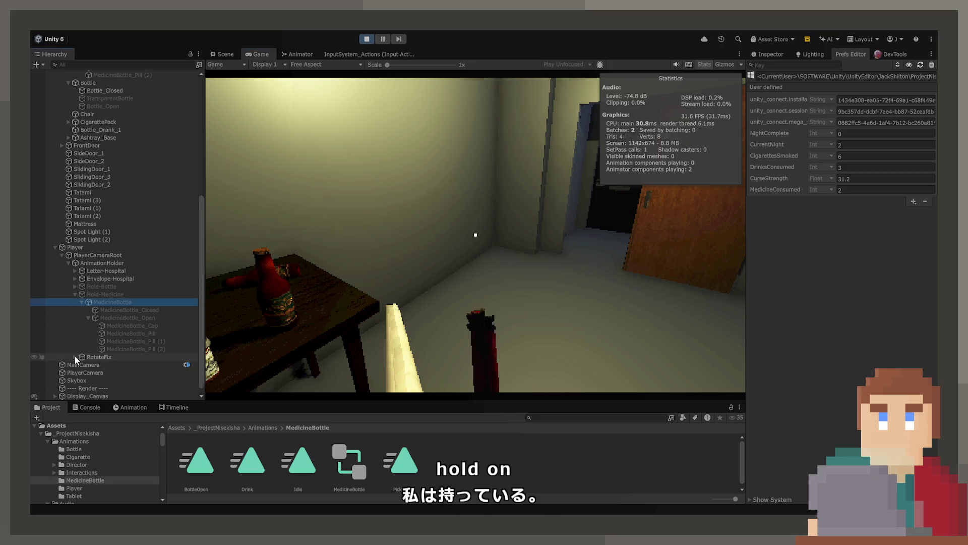
left_click(93, 366)
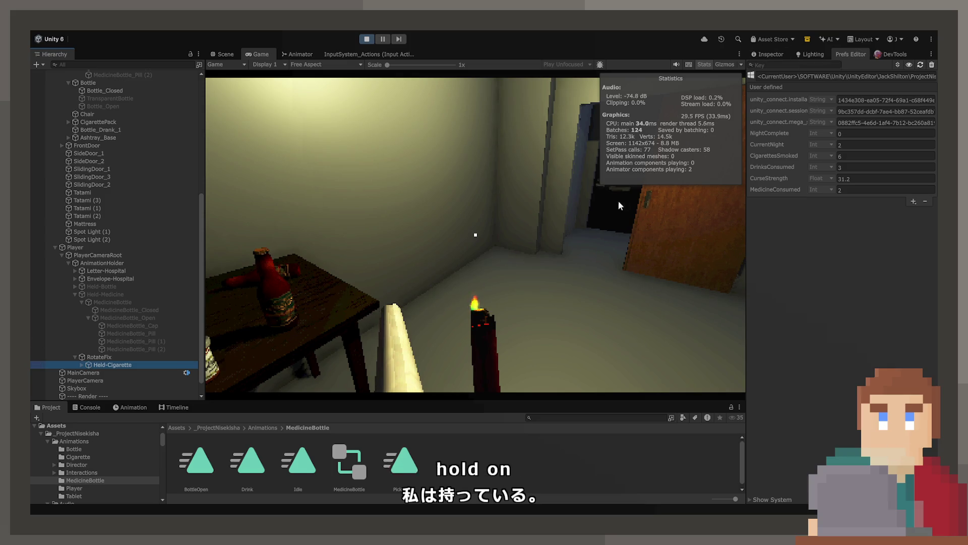
left_click(622, 203)
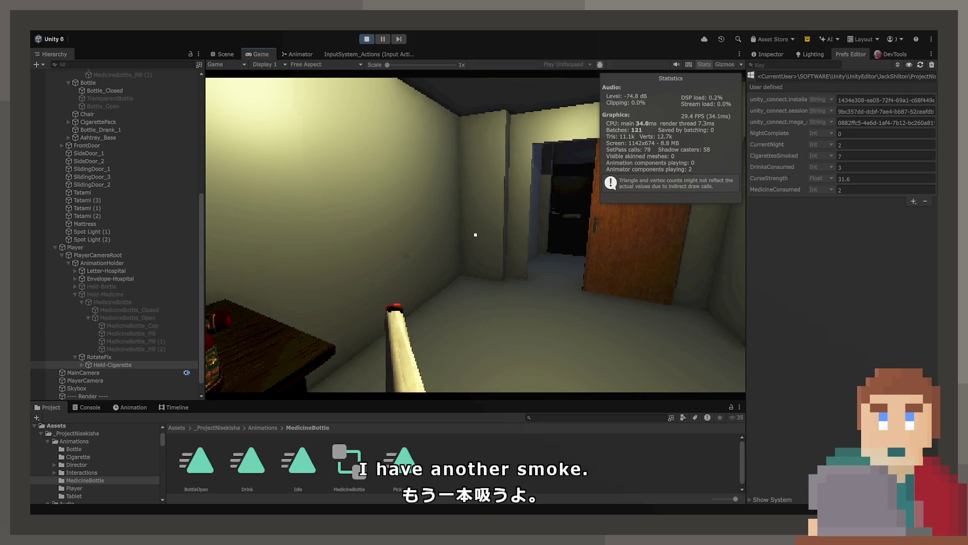
key("e")
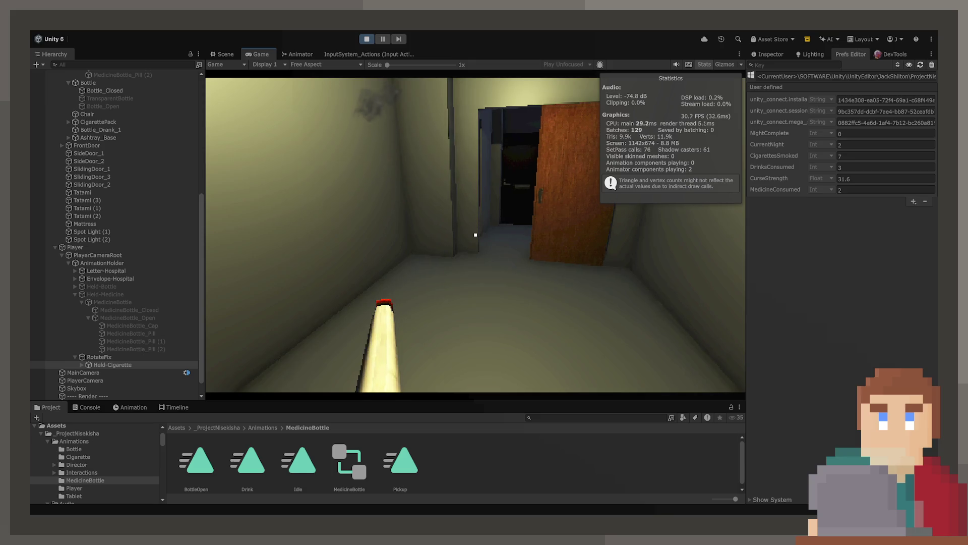
- View the Cigarette controller in the Animator, select the SmokeIdle and Smoke states, and stop Play
left_click(297, 52)
left_click_drag(502, 331, 474, 309)
left_click(475, 336)
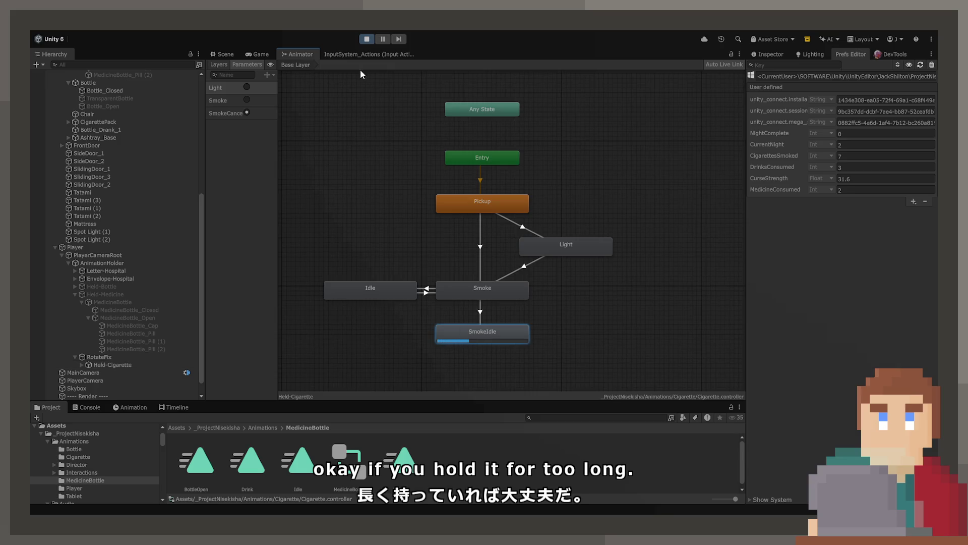
left_click(368, 41)
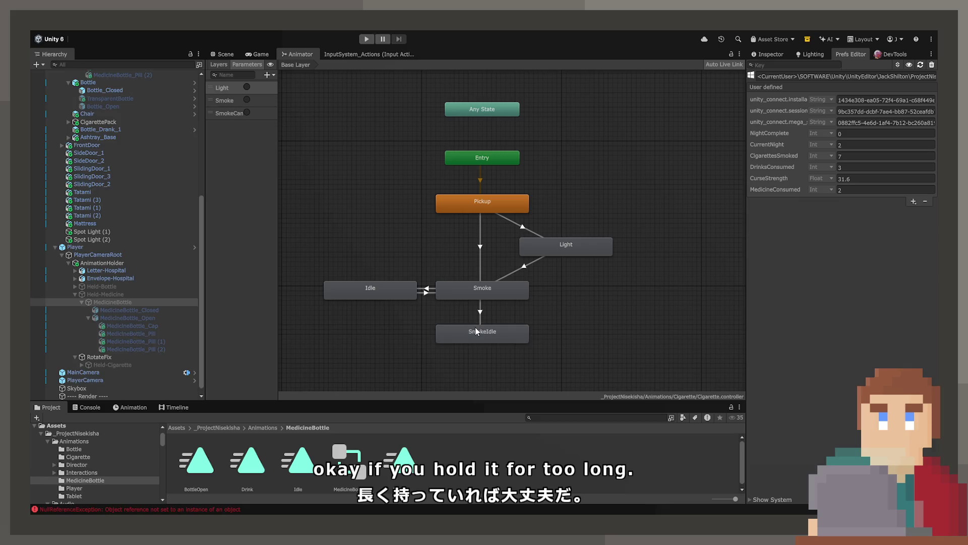
left_click(461, 284)
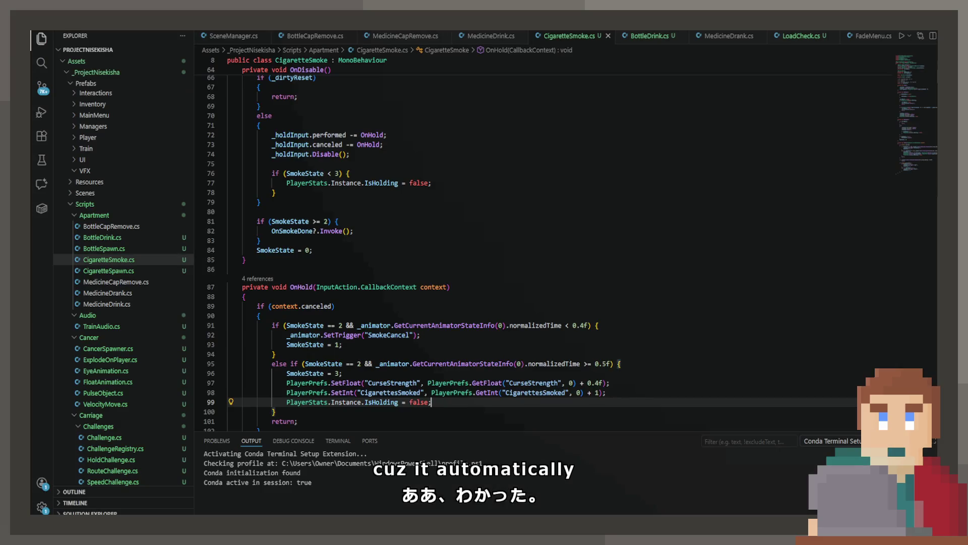
- Parenthesize line 95's normalizedTime >= 0.5f check and OR it with a second GetCurrentAnimatorStateInfo(0) condition
left_click(606, 371)
scroll(606, 368, "down", 2)
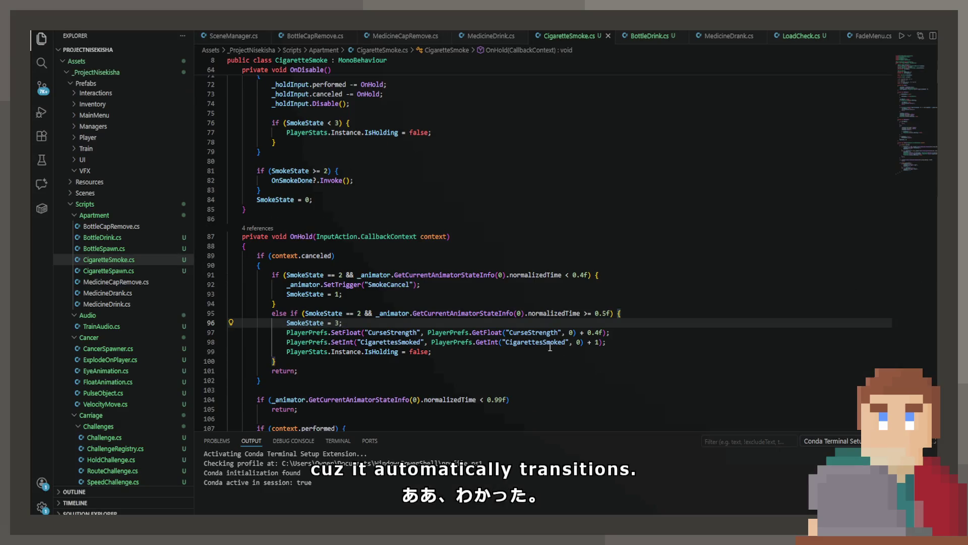
left_click(500, 313)
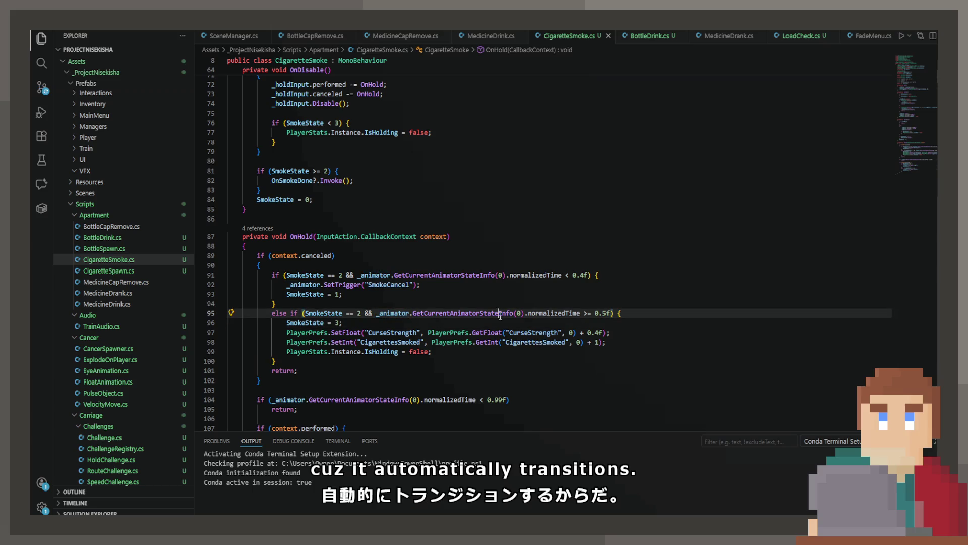
left_click(527, 313)
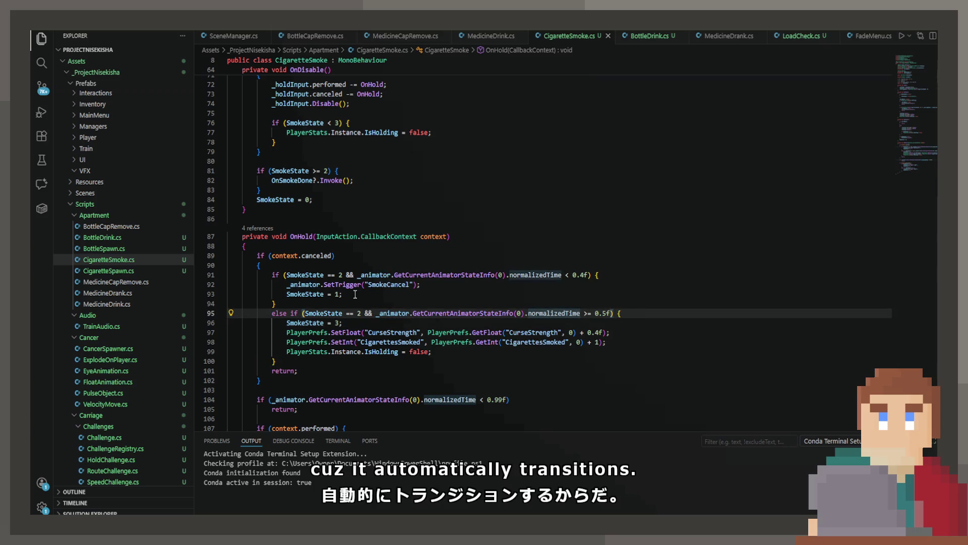
left_click(375, 315)
type("(")
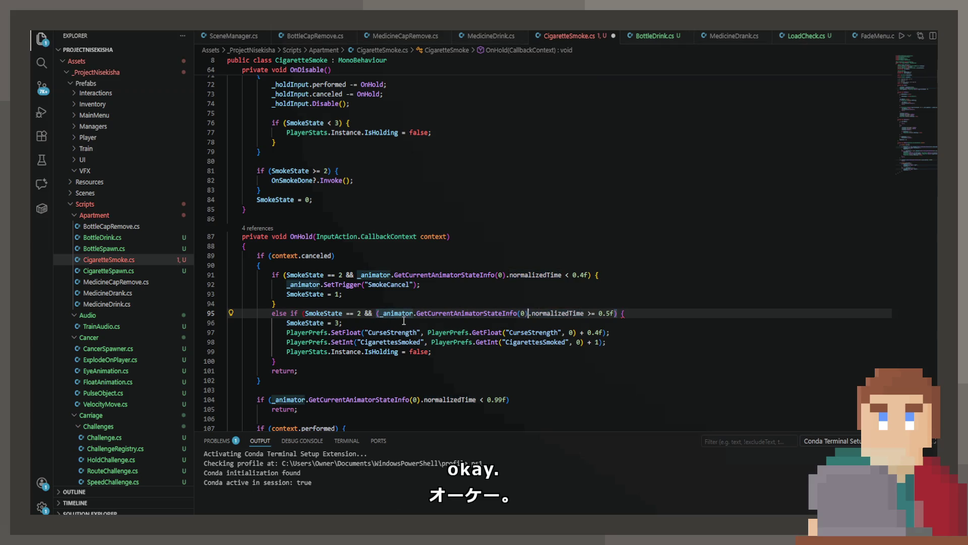
type(" _")
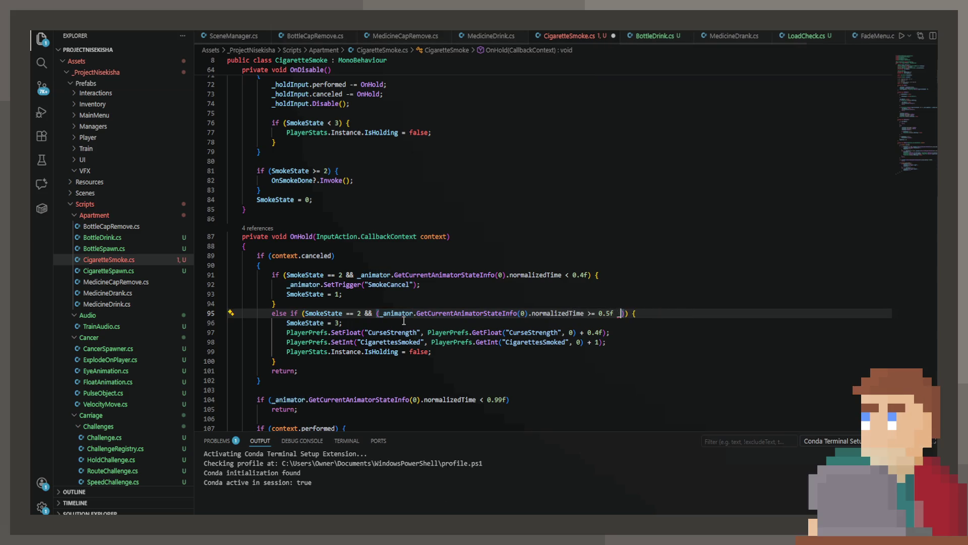
key("BackSpace")
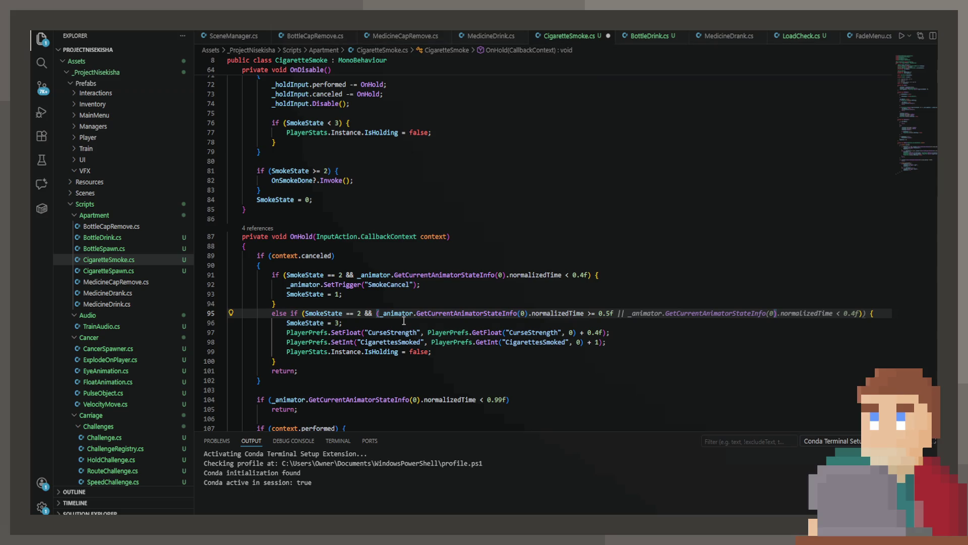
type("\\||")
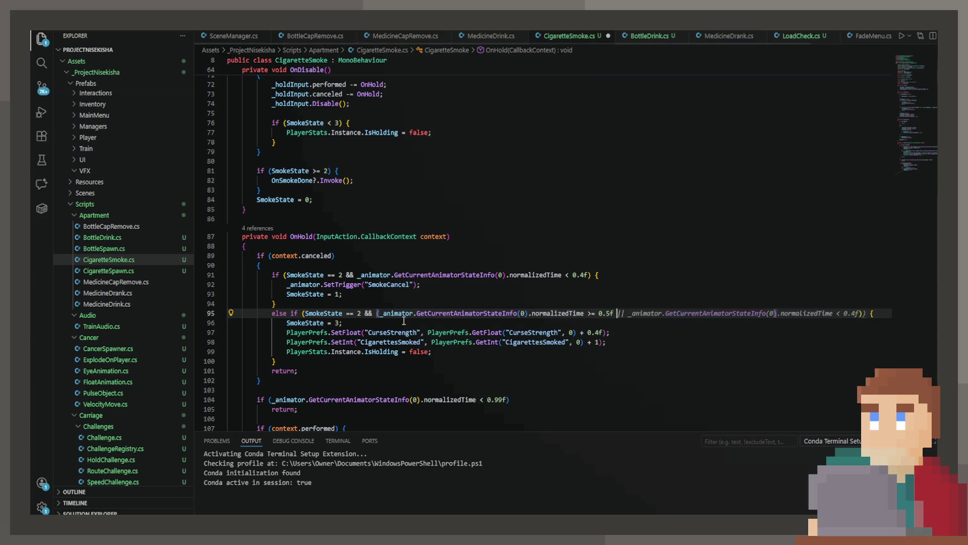
key("Tab")
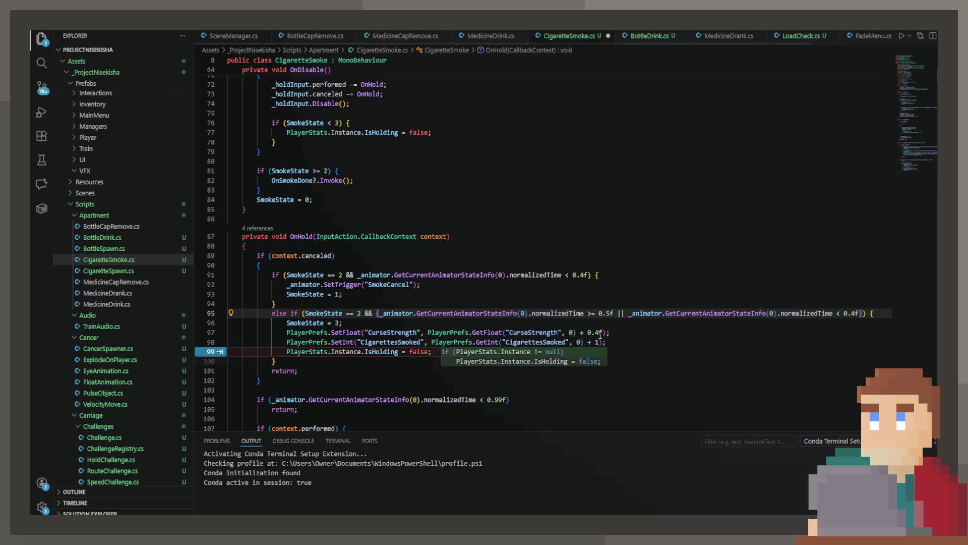
- Replace the trailing normalizedTime < 0.4f comparison with the start of a nameHash check
left_click(686, 341)
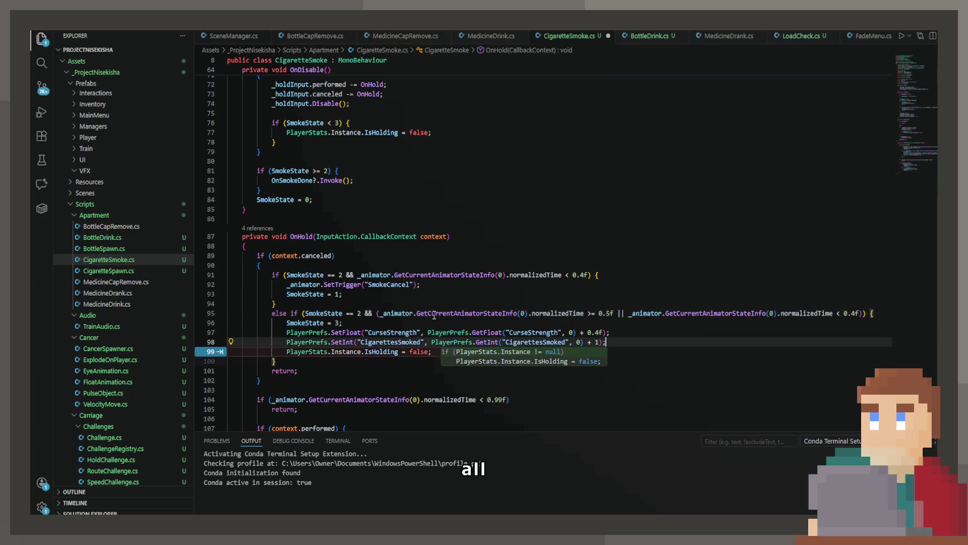
left_click(517, 312)
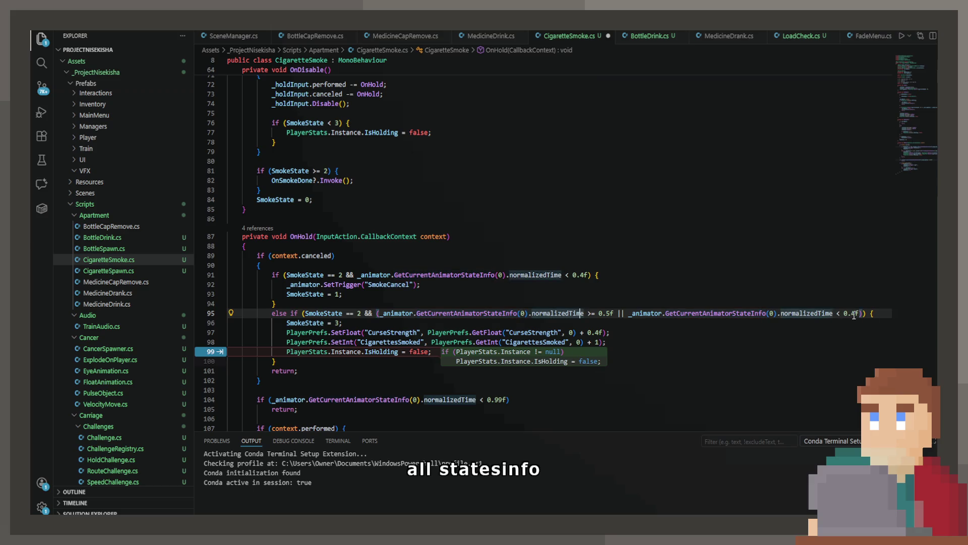
left_click_drag(859, 313, 781, 313)
key("BackSpace")
key("ctrl+space")
type("n")
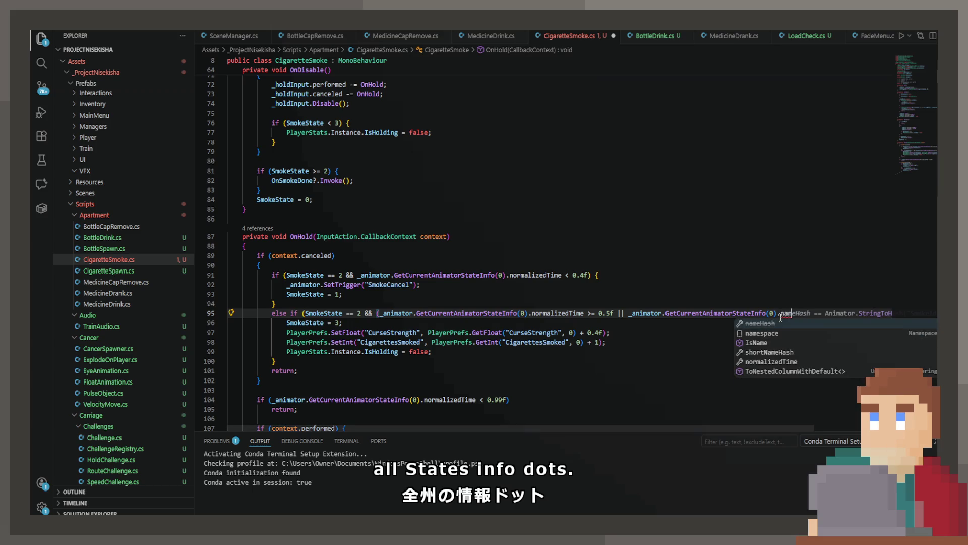
type("ame")
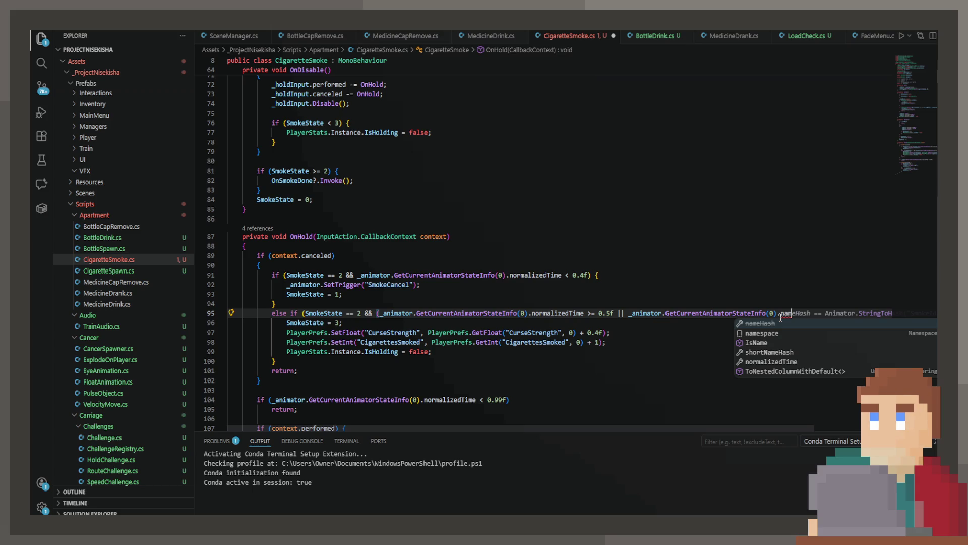